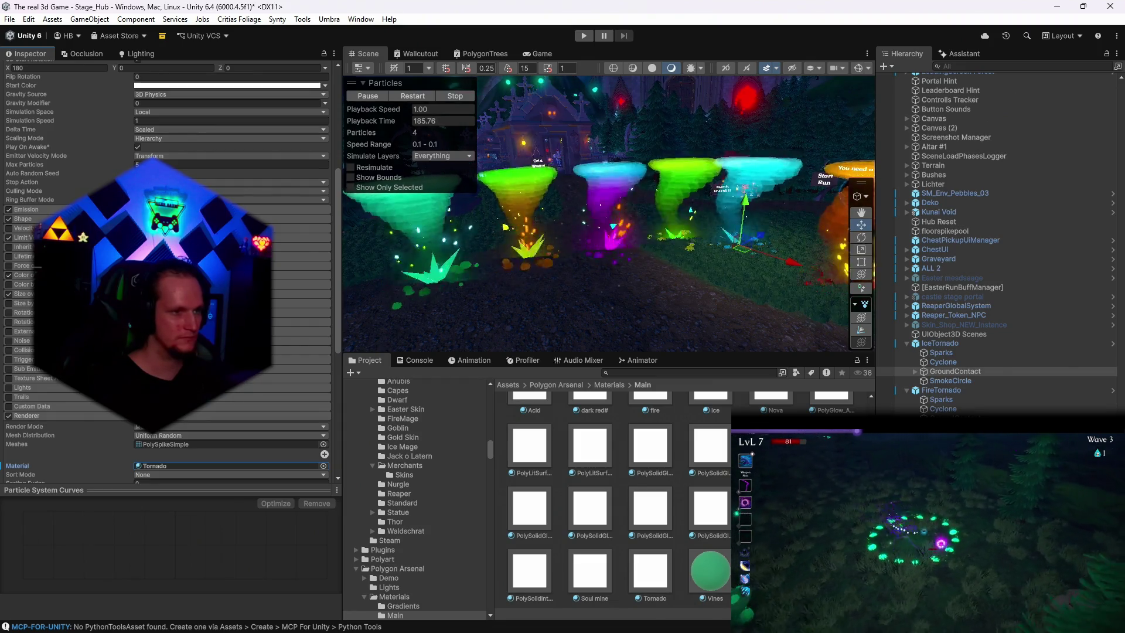
Step: Set both top alpha keys of the IceTornado's cyan Color over Lifetime gradient to 0
scroll(46, 216, down, 3)
click(46, 212)
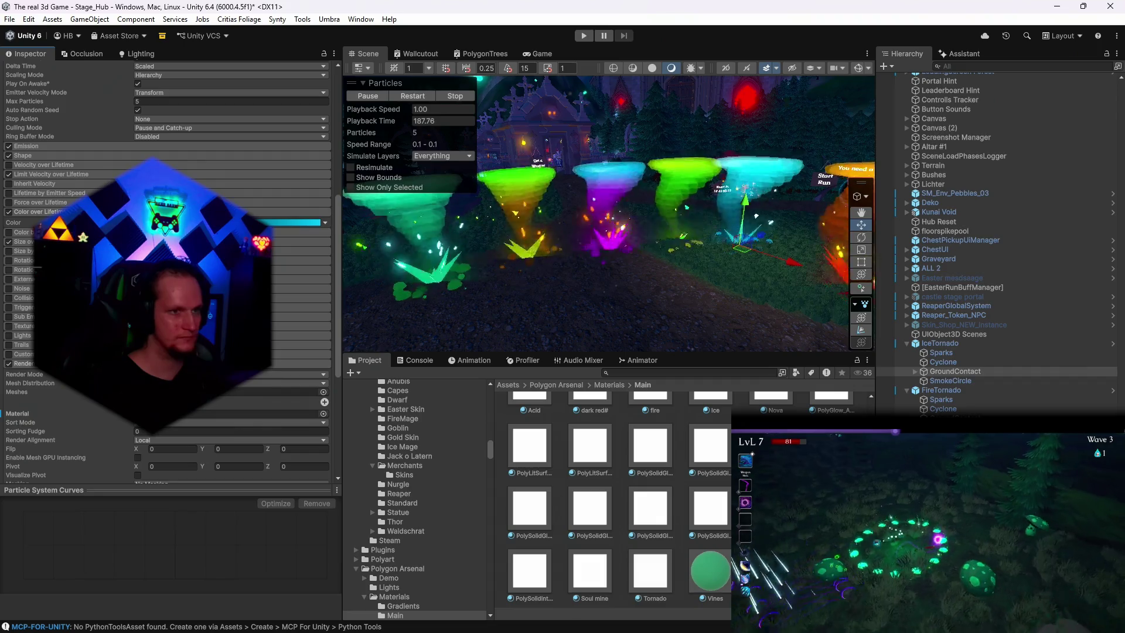
click(293, 222)
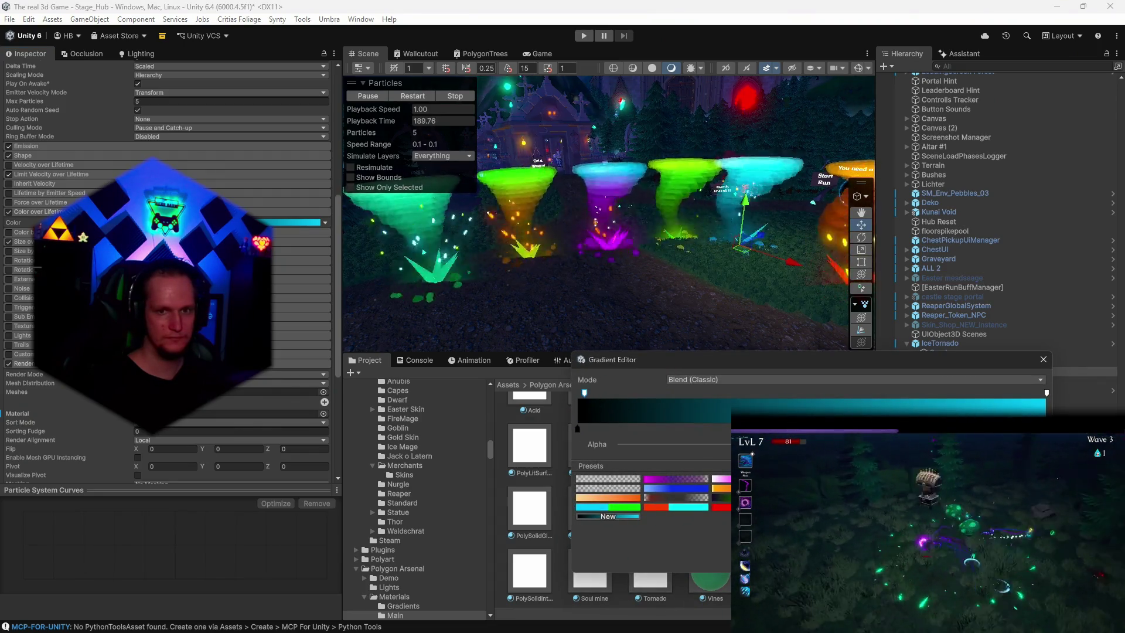
click(627, 444)
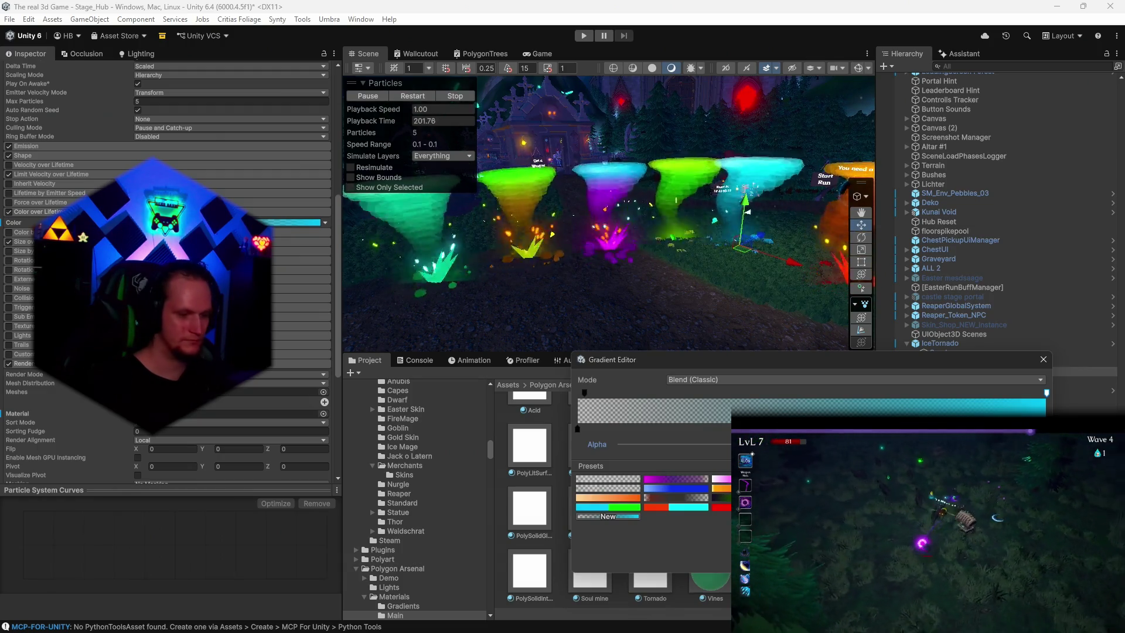
click(656, 444)
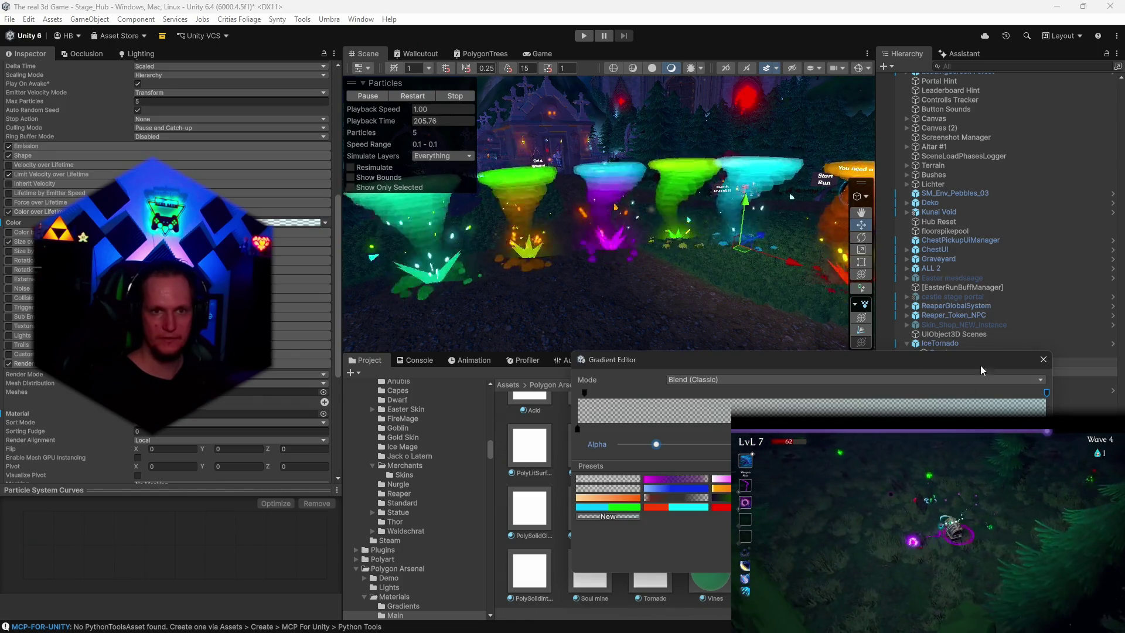
click(1044, 359)
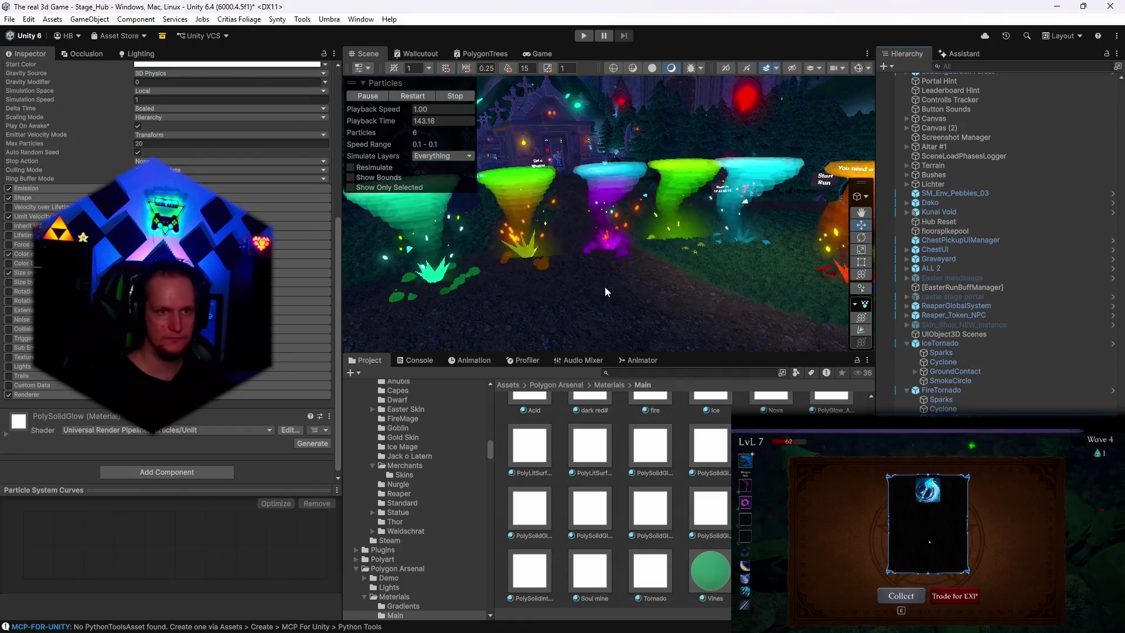
Step: Set the start and end alpha keys of the orange tornado's red gradient to 0
drag(605, 287, 695, 280)
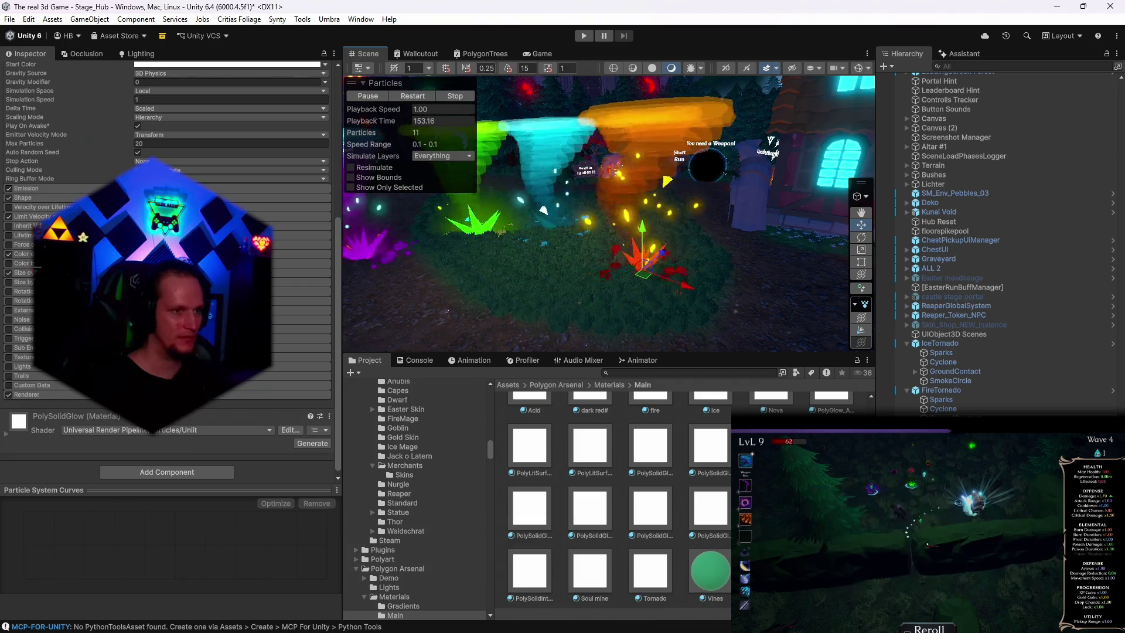
click(24, 254)
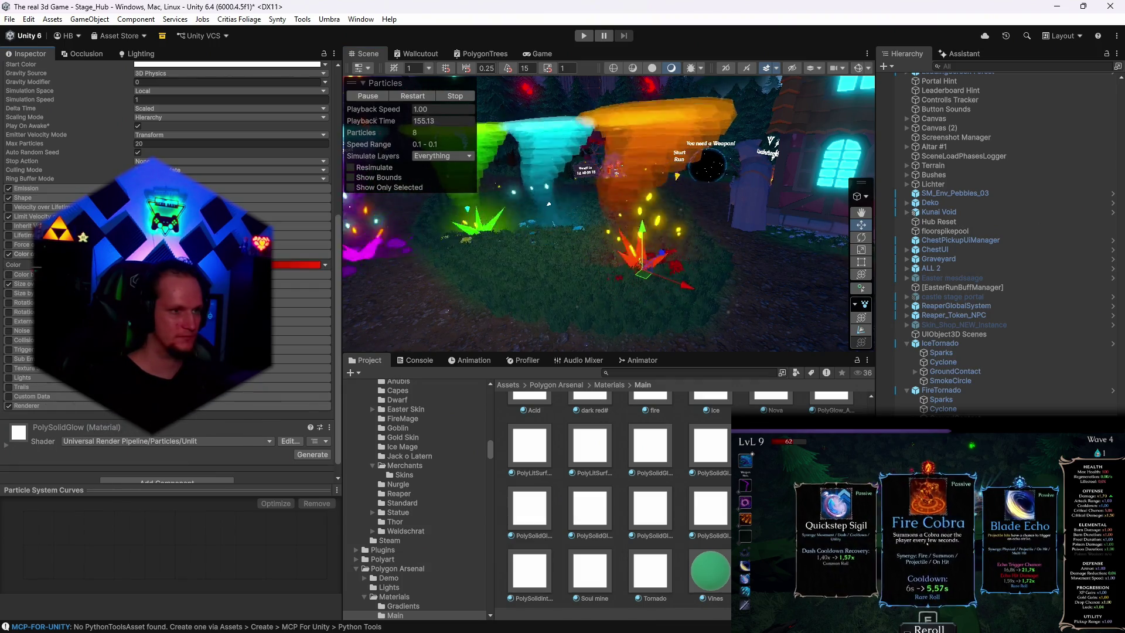
click(293, 264)
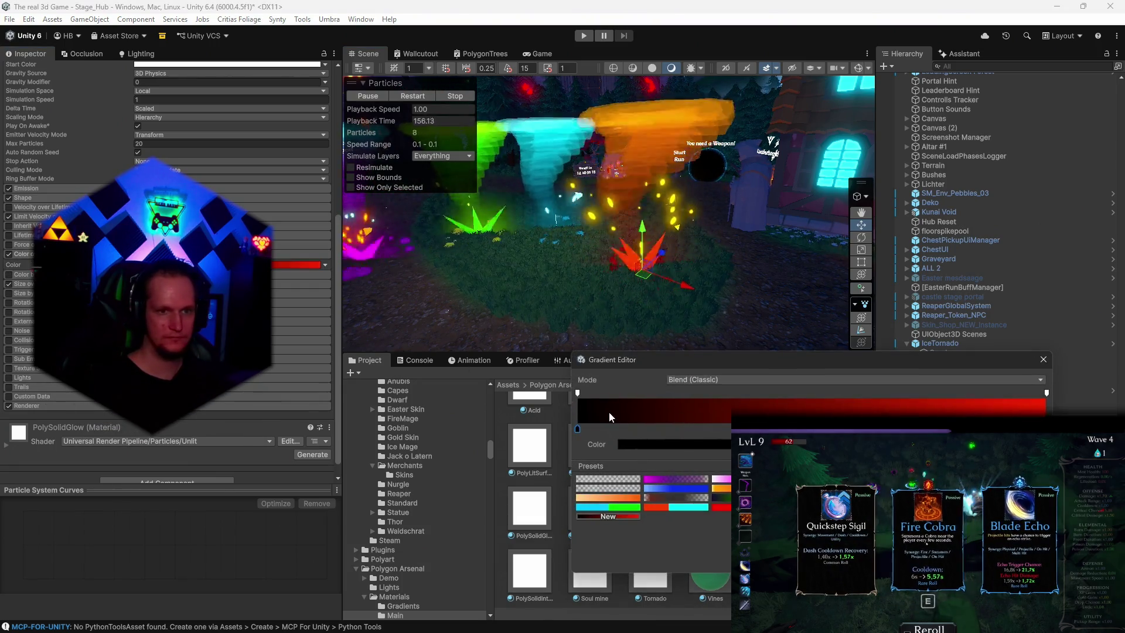
click(578, 393)
click(627, 445)
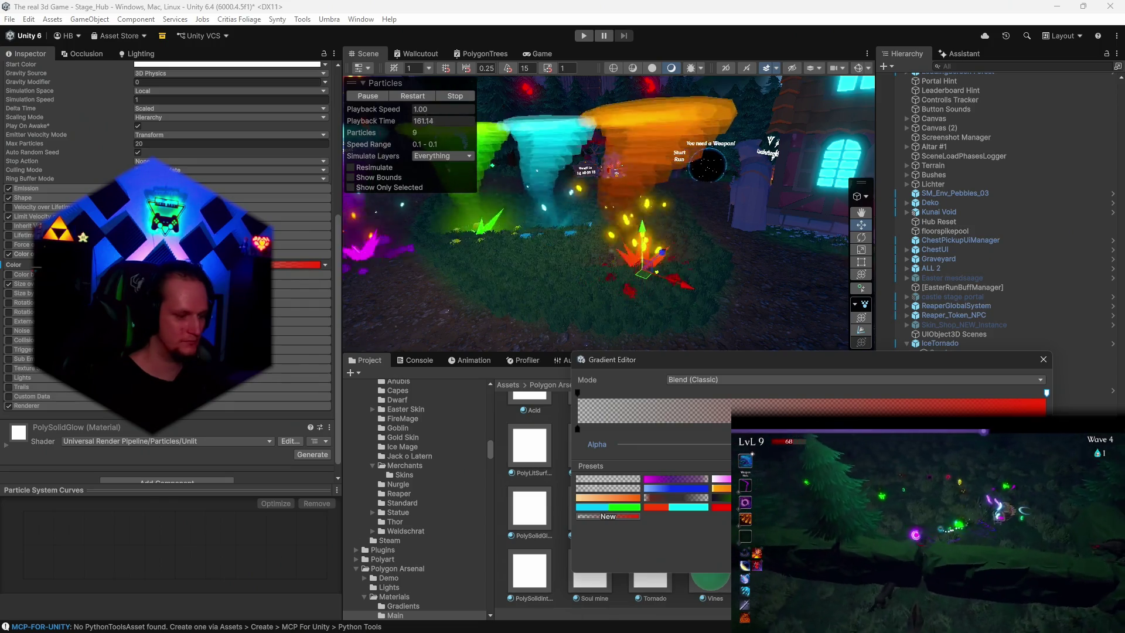
click(624, 444)
Step: Reselect the orange tornado's emitter and locate its PolySolidGlow renderer material
mouse_move(680, 311)
mouse_down()
mouse_move(596, 292)
mouse_move(669, 311)
mouse_up()
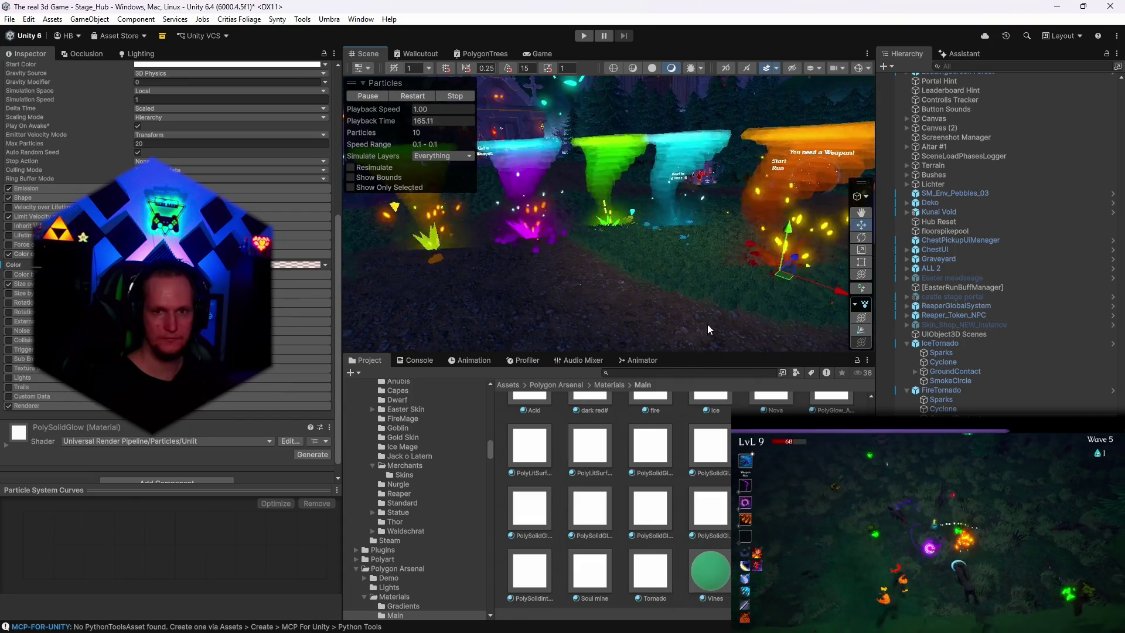
click(610, 214)
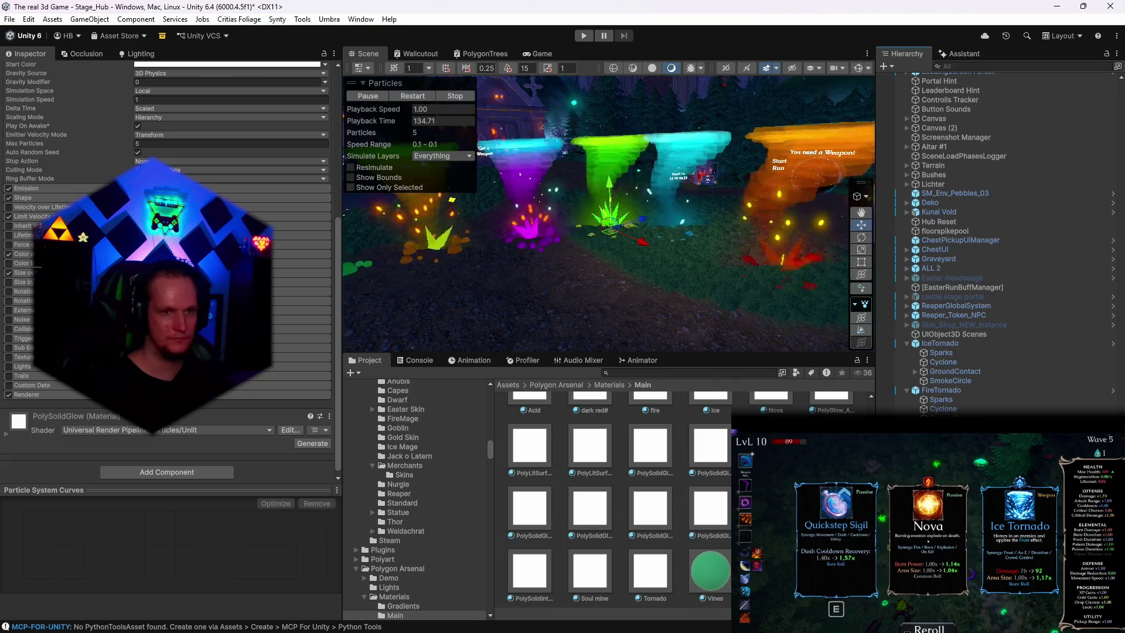
click(786, 264)
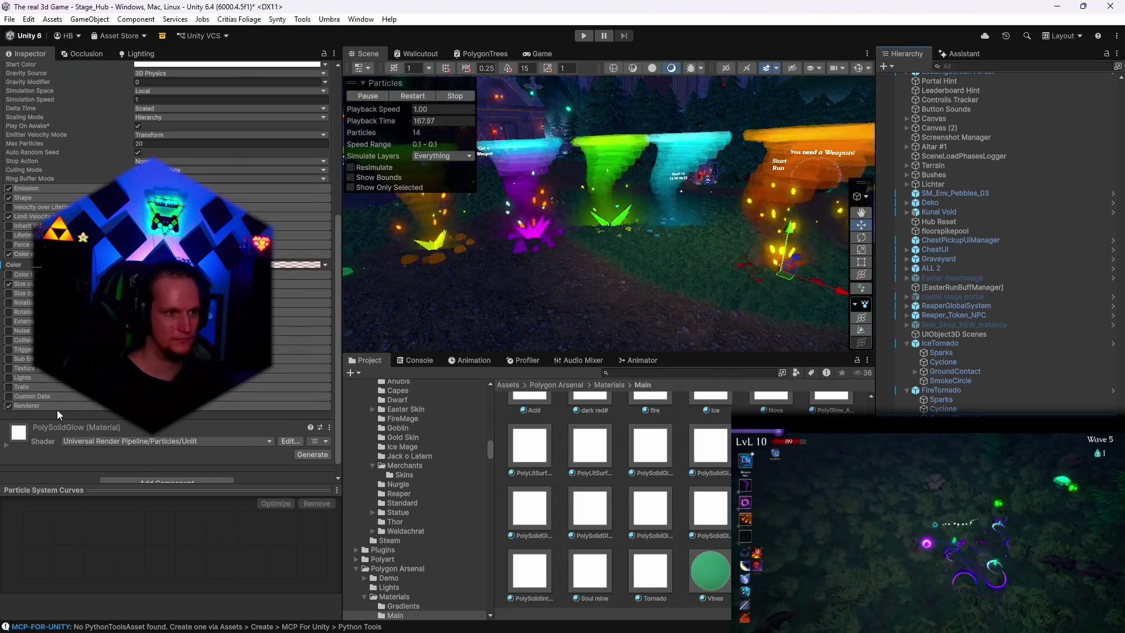
click(58, 410)
scroll(71, 395, down, 3)
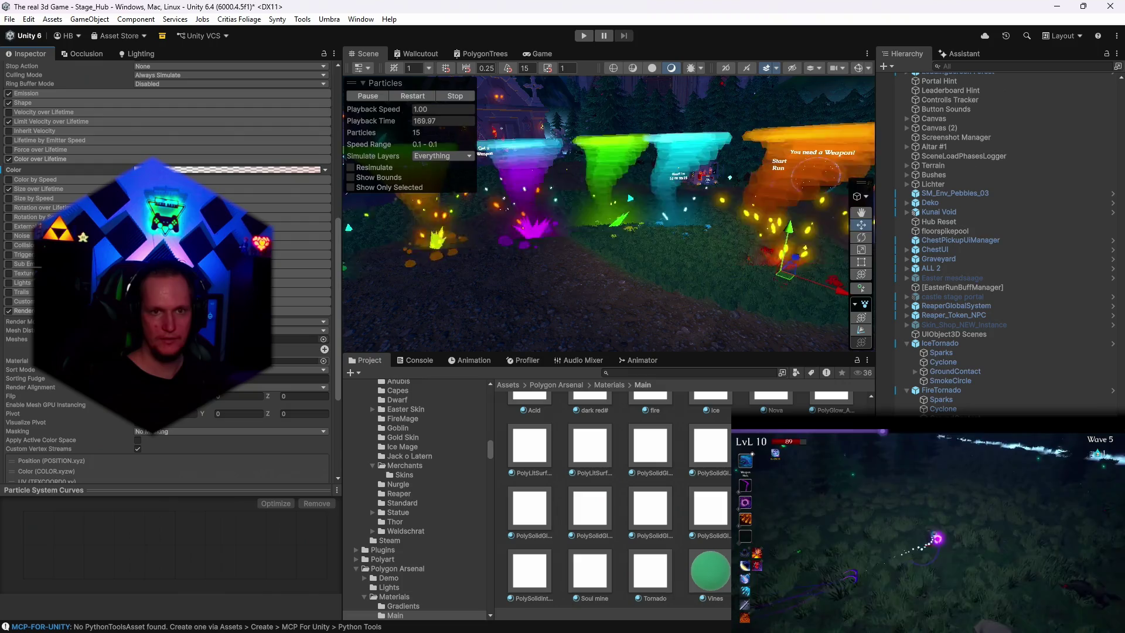
drag(744, 306, 743, 283)
key(w)
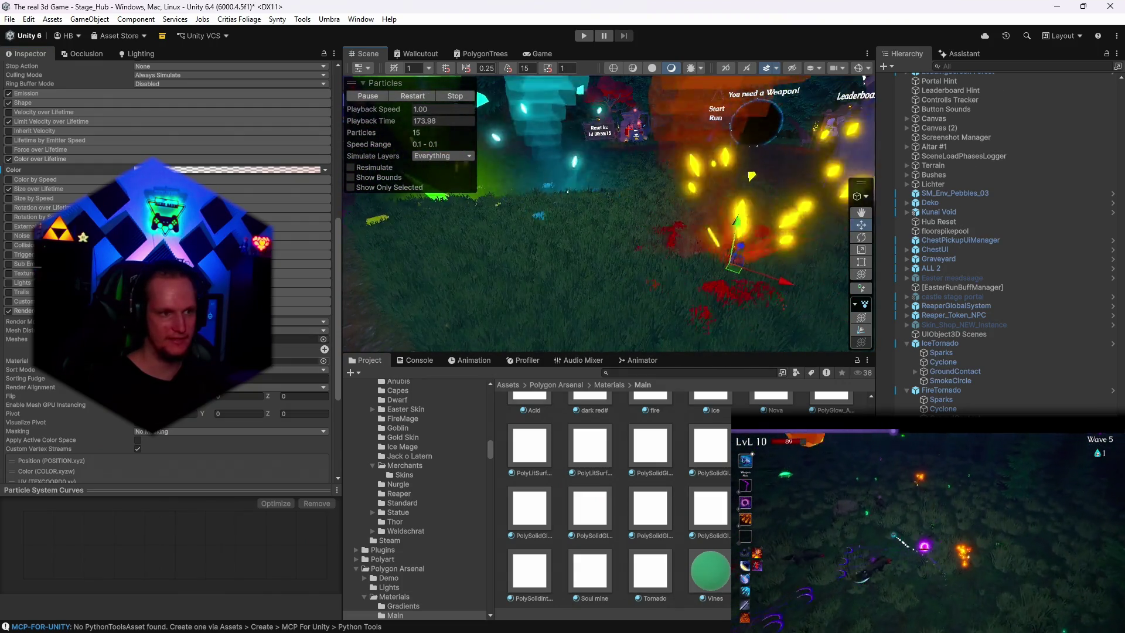
click(296, 360)
scroll(701, 519, down, 1)
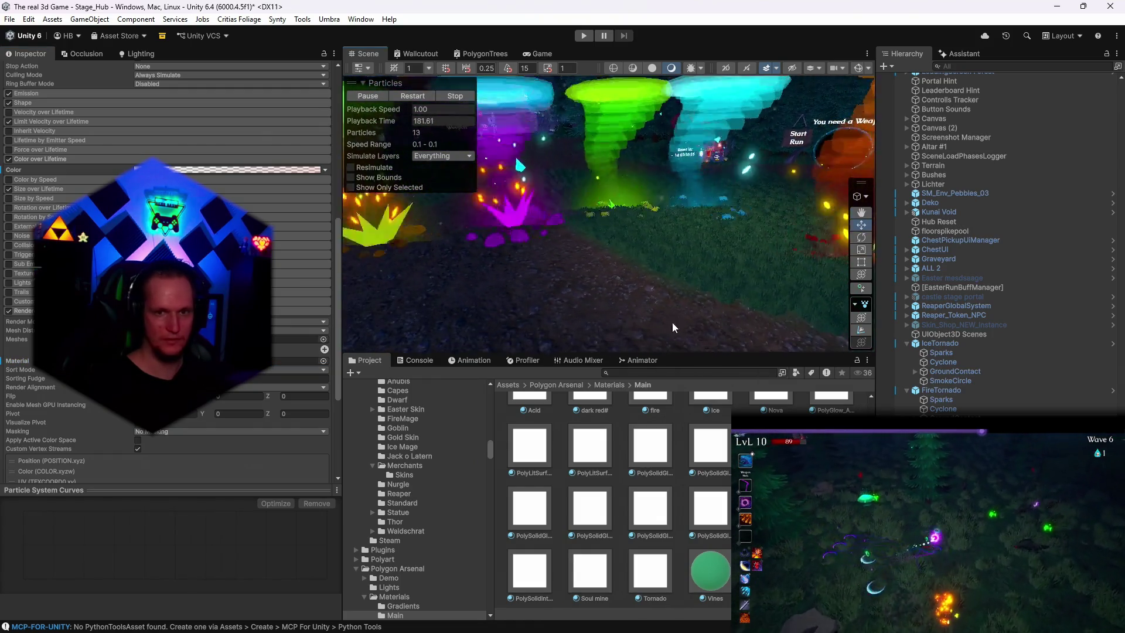
click(668, 323)
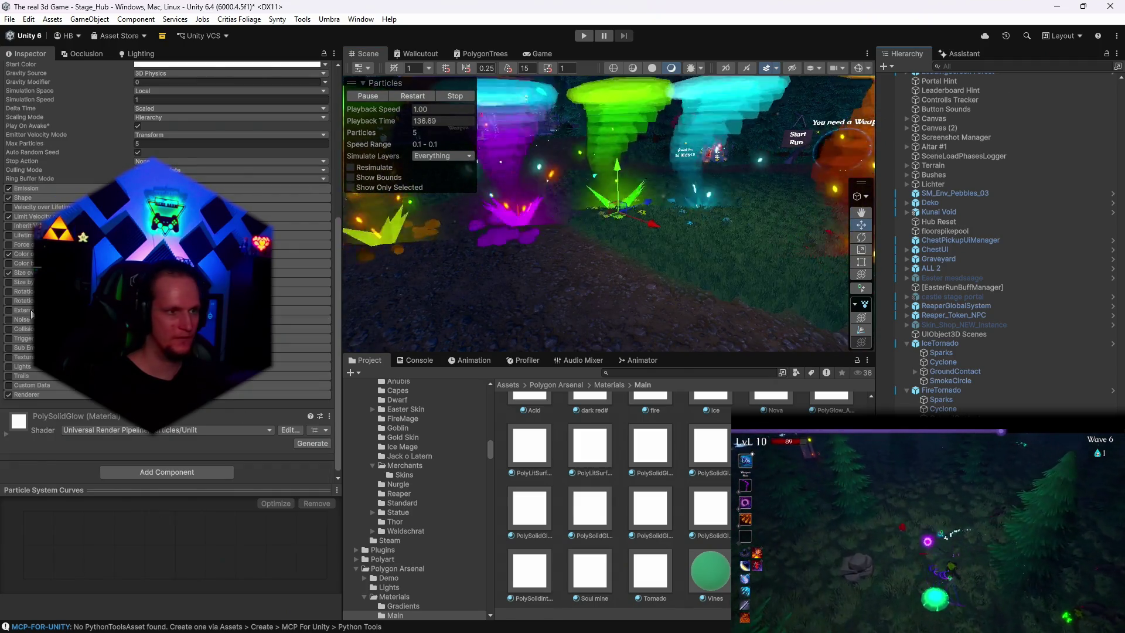
Step: Set the green emitter's Color over Lifetime start and end alpha keys to 0
click(23, 254)
click(296, 264)
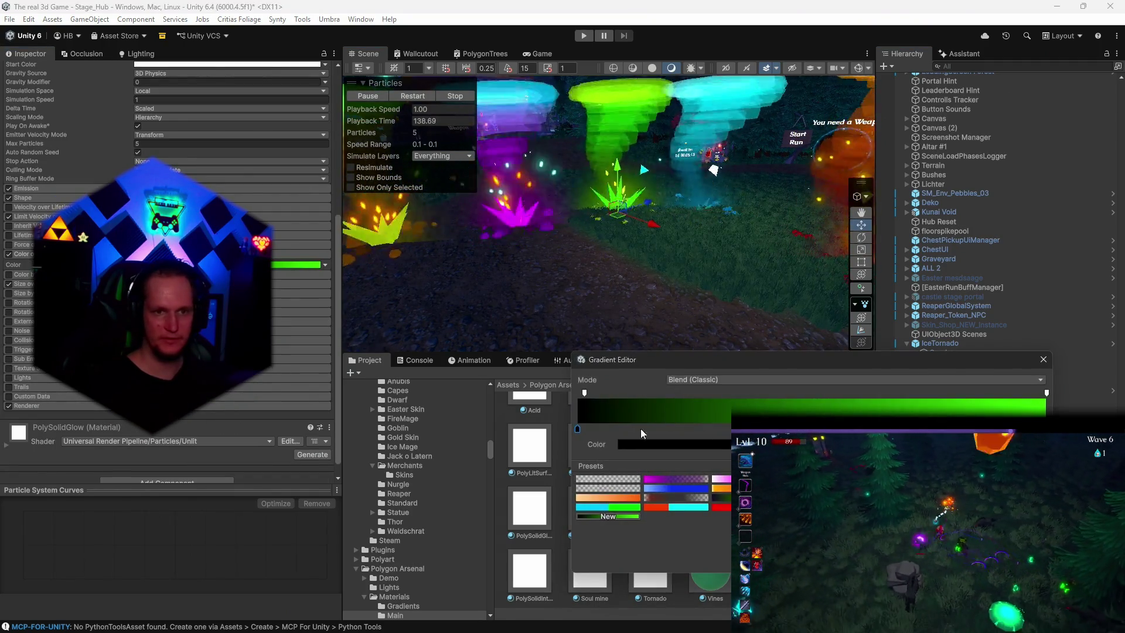
click(584, 392)
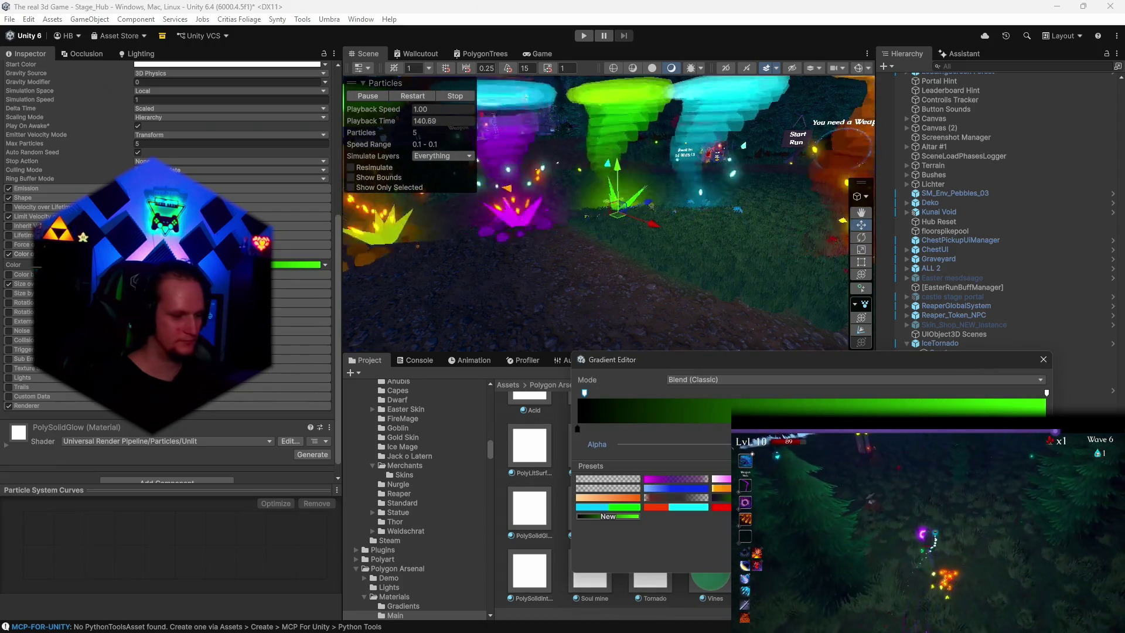
click(625, 444)
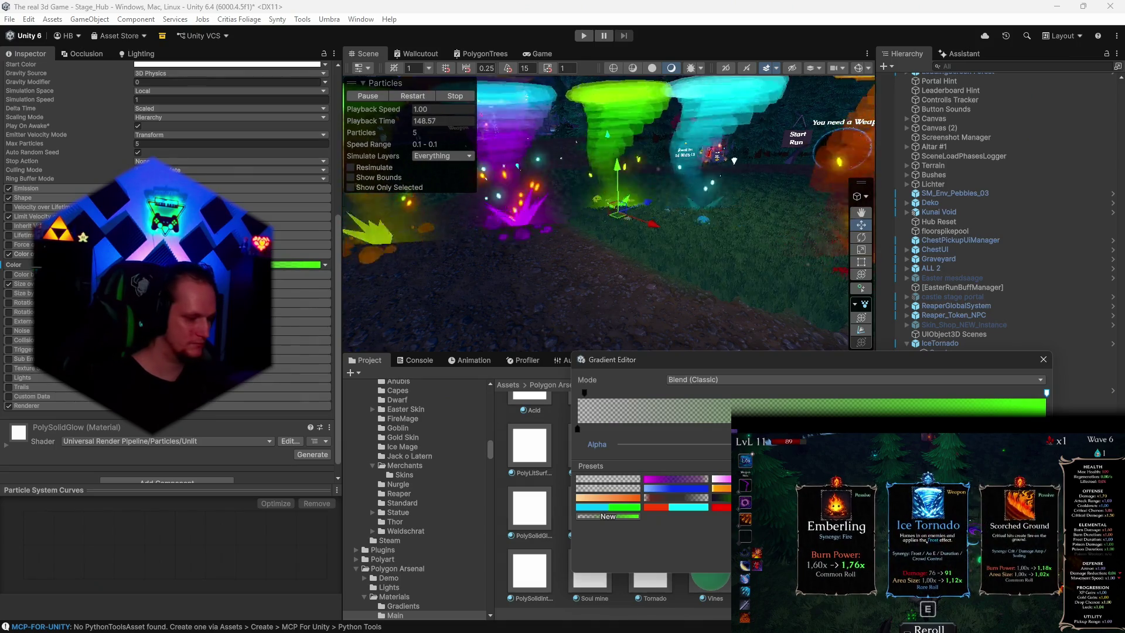
click(656, 444)
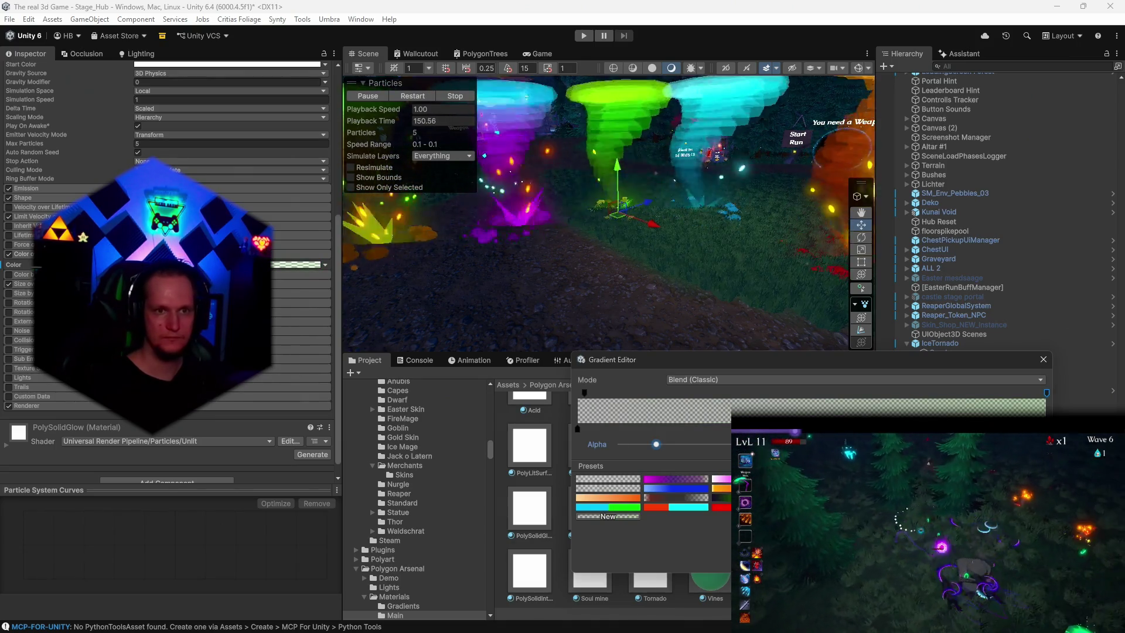
key(Escape)
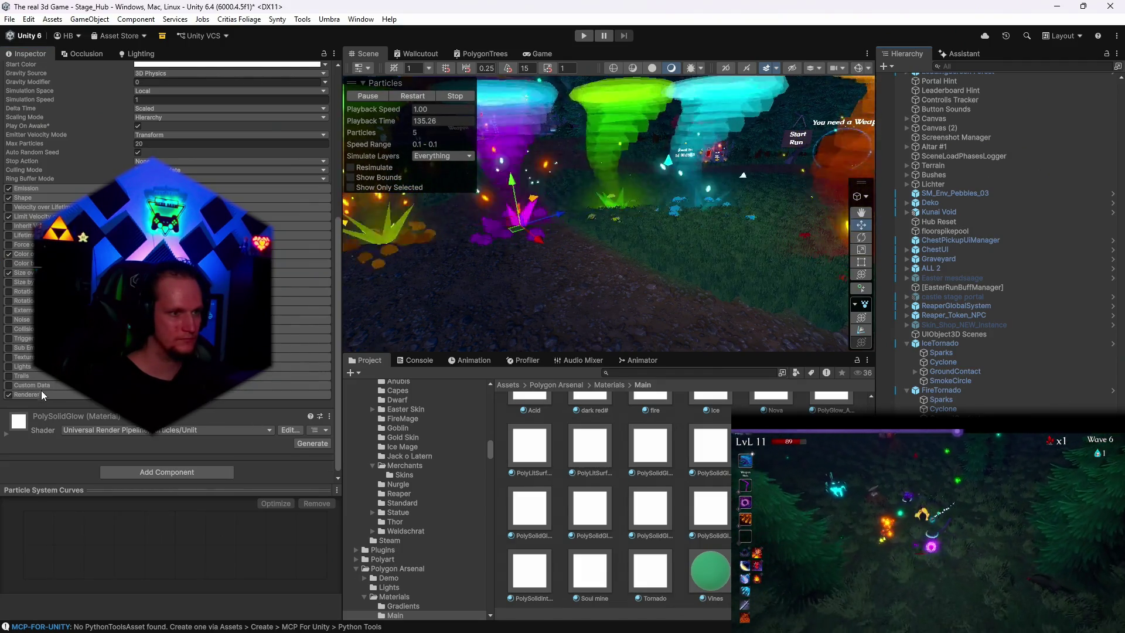
Step: Set the purple emitter's gradient alpha keys to 0 and collapse Color over Lifetime
click(24, 254)
click(296, 265)
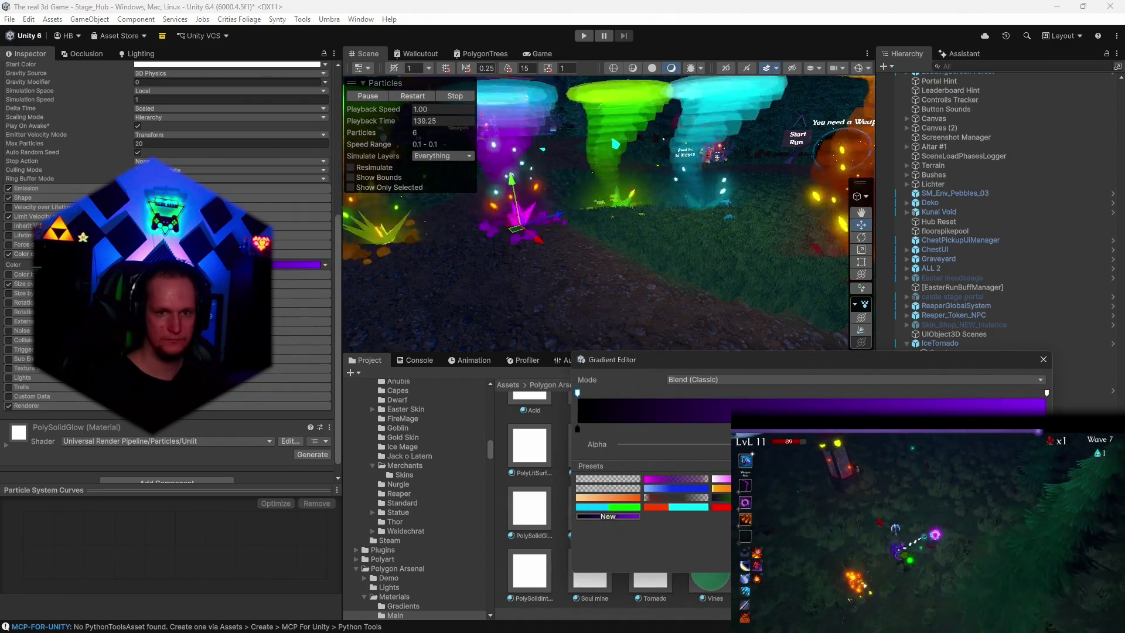
click(627, 444)
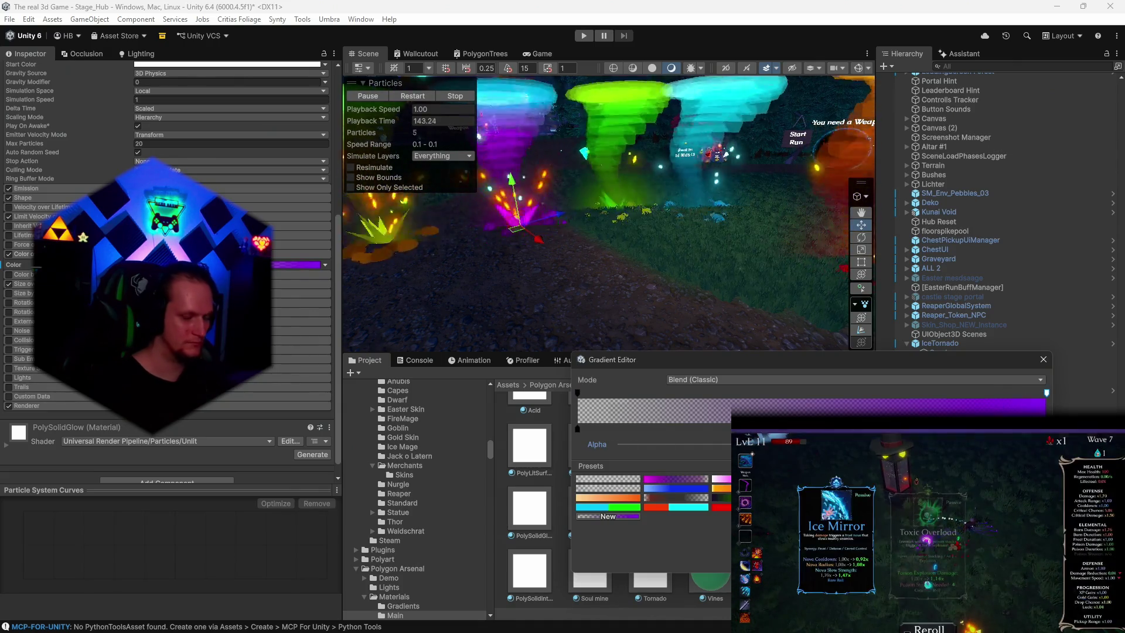
click(657, 444)
click(1043, 360)
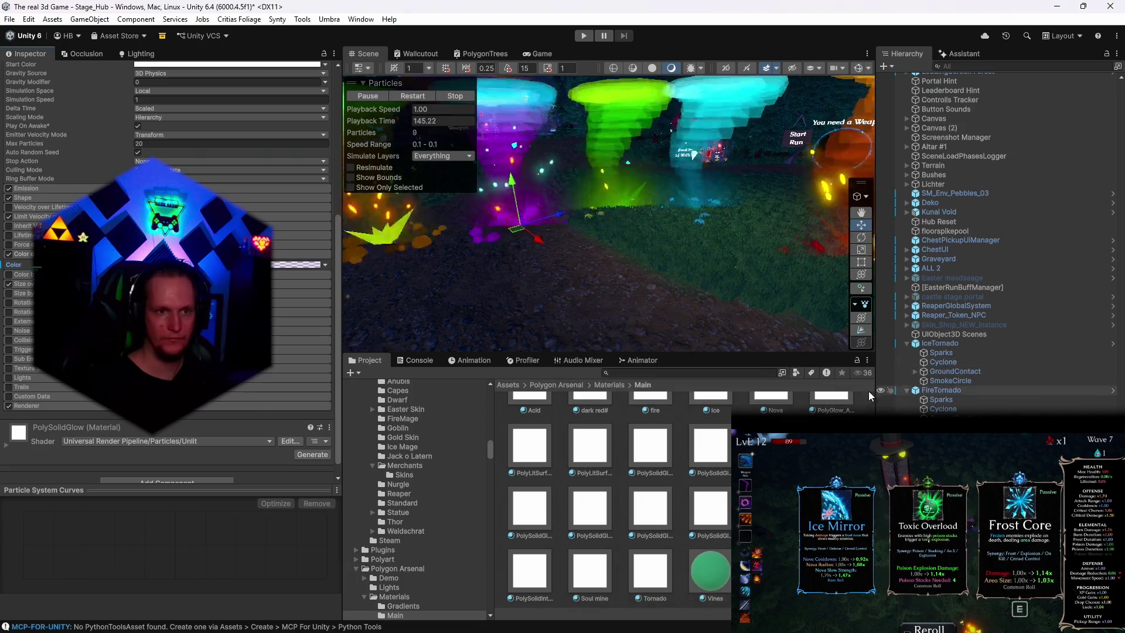
drag(641, 241, 694, 261)
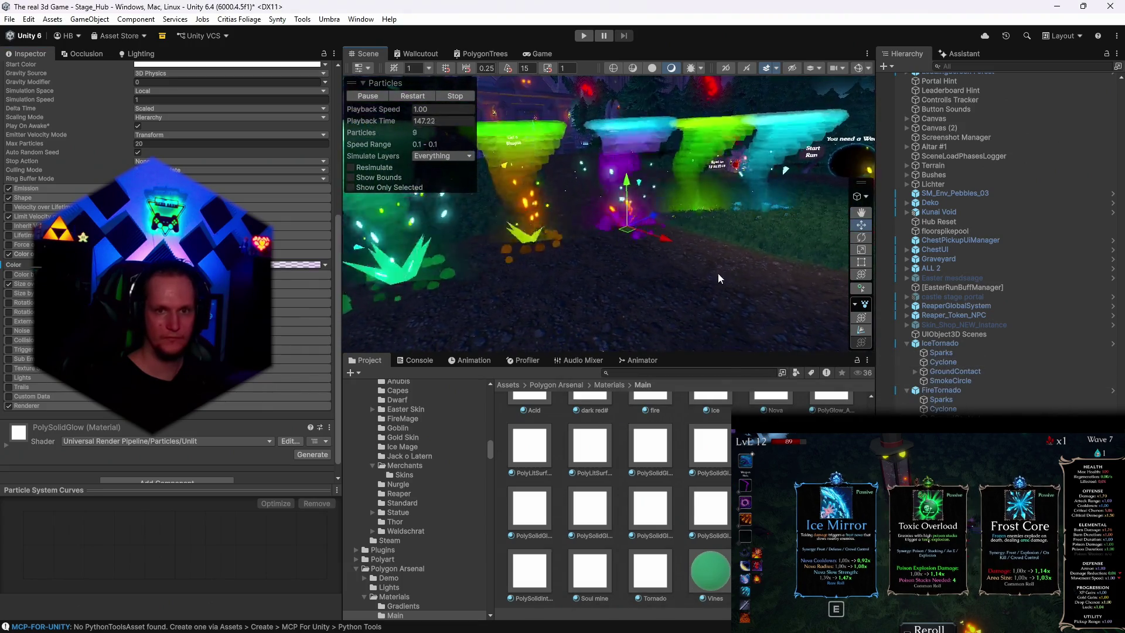
click(175, 254)
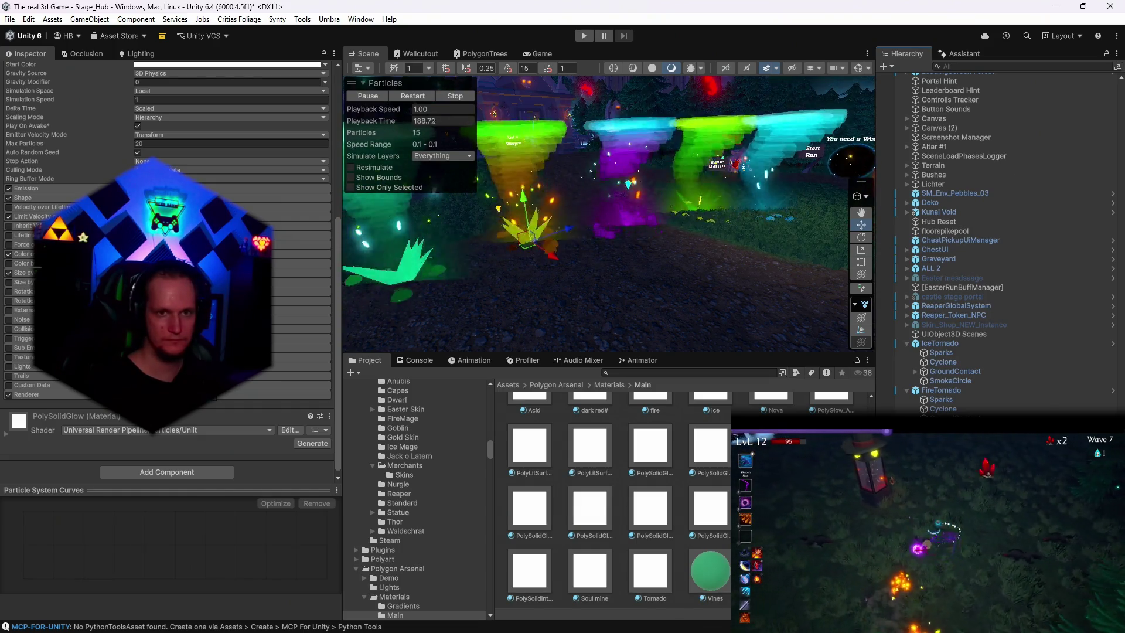
Step: Locate the emitter's PolySolidGlow material and set its gradient's start alpha to 0
click(23, 395)
click(157, 442)
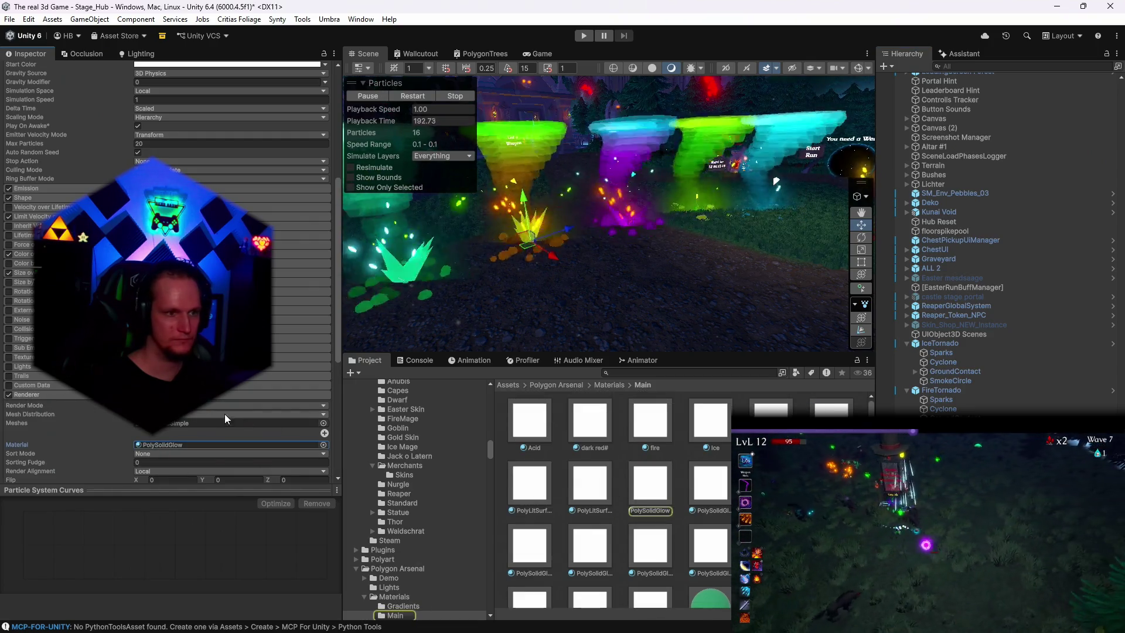
click(23, 254)
click(296, 264)
click(578, 393)
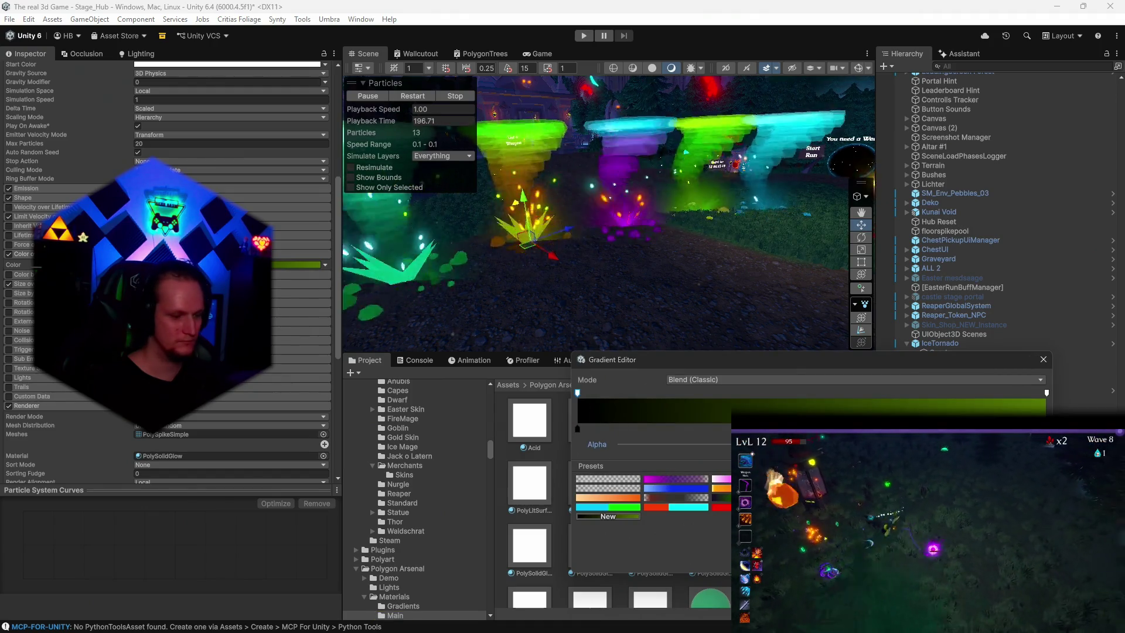
text(0)
click(1046, 393)
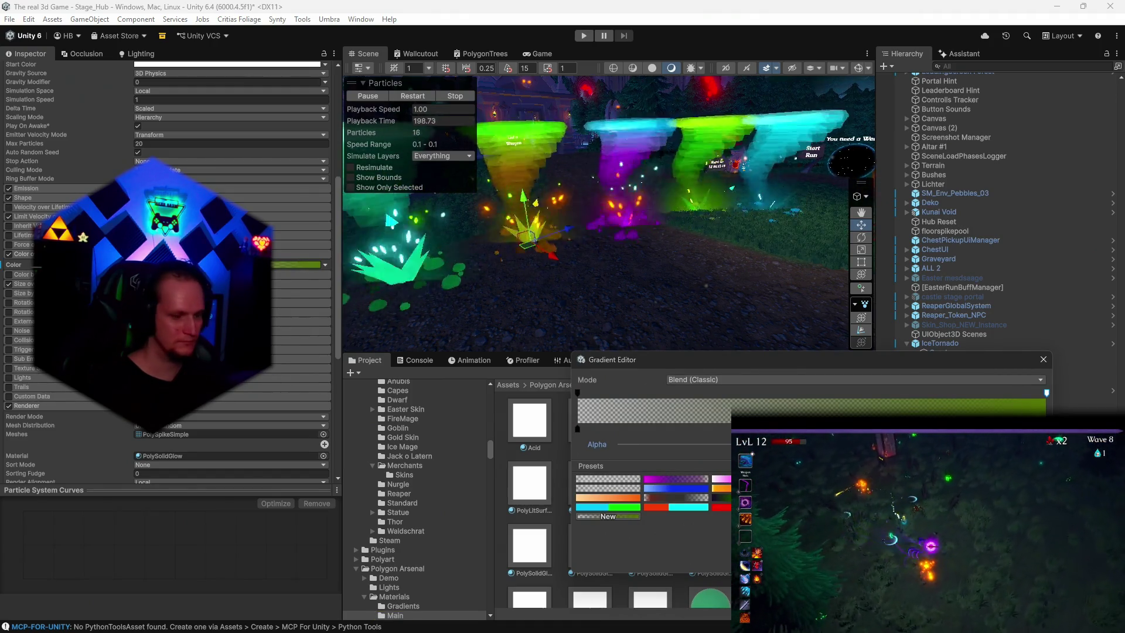
text(0)
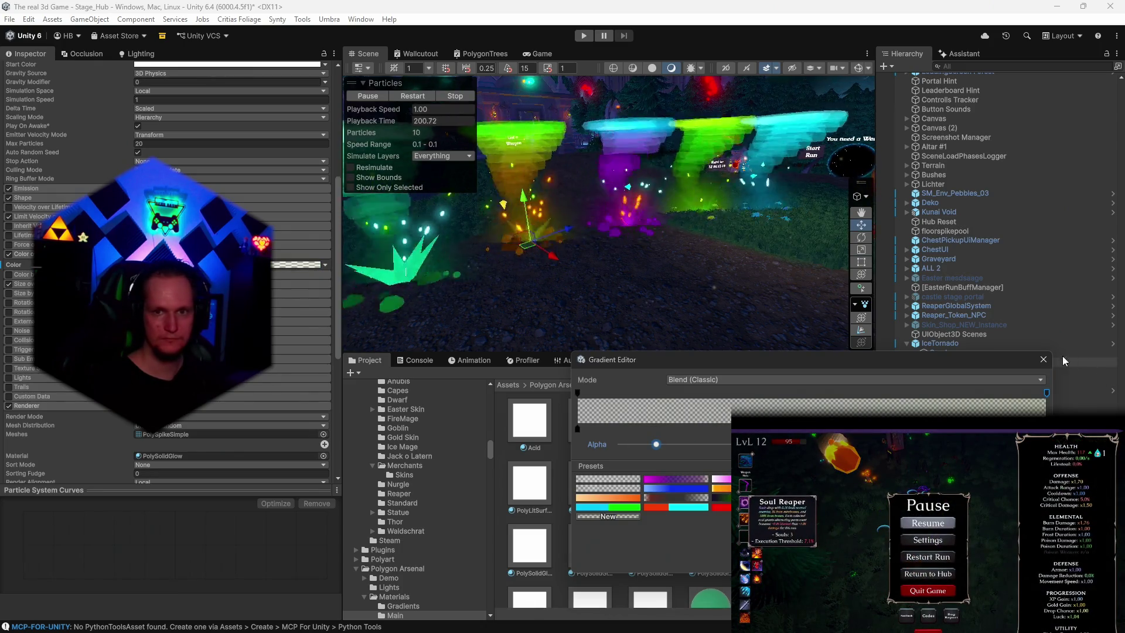
click(1043, 359)
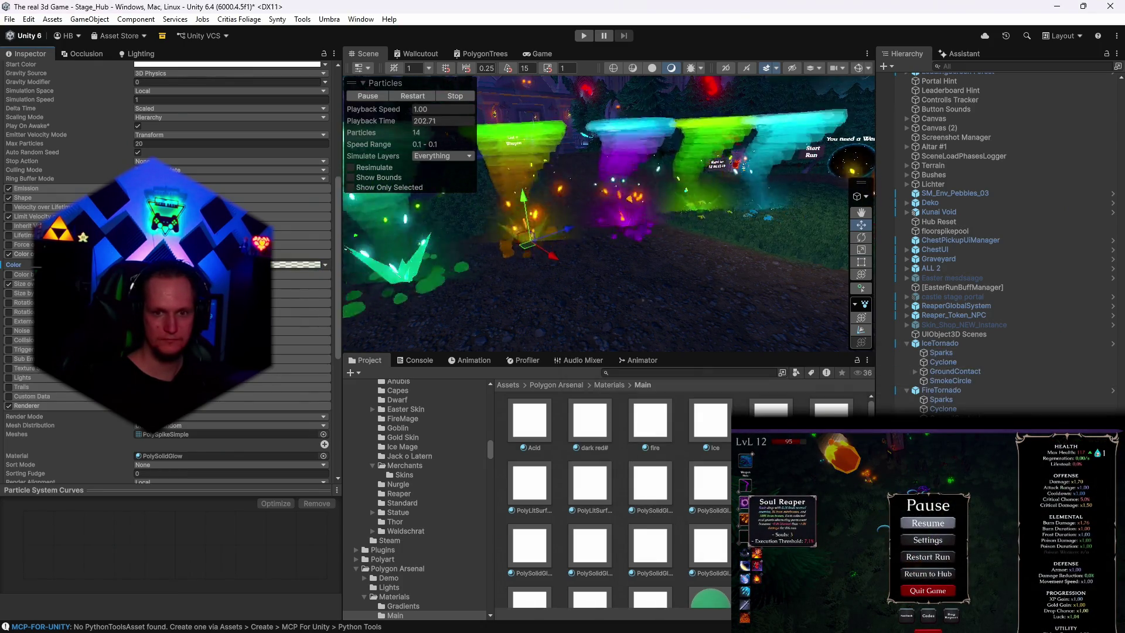
Step: Select the tornado particle system and set both its gradient alpha keys to 0
click(487, 337)
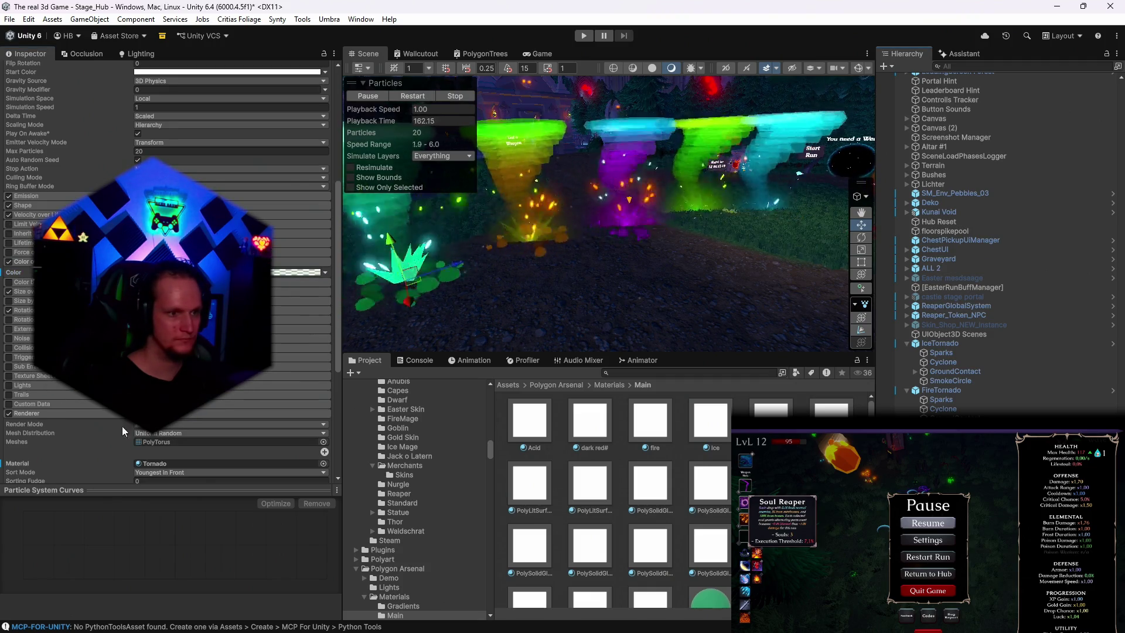
scroll(101, 424, down, 5)
scroll(101, 425, up, 3)
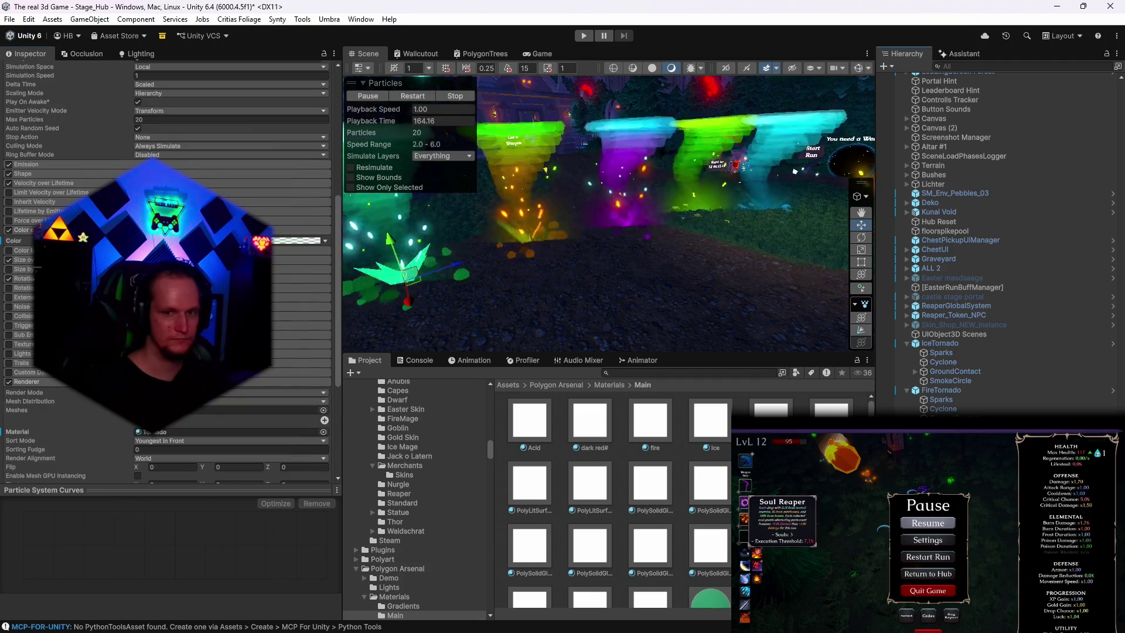
scroll(279, 361, up, 1)
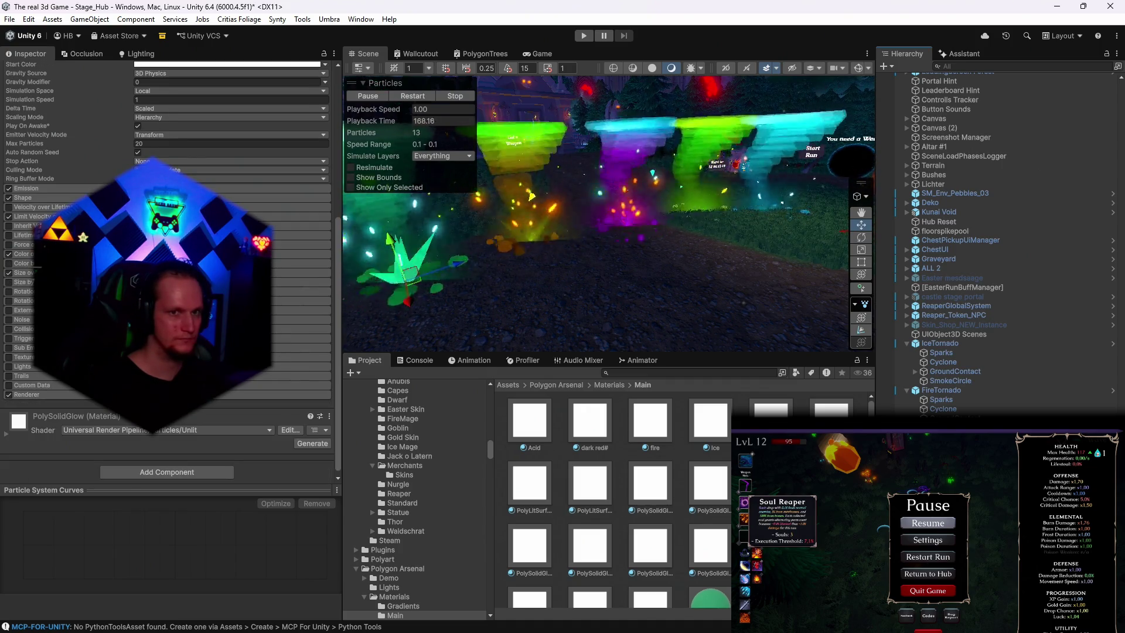
click(23, 253)
click(296, 264)
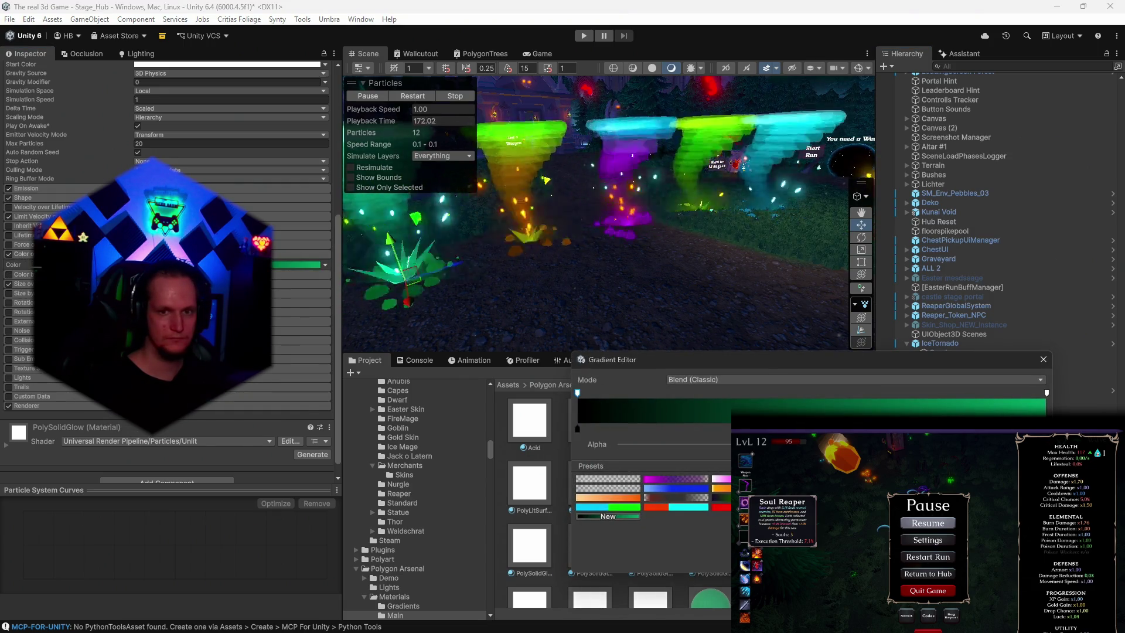
click(627, 444)
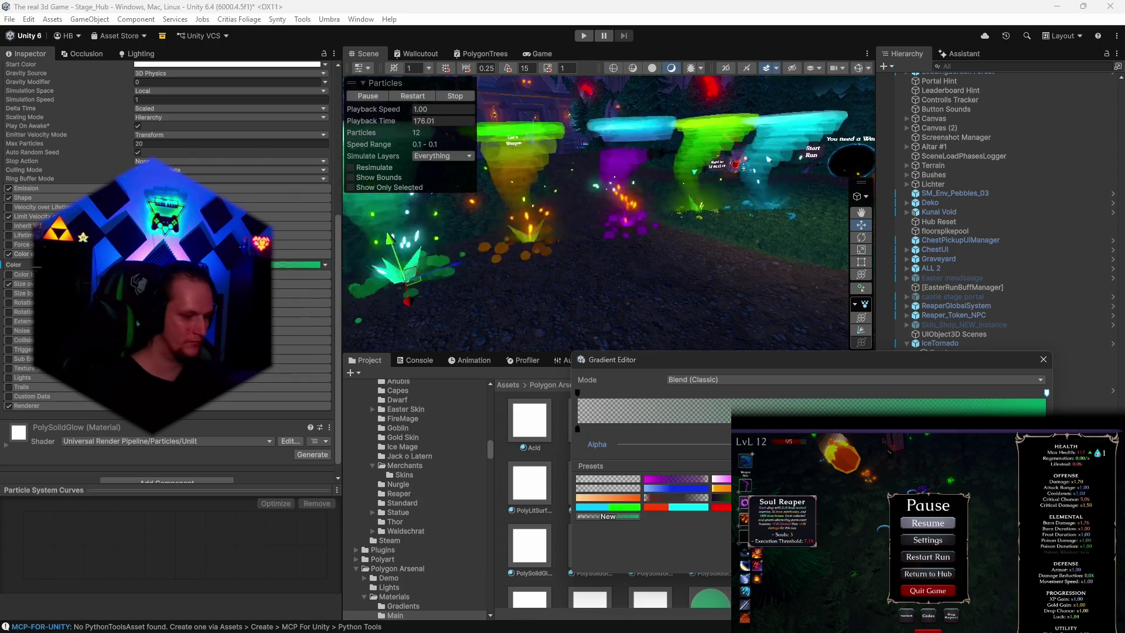
click(656, 444)
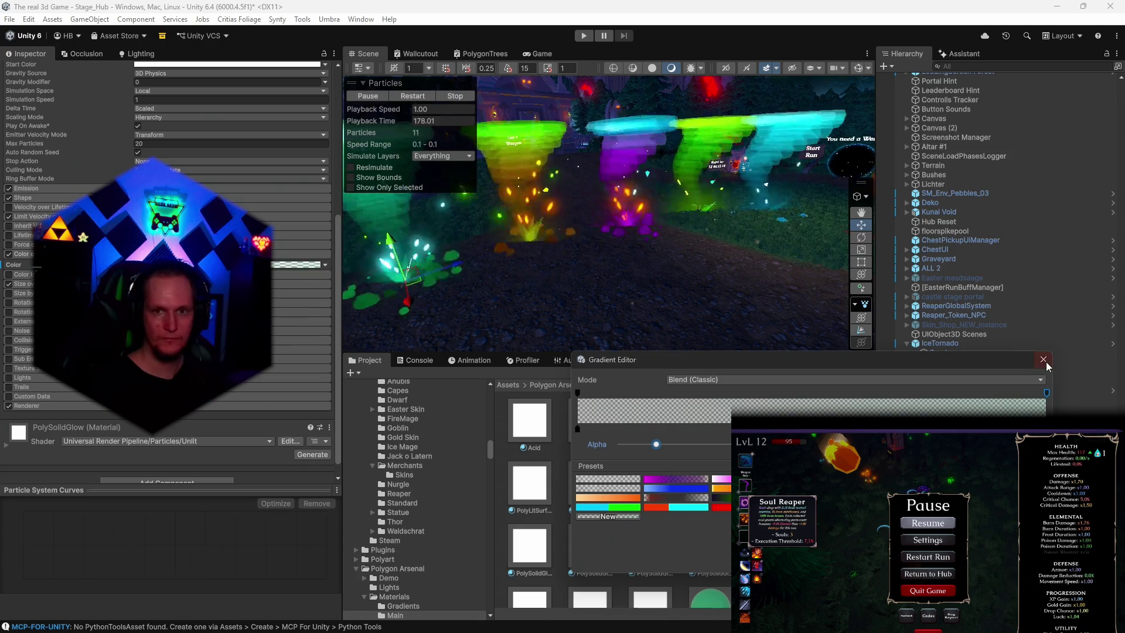
click(1043, 359)
mouse_move(614, 279)
mouse_down()
mouse_move(709, 281)
mouse_move(572, 263)
mouse_up()
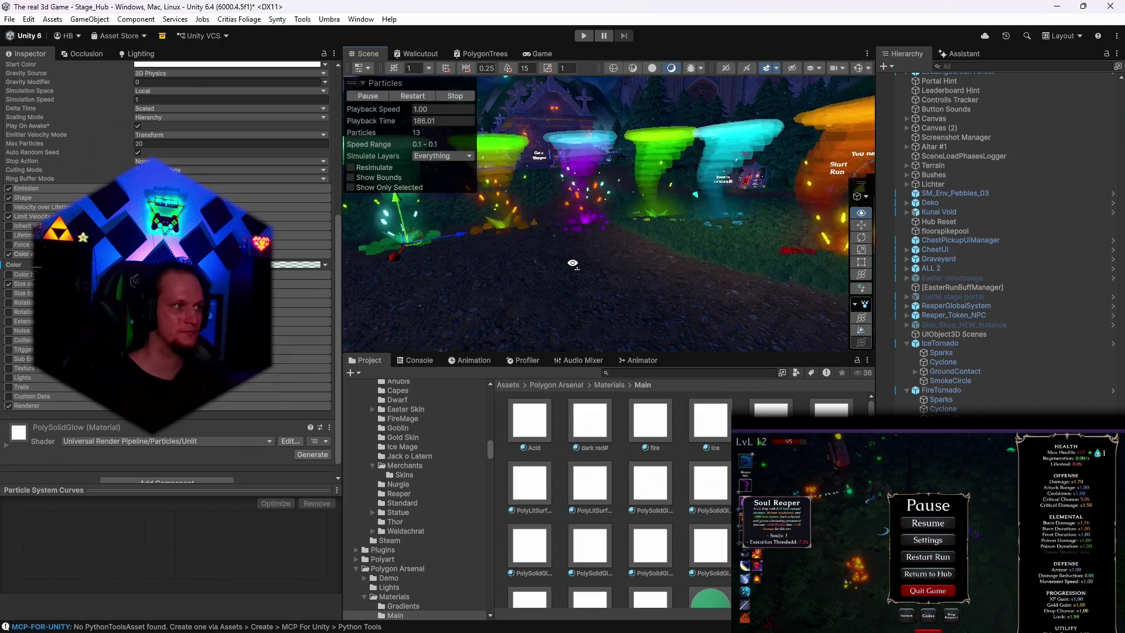
drag(576, 265, 611, 277)
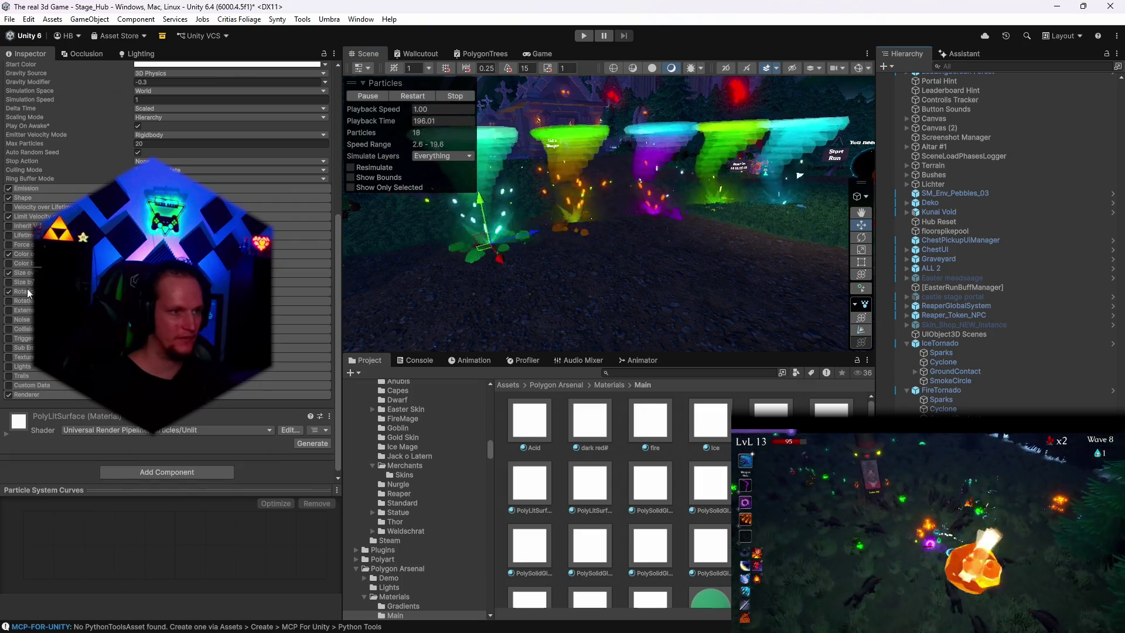
Step: Check the gradient's right alpha key value and frame the particle system in the scene
click(176, 254)
click(298, 265)
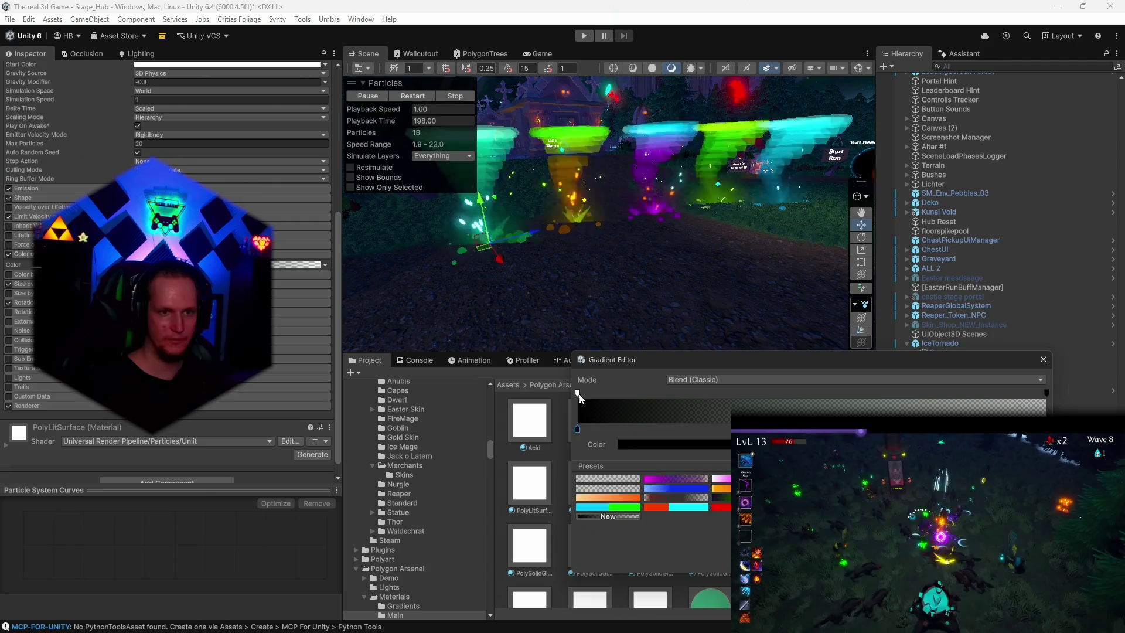
click(1047, 393)
click(1047, 393)
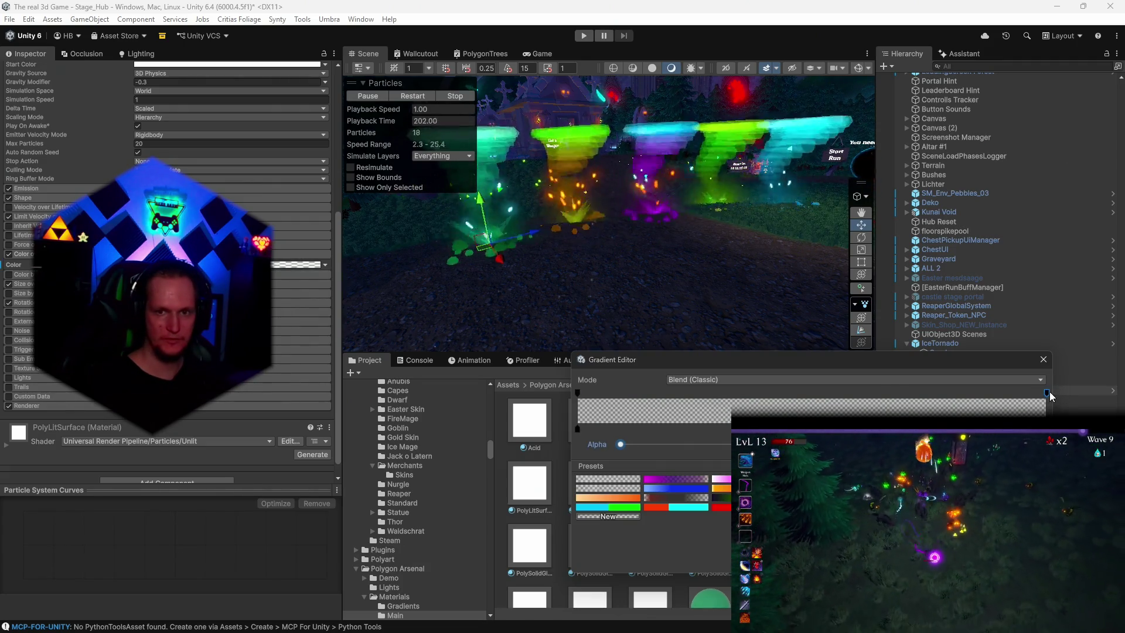
click(687, 275)
key(f)
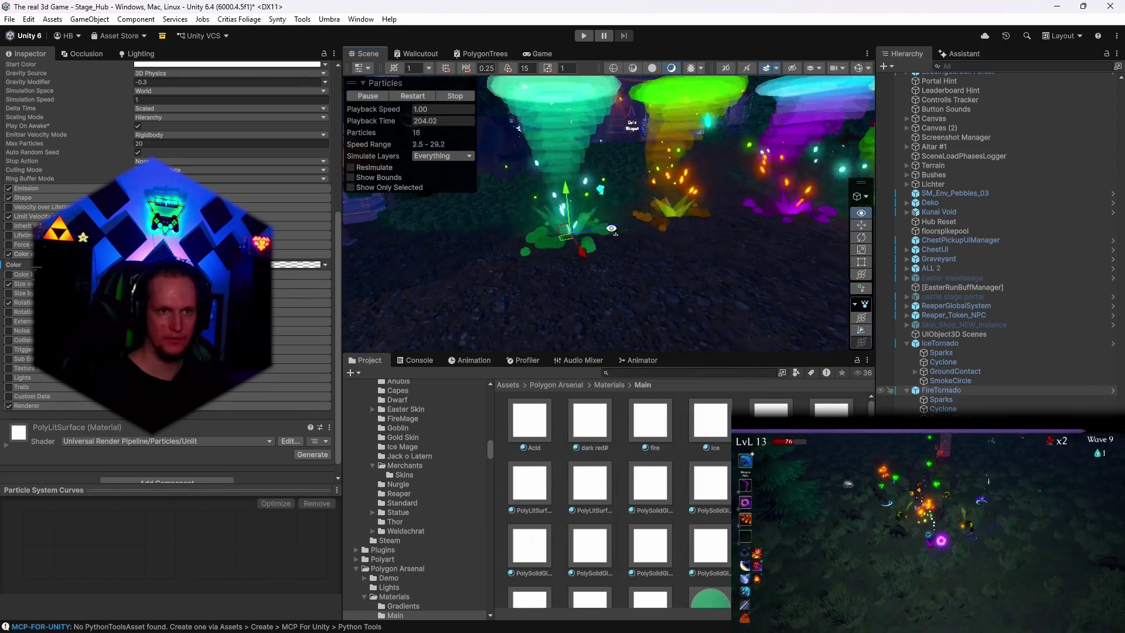
Step: Reveal the emitter's PolyLitSurface renderer material in the project
click(59, 406)
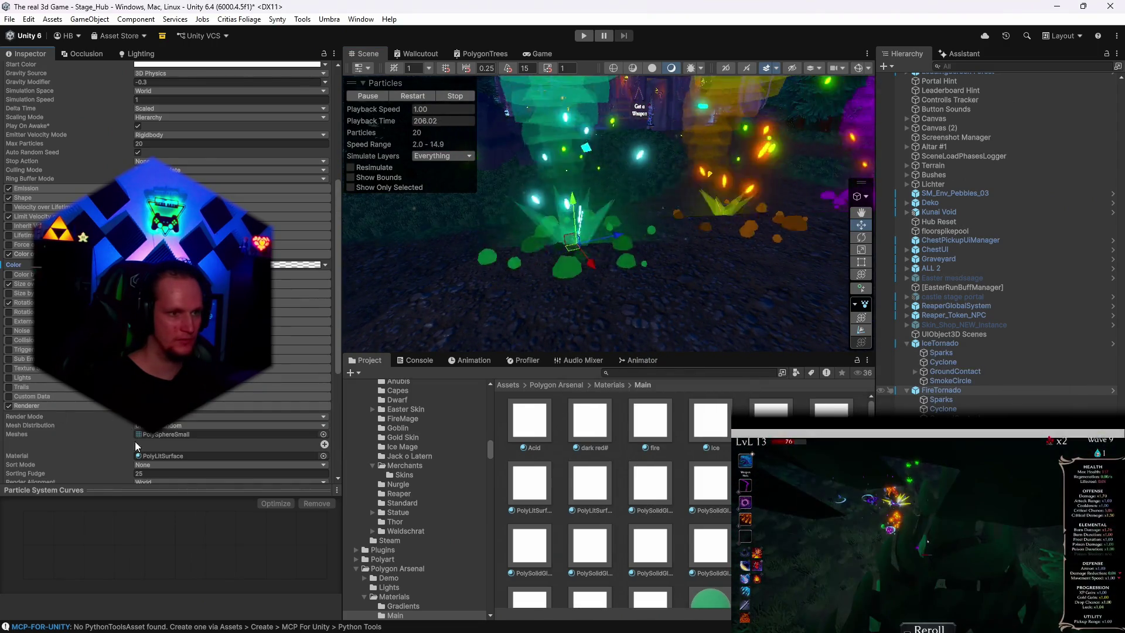
click(151, 457)
scroll(596, 475, down, 2)
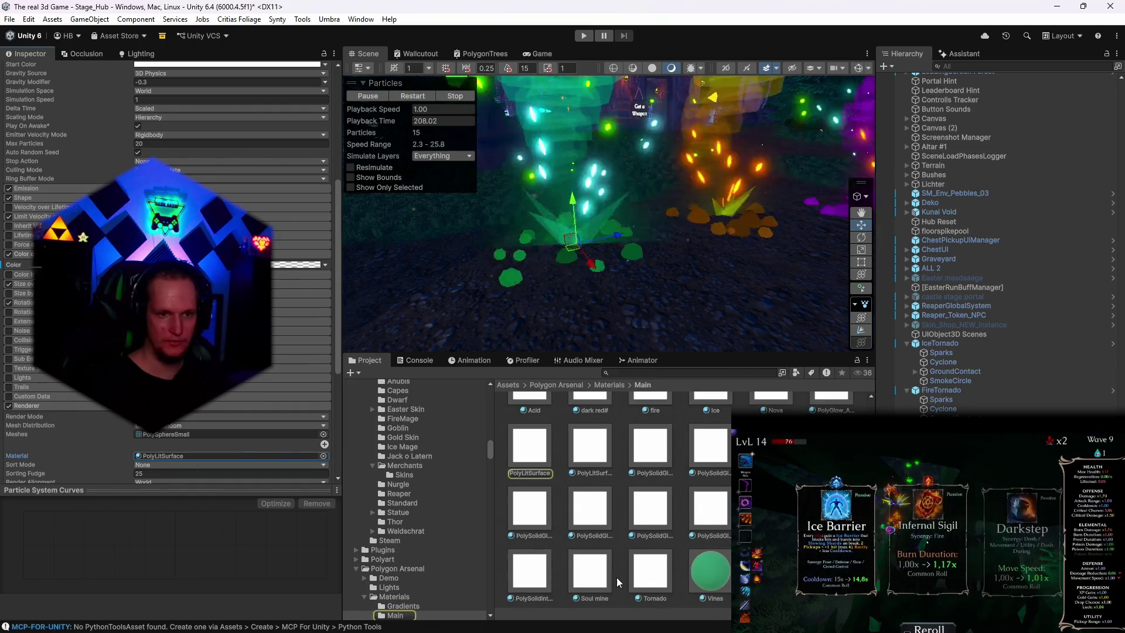
scroll(176, 264, down, 3)
drag(586, 304, 616, 337)
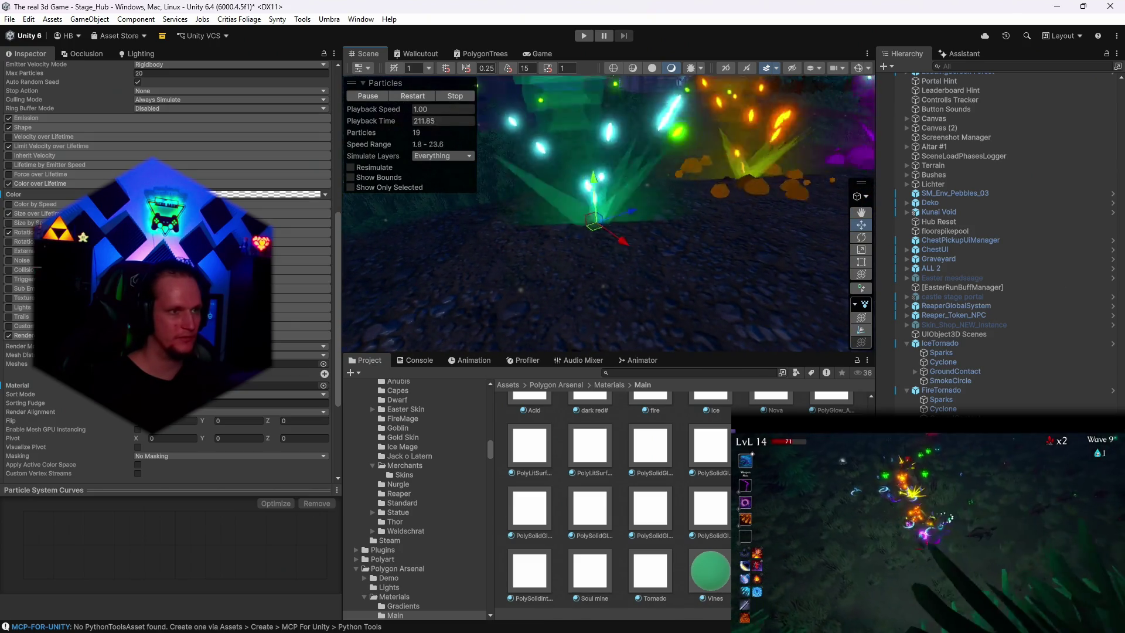
Step: Lower the gradient's starting alpha to make it more transparent, then collapse Renderer
click(270, 194)
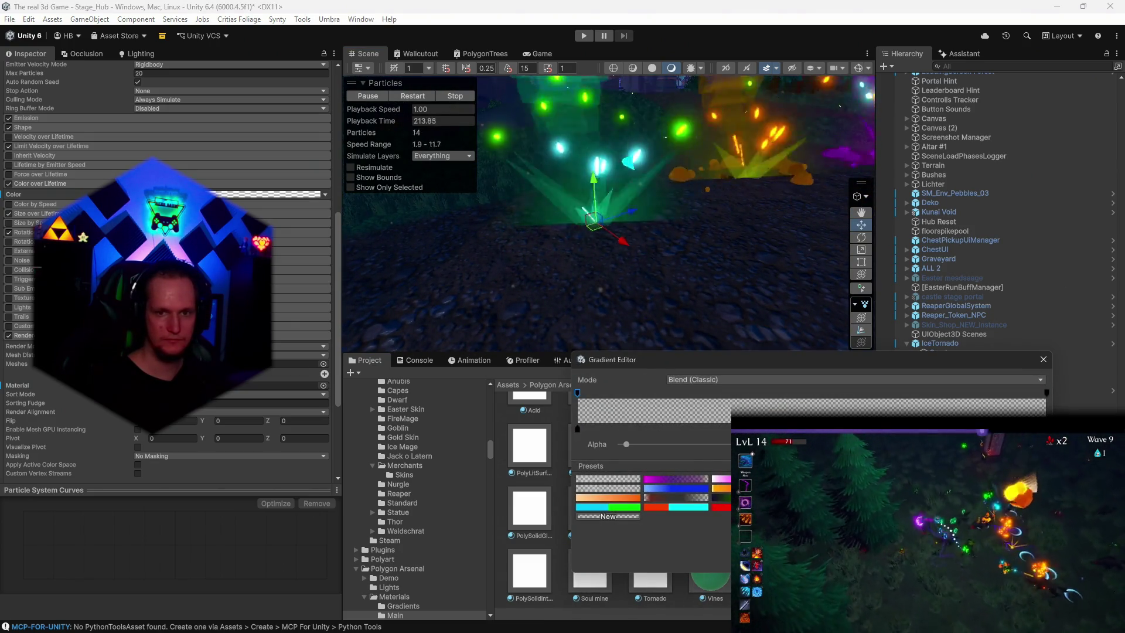
click(578, 392)
drag(938, 445, 714, 455)
drag(739, 234, 718, 235)
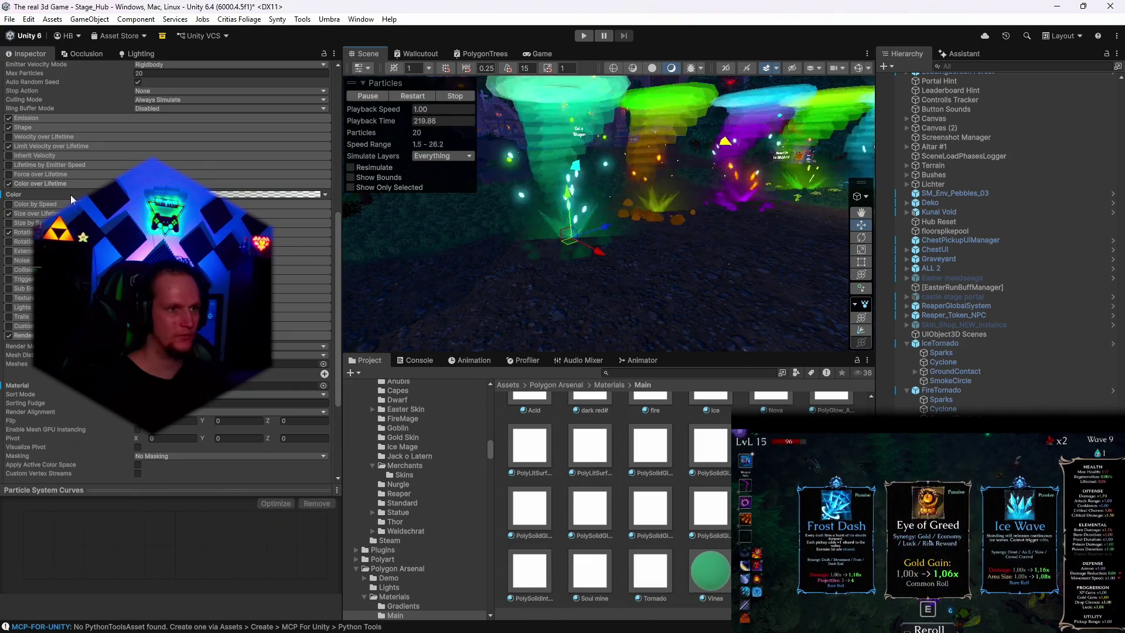
click(267, 194)
click(577, 393)
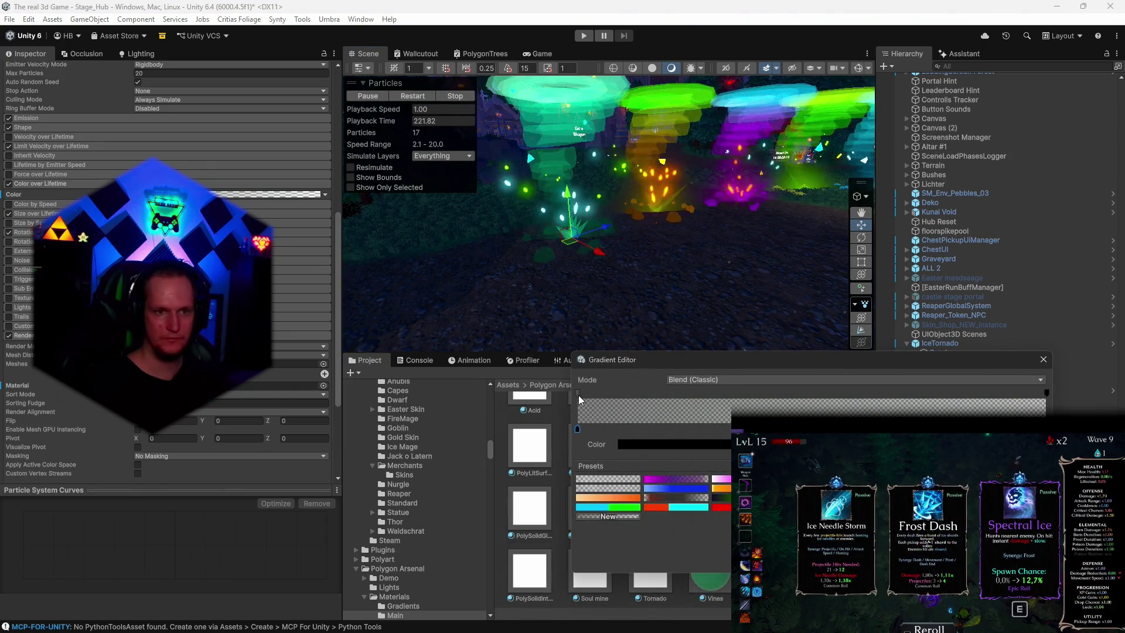
drag(645, 263, 616, 264)
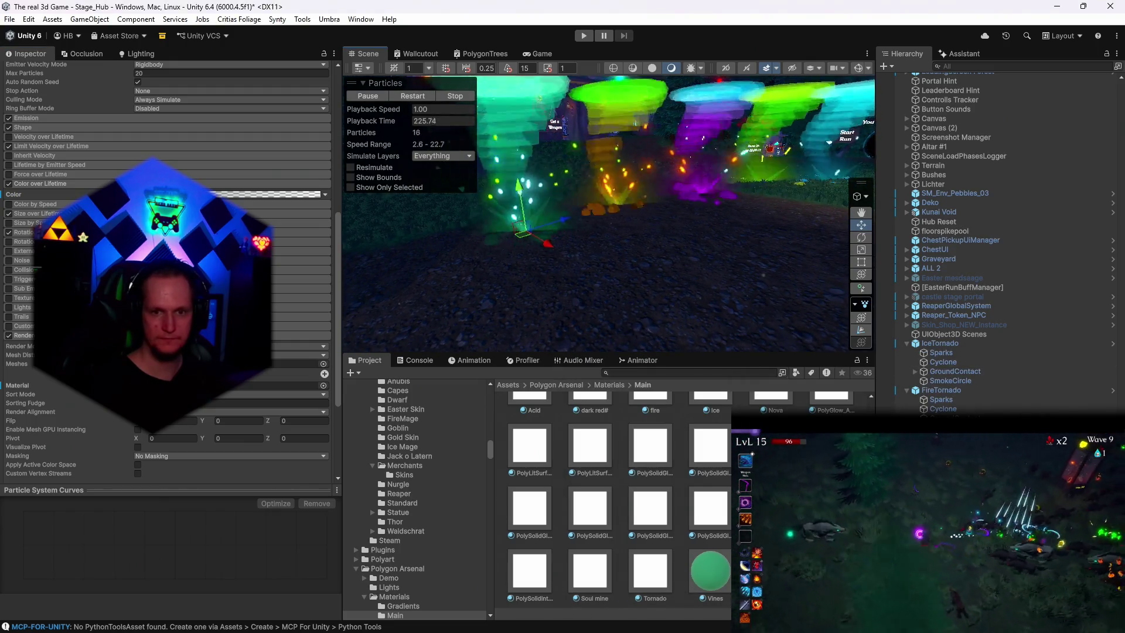
click(23, 335)
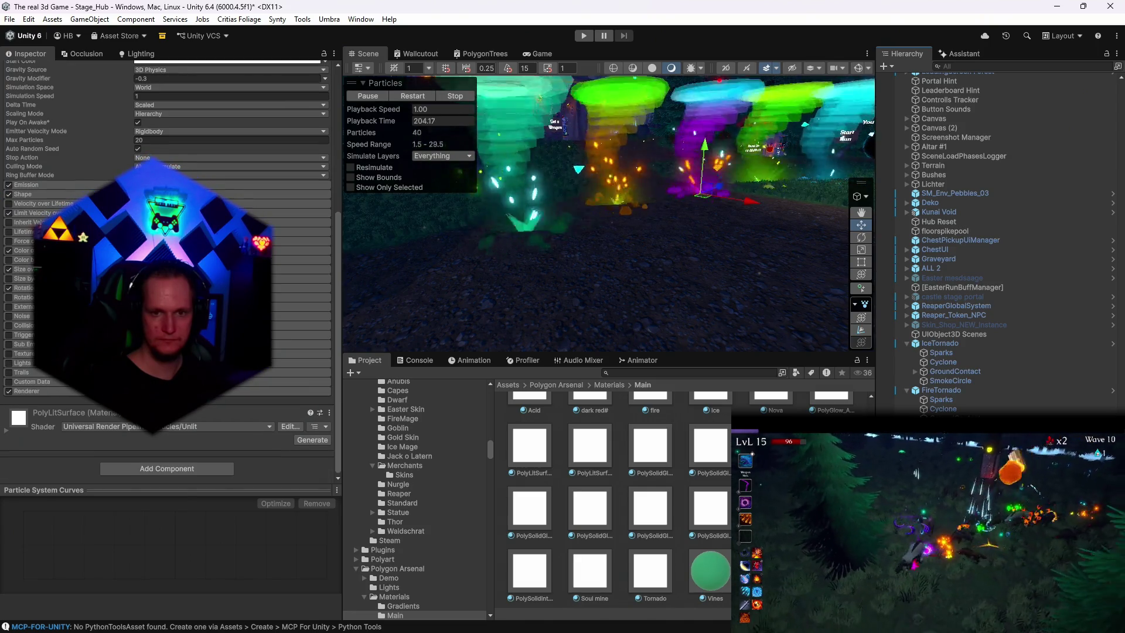
Step: Select SmokeCircle, expand Renderer, Size over Lifetime and Color over Lifetime, and open its gradient
click(948, 381)
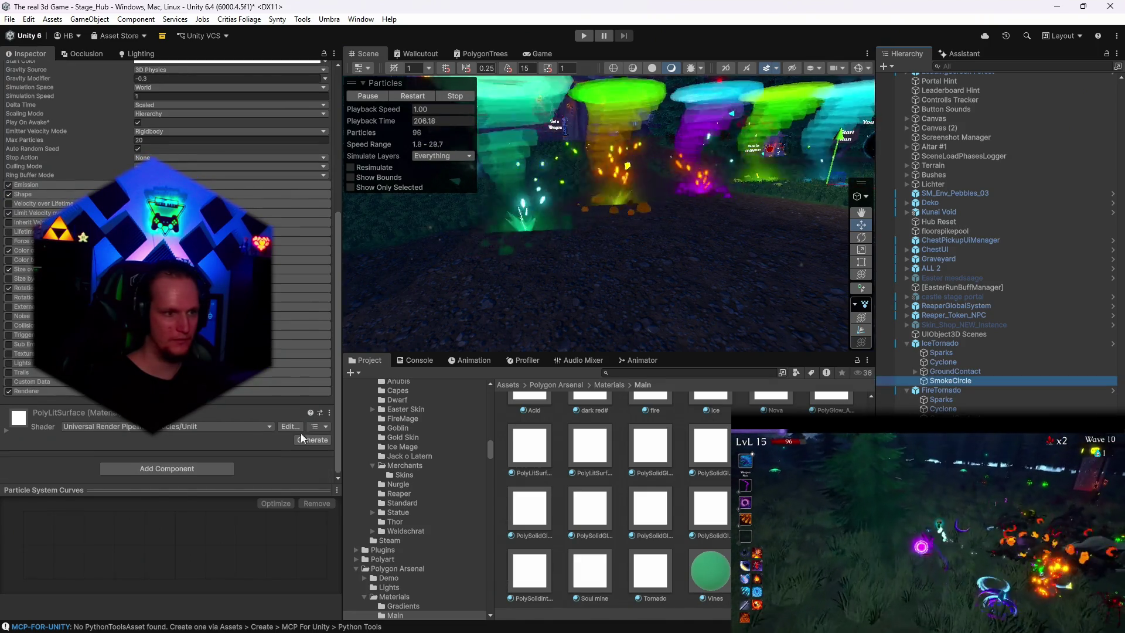
click(35, 391)
scroll(163, 434, down, 3)
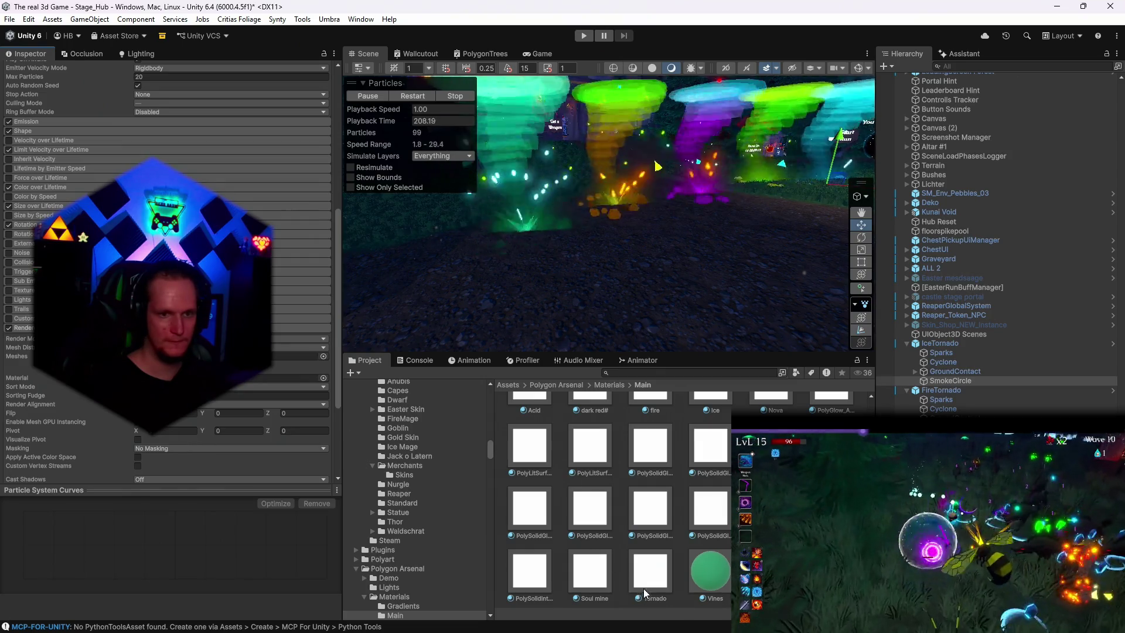
drag(620, 265, 689, 266)
drag(674, 273, 759, 332)
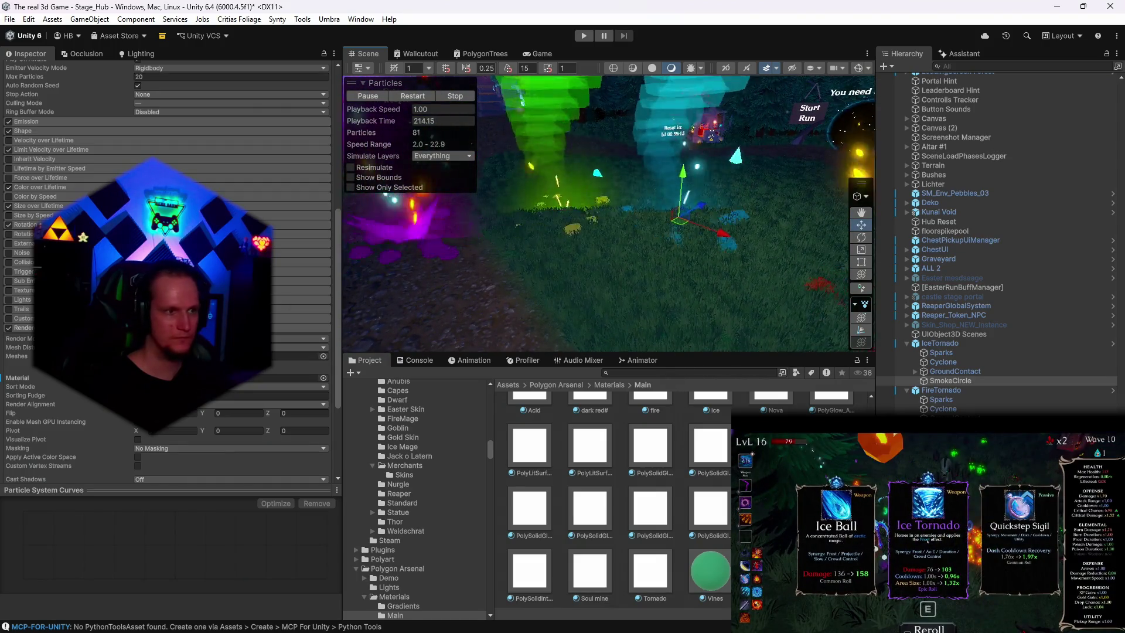
click(40, 205)
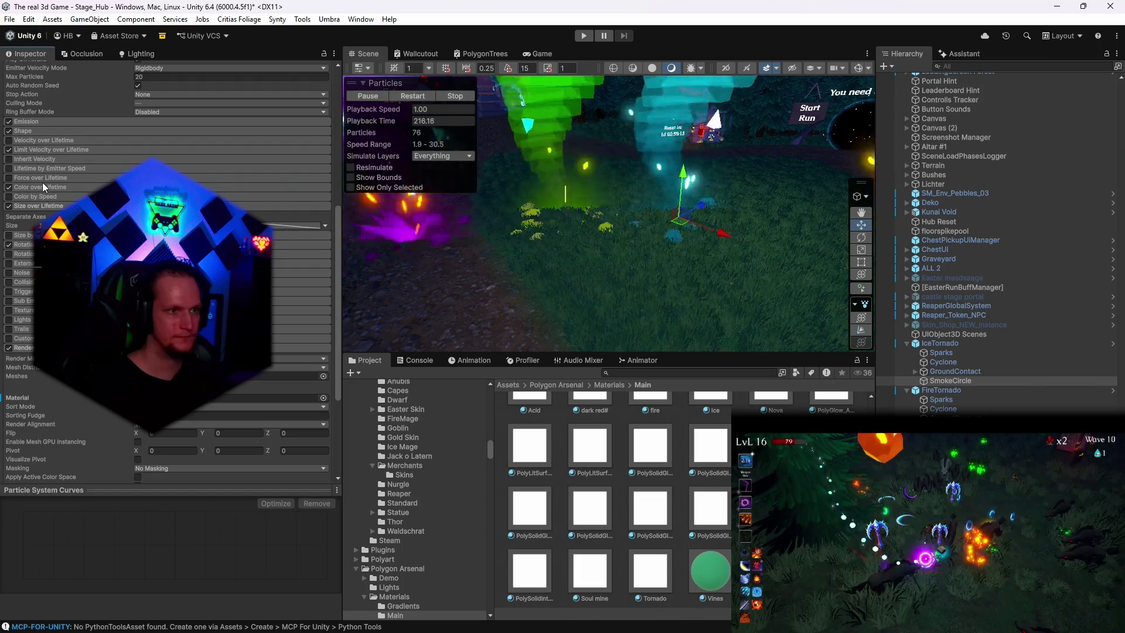
click(43, 187)
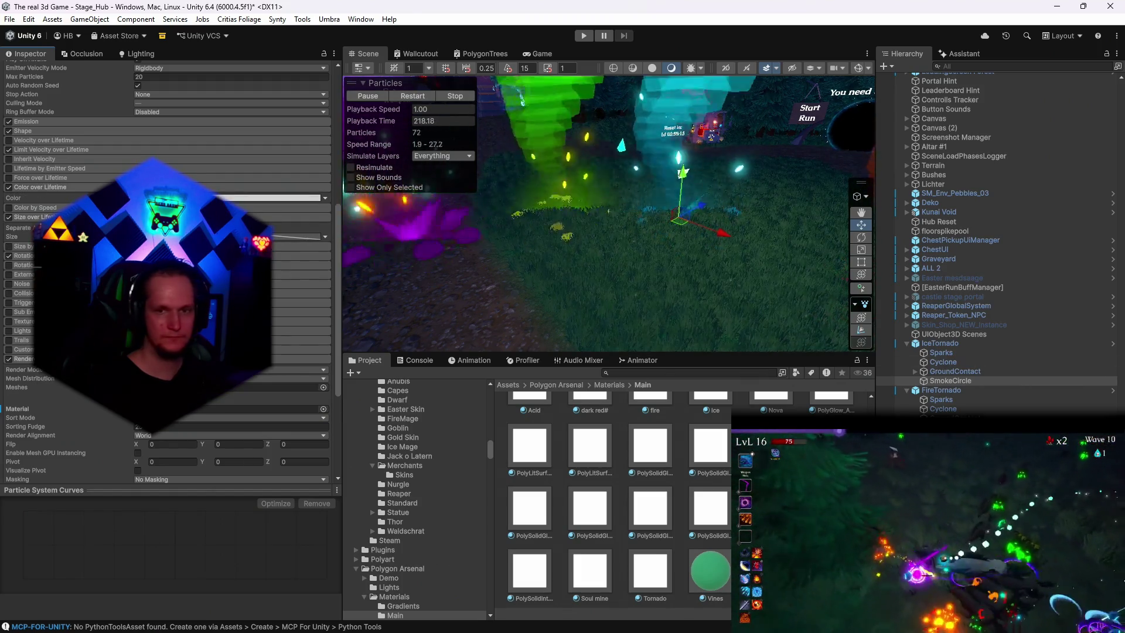
click(950, 381)
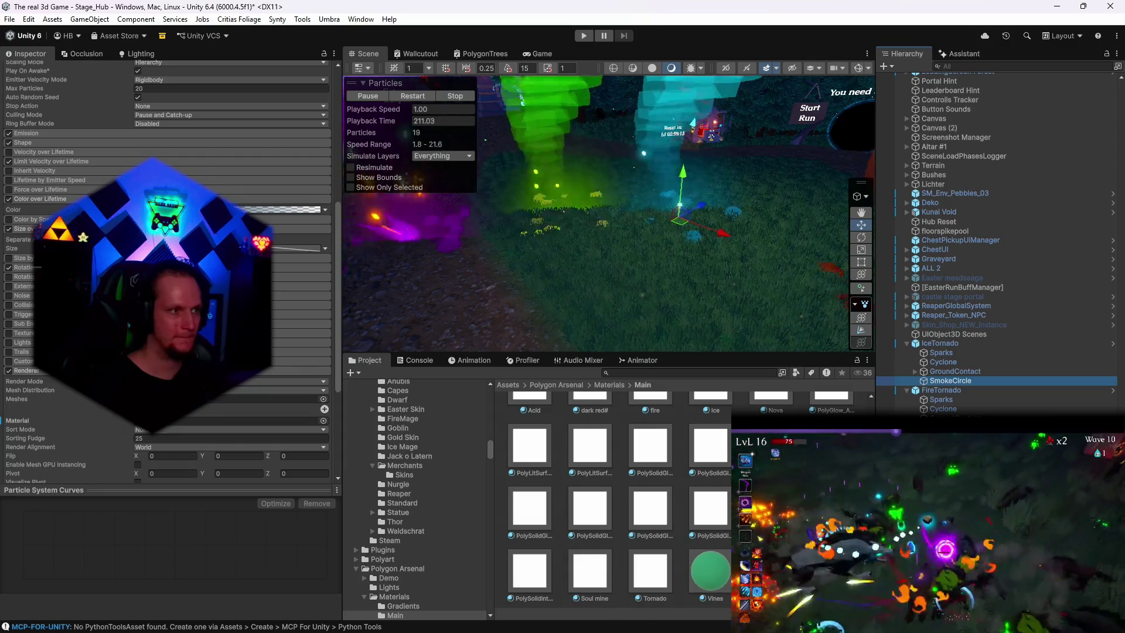
click(293, 209)
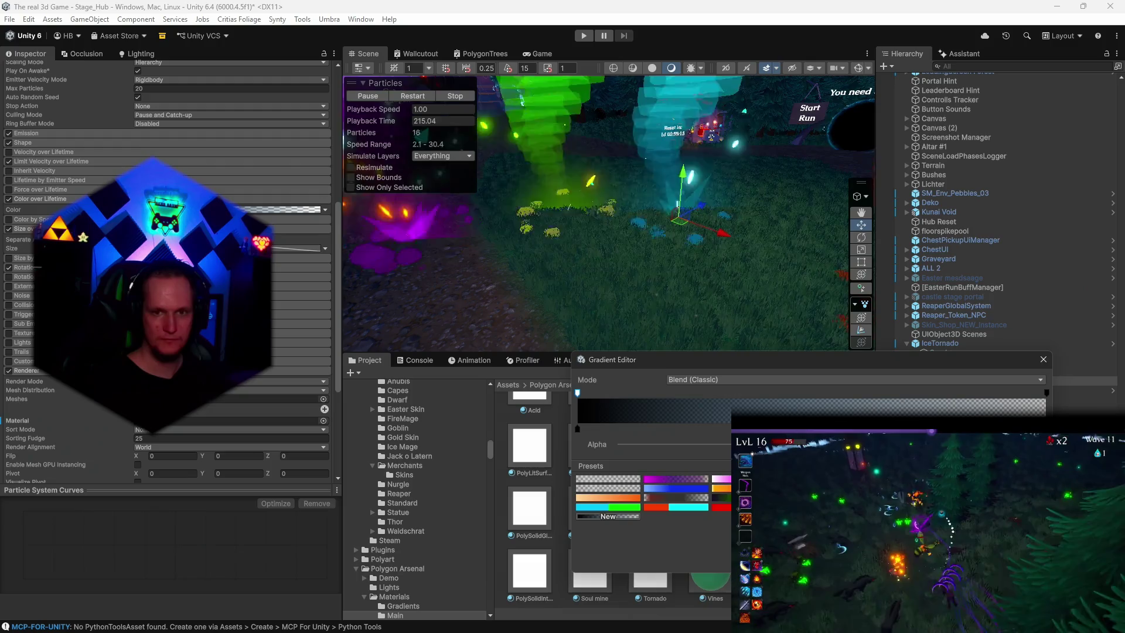
click(1044, 360)
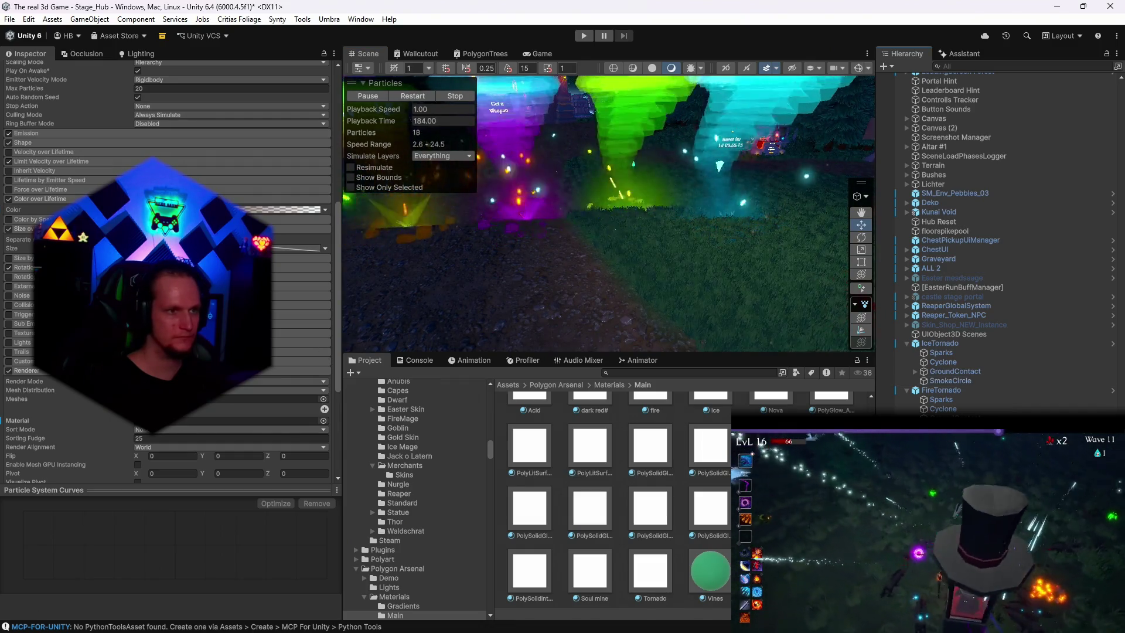
click(287, 209)
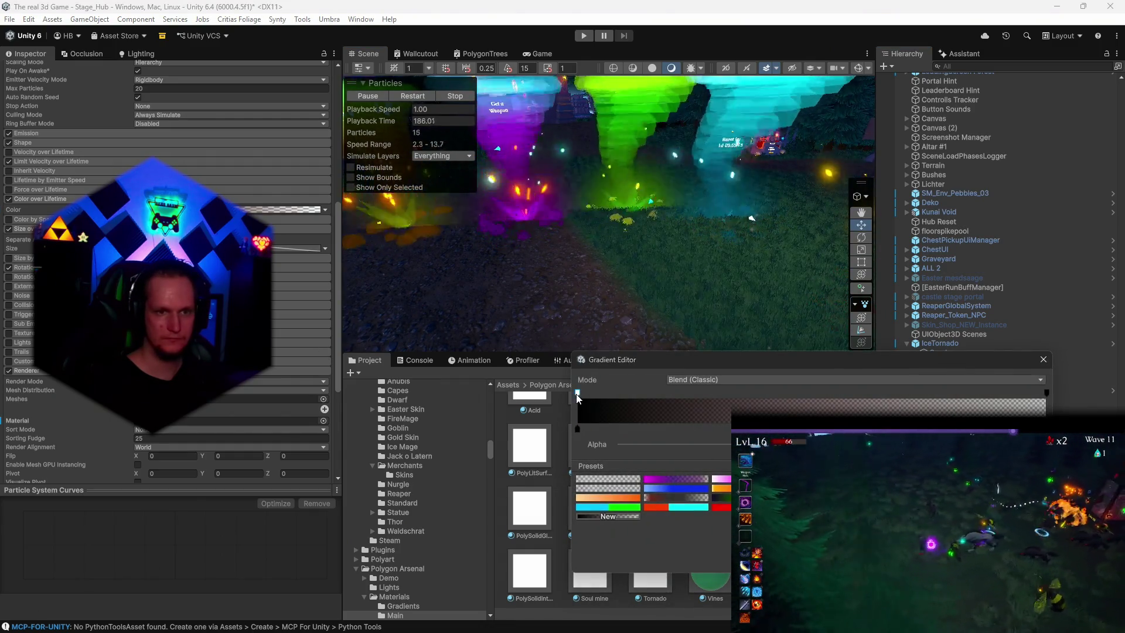
key(Escape)
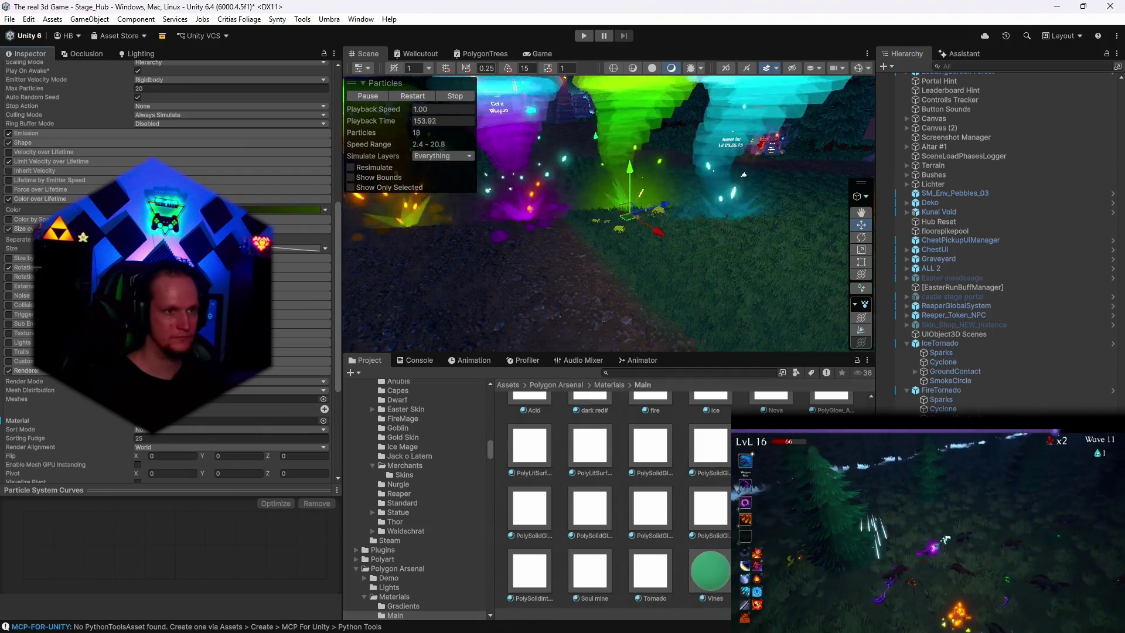
click(287, 209)
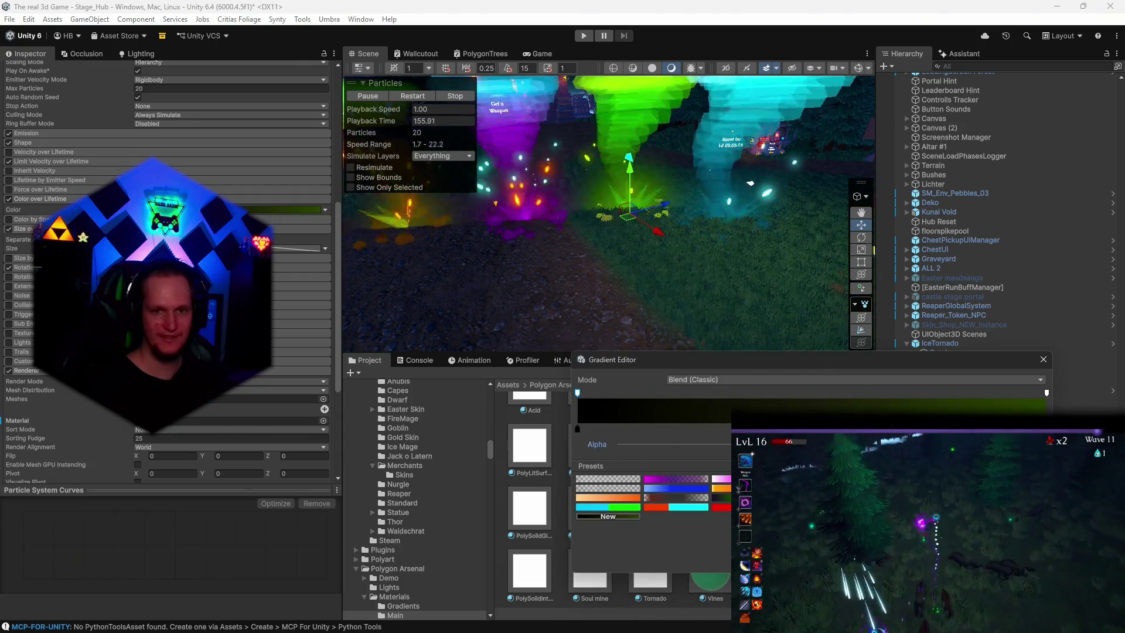
click(1042, 359)
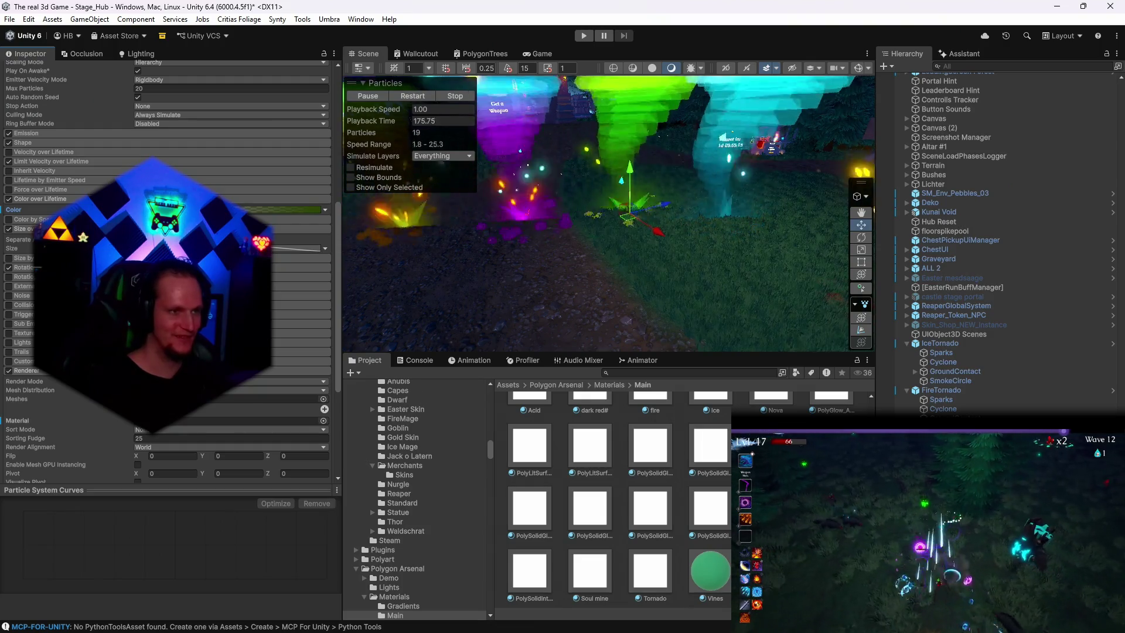
click(293, 210)
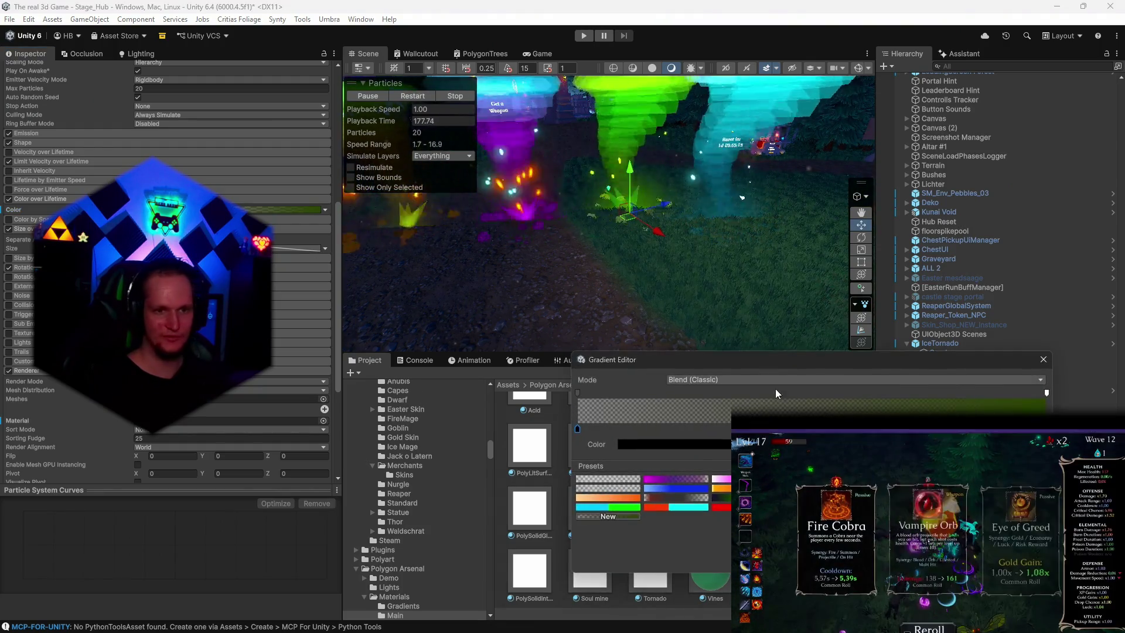
click(1044, 360)
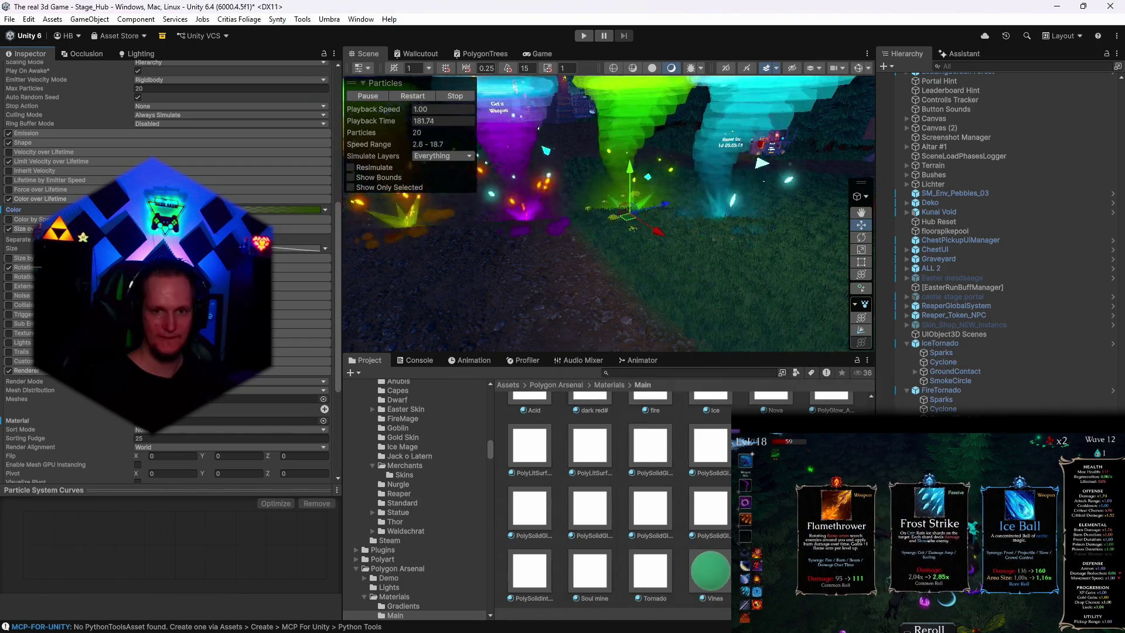
click(293, 209)
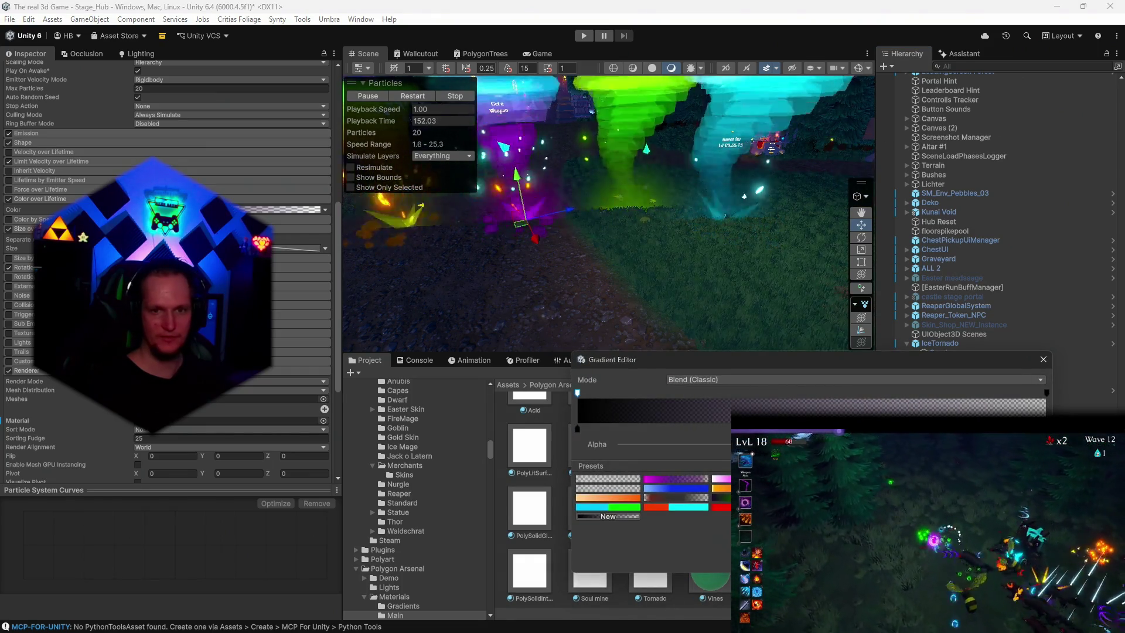
mouse_move(591, 264)
mouse_down()
mouse_move(637, 266)
mouse_move(610, 263)
mouse_up()
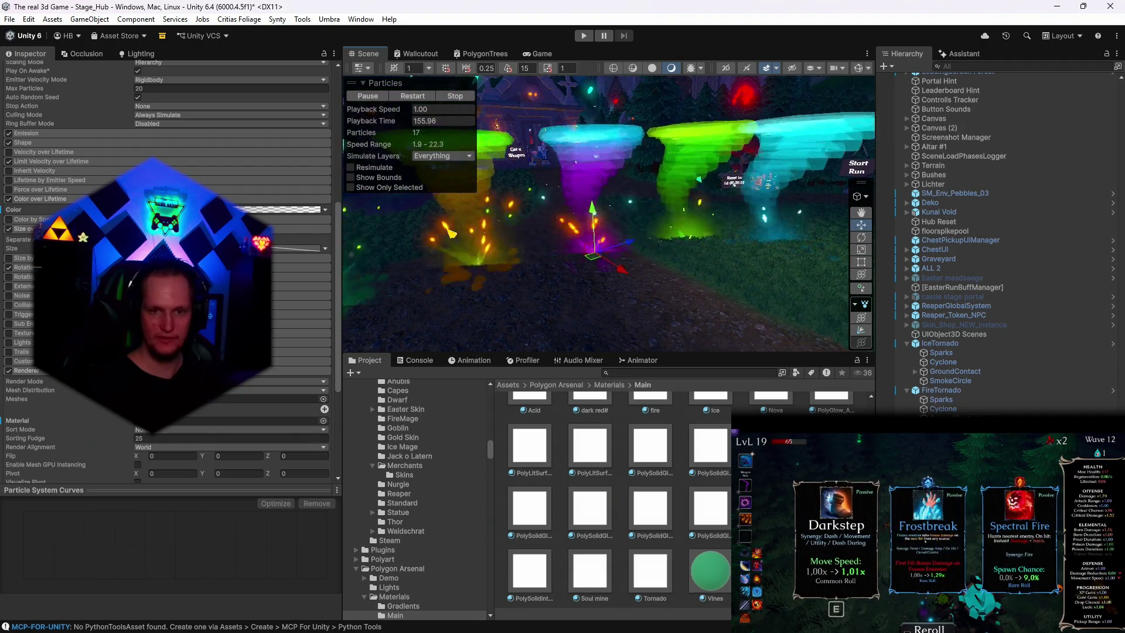
Step: Inspect the gradient's starting alpha key and collapse the Size over Lifetime module
drag(437, 198, 512, 194)
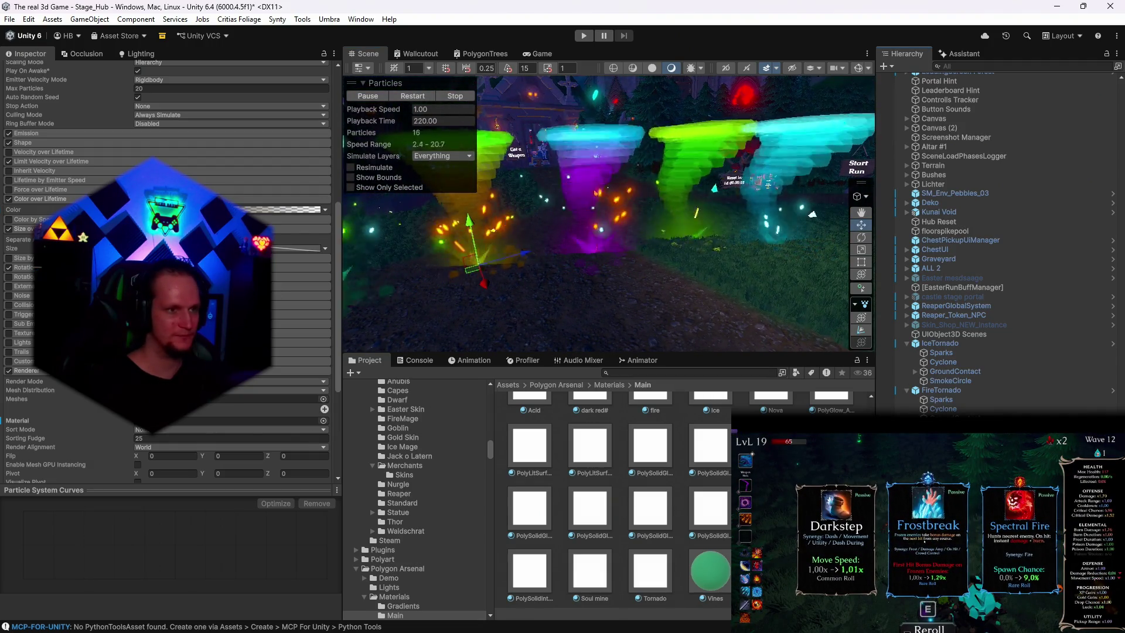
click(281, 209)
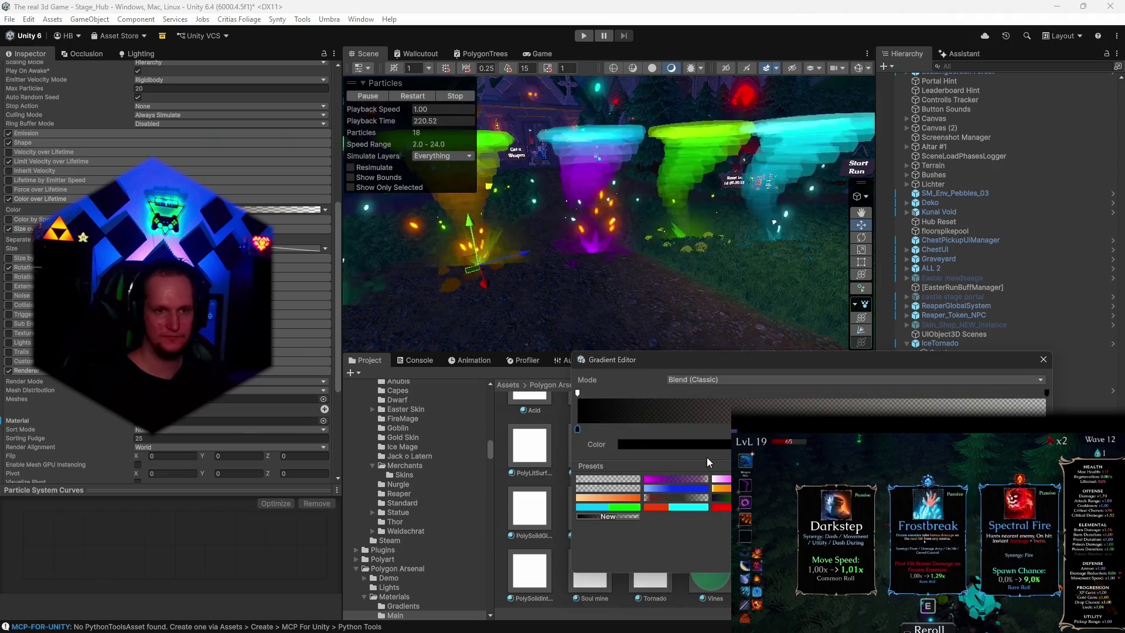
click(579, 395)
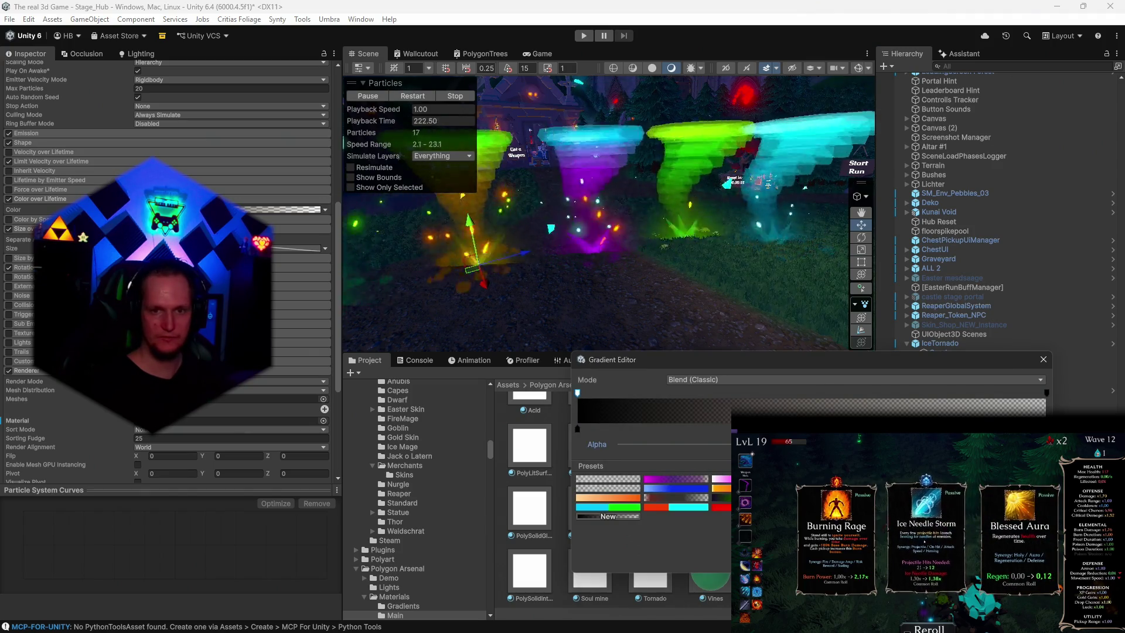
mouse_move(703, 276)
mouse_down()
mouse_move(724, 274)
mouse_move(648, 263)
mouse_move(682, 285)
mouse_move(592, 298)
mouse_up()
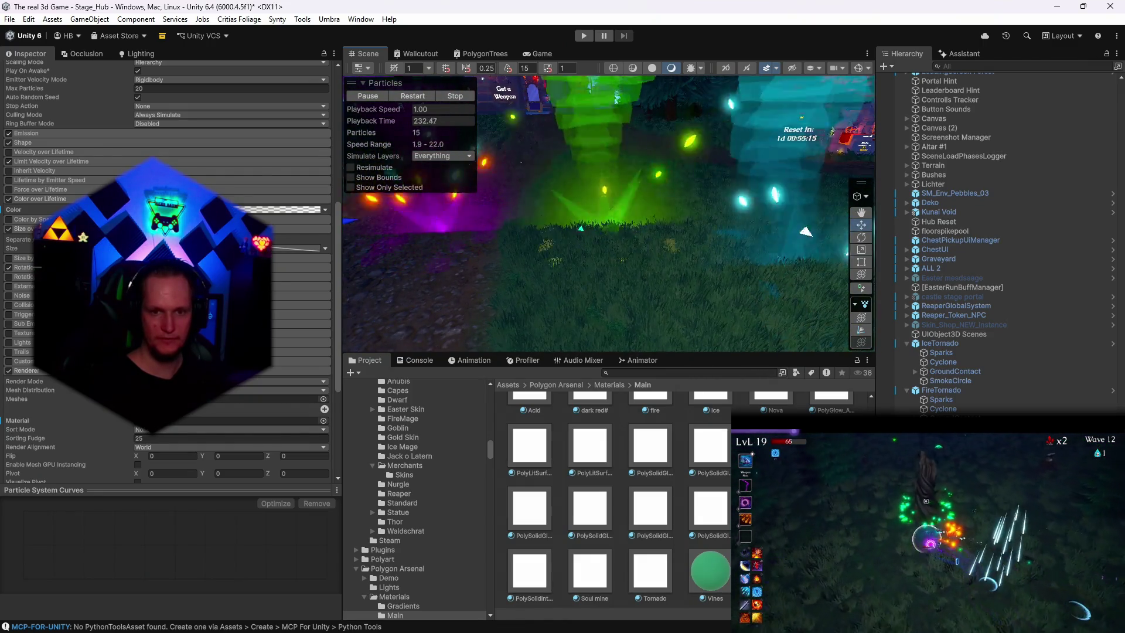
click(24, 229)
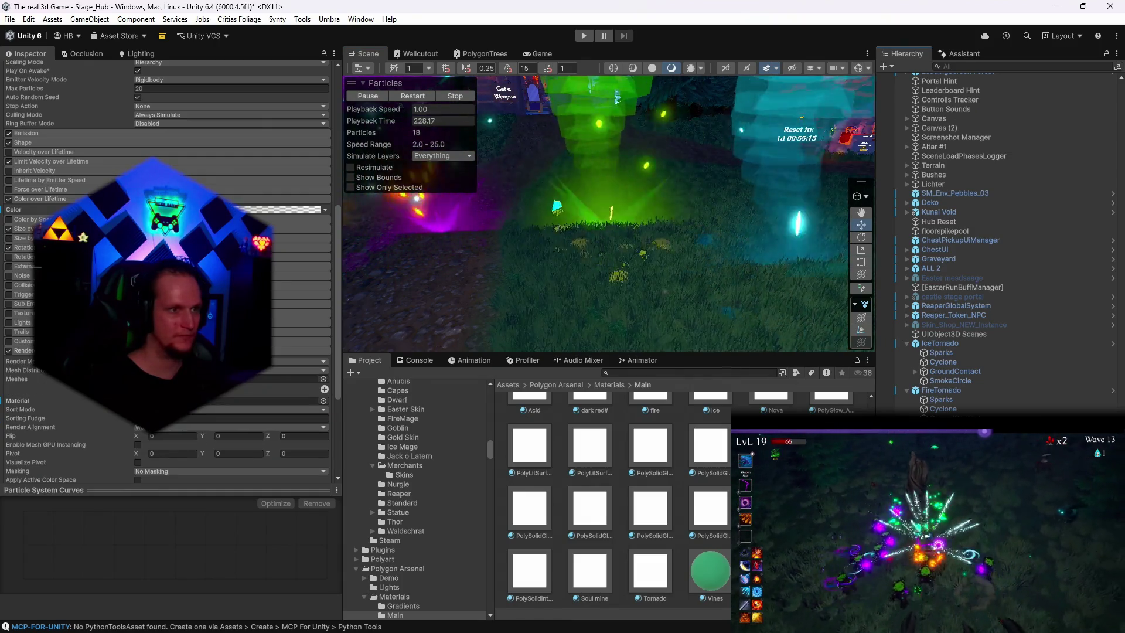
click(285, 209)
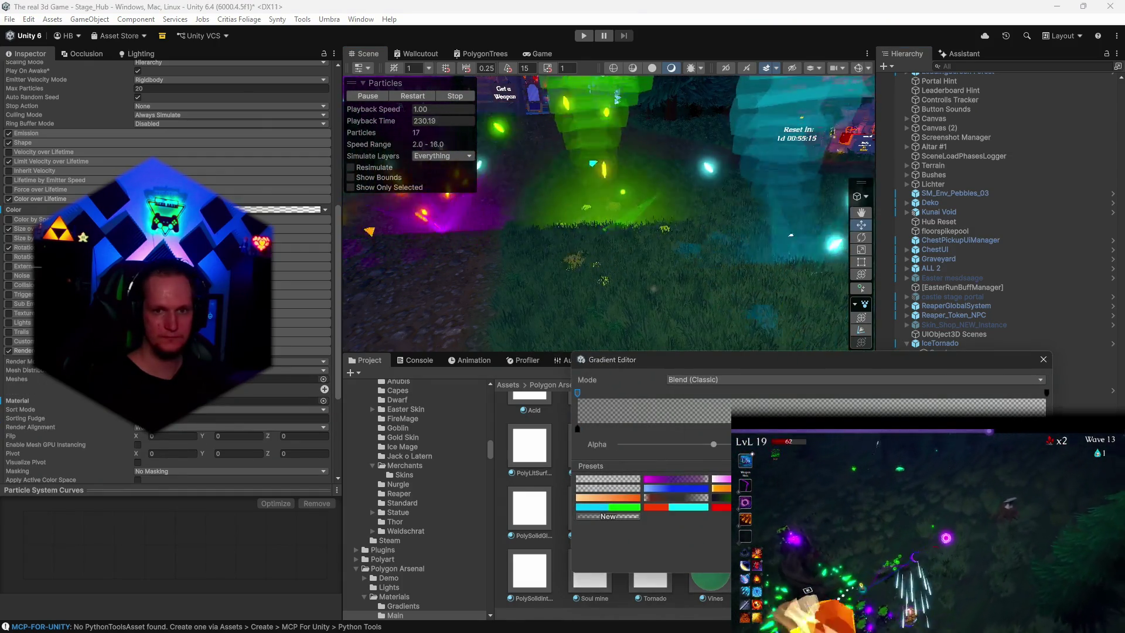
click(1044, 360)
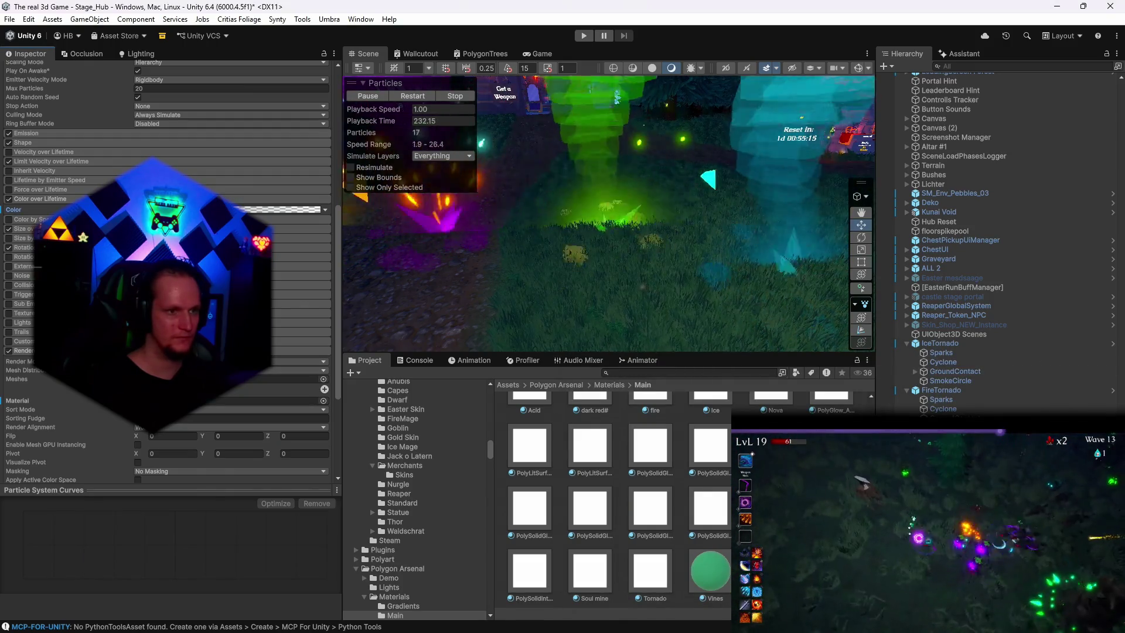
Step: Lower the gradient's starting alpha, then re-expand Size over Lifetime and reopen the gradient
drag(448, 305, 680, 305)
click(284, 209)
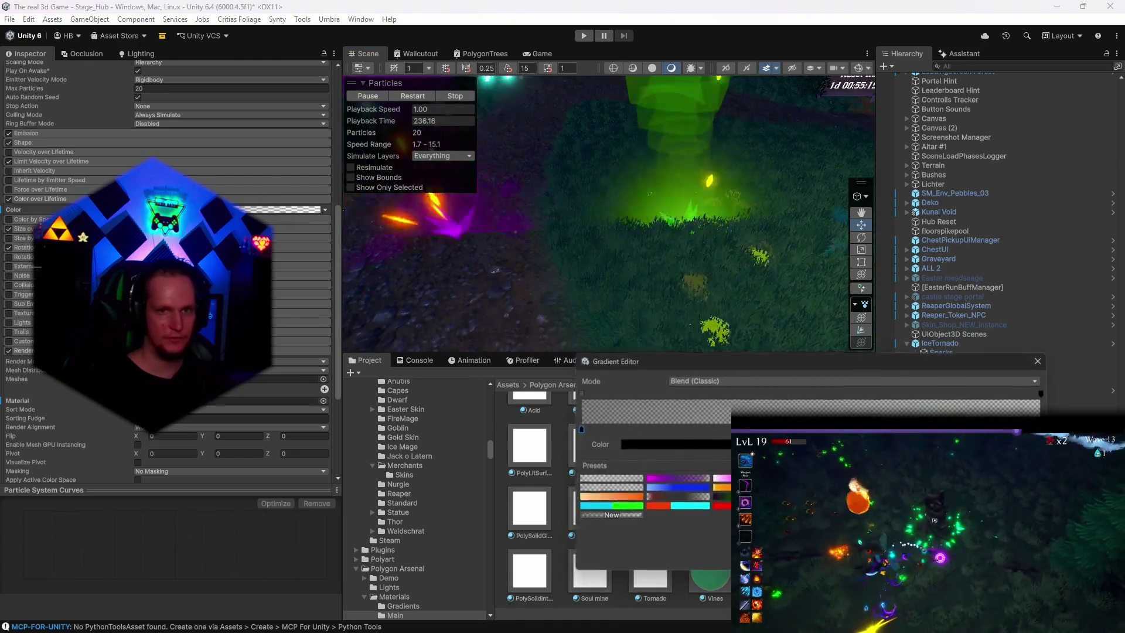
click(577, 393)
drag(656, 444, 620, 447)
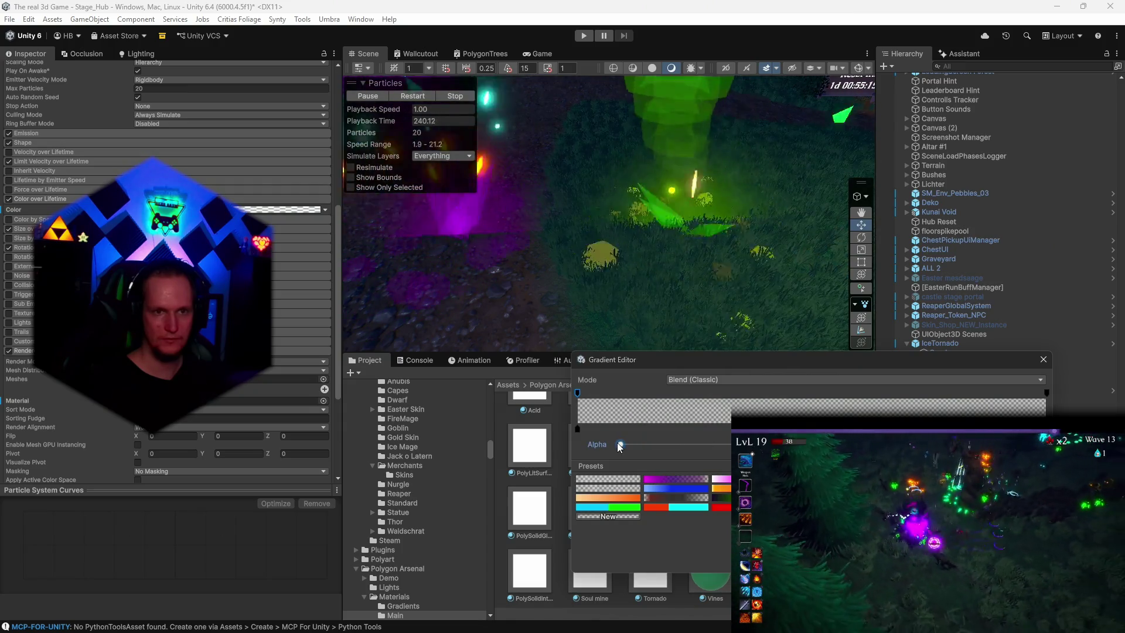
click(577, 429)
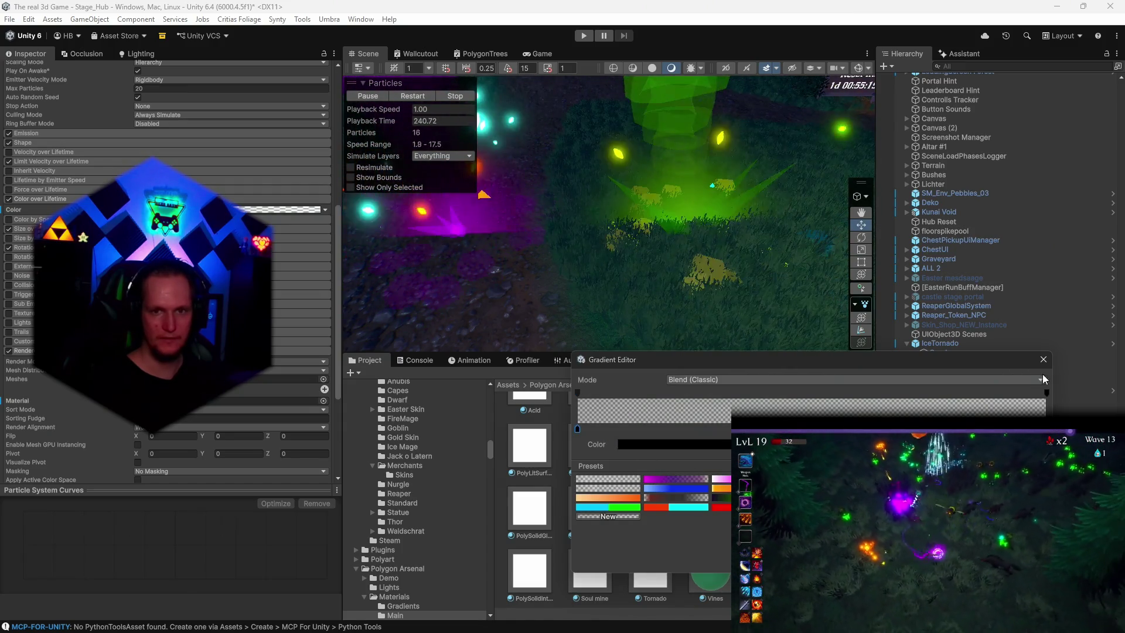
click(1047, 393)
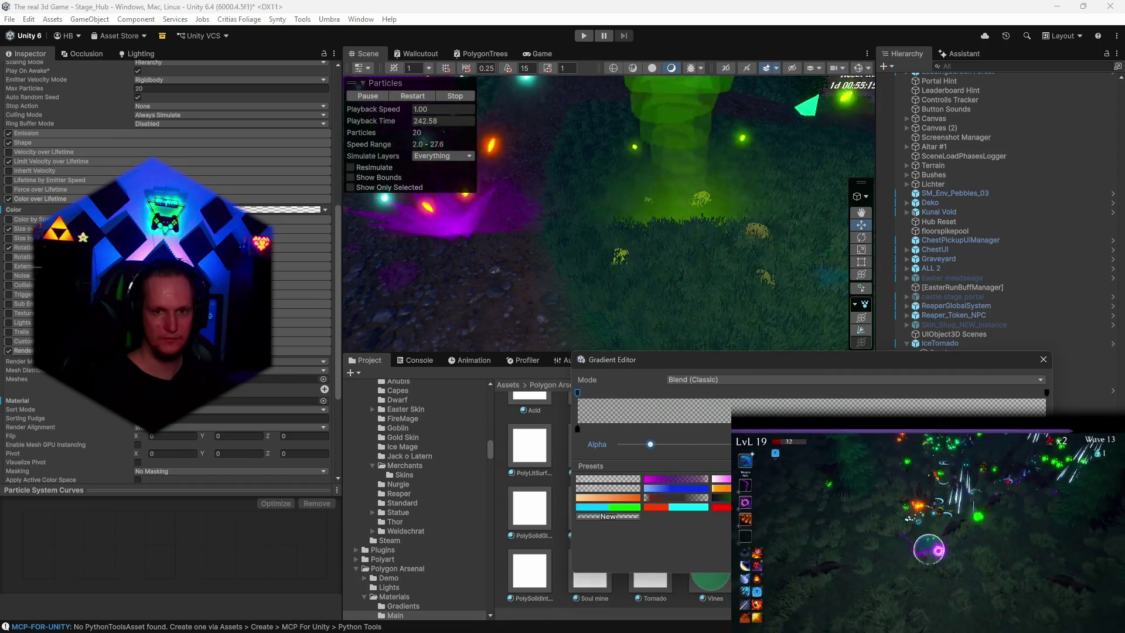
click(1043, 360)
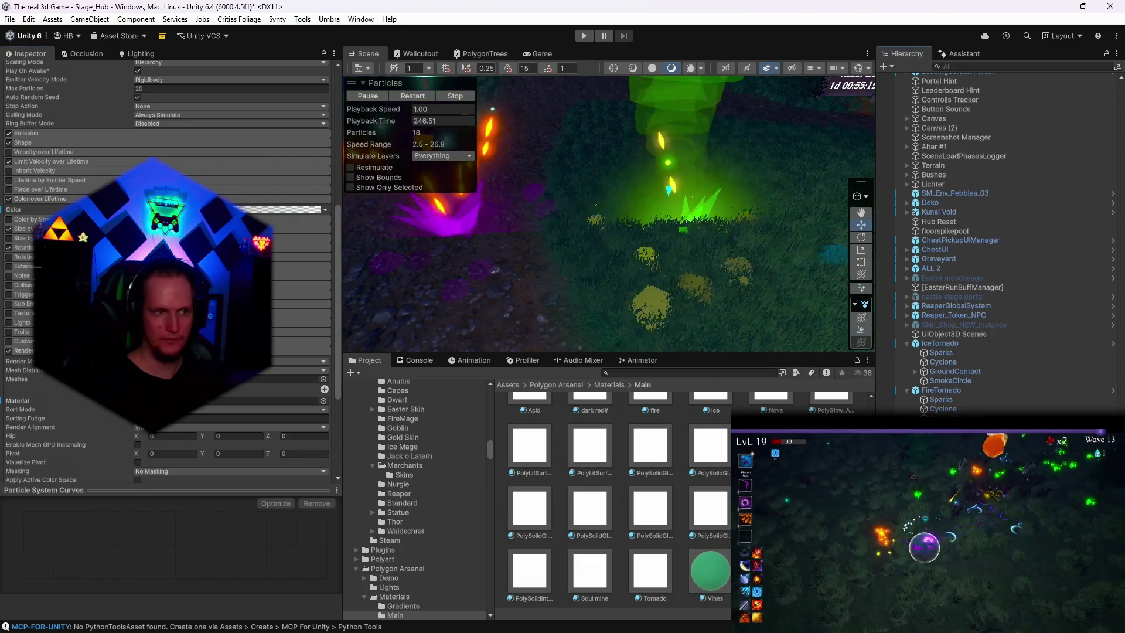
click(291, 228)
click(290, 209)
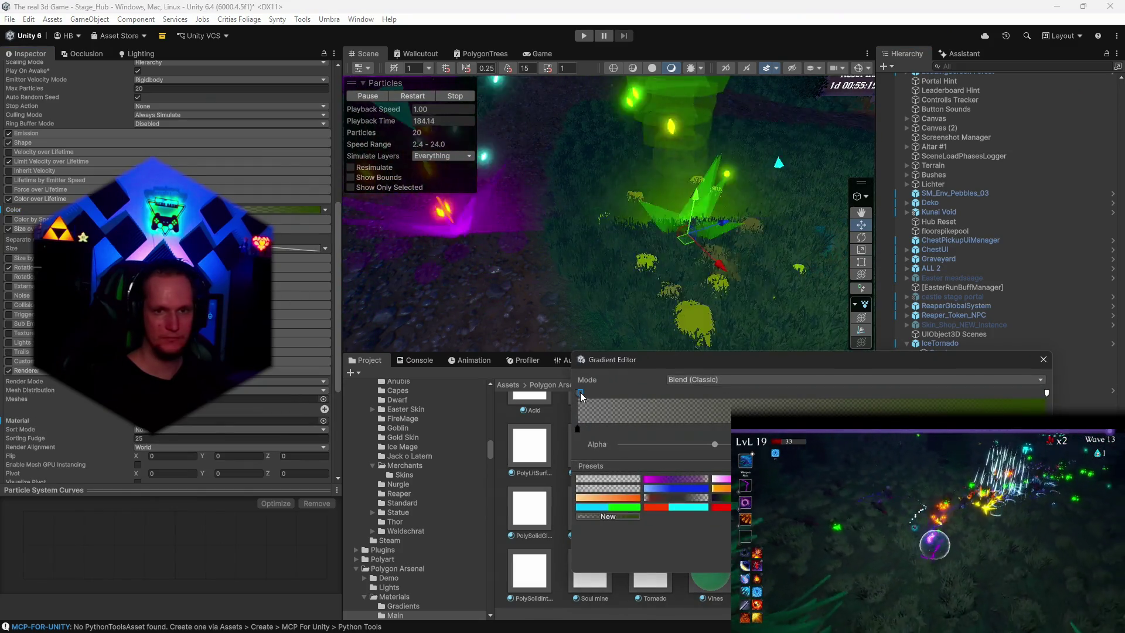
Step: Reduce the selected alpha key's opacity and undo an accidental move of the particle object
click(1042, 361)
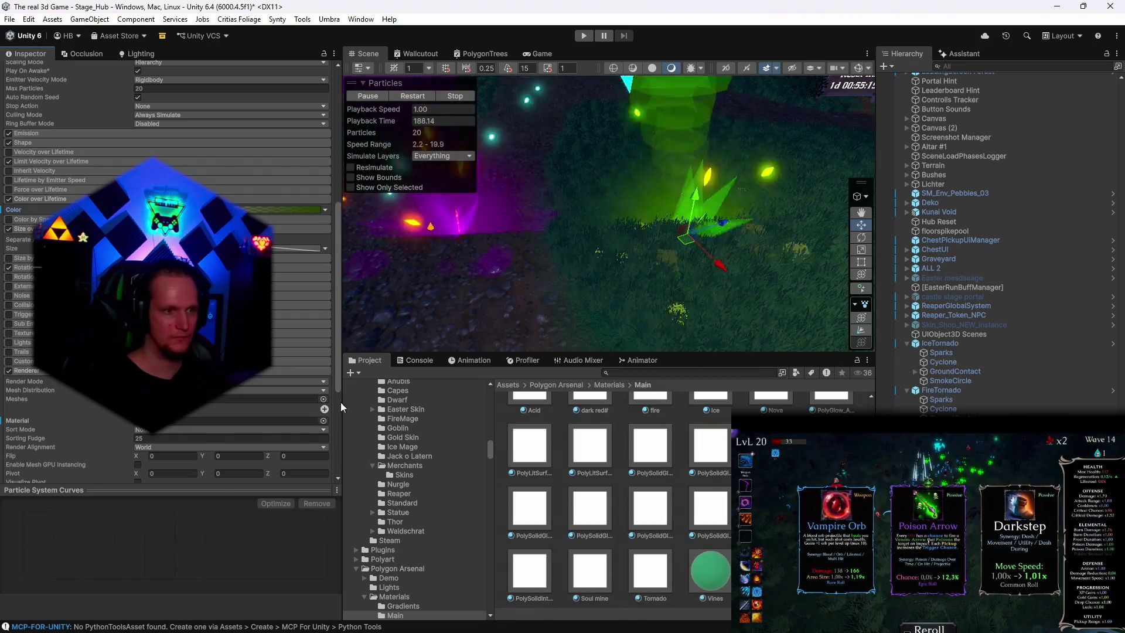
click(290, 209)
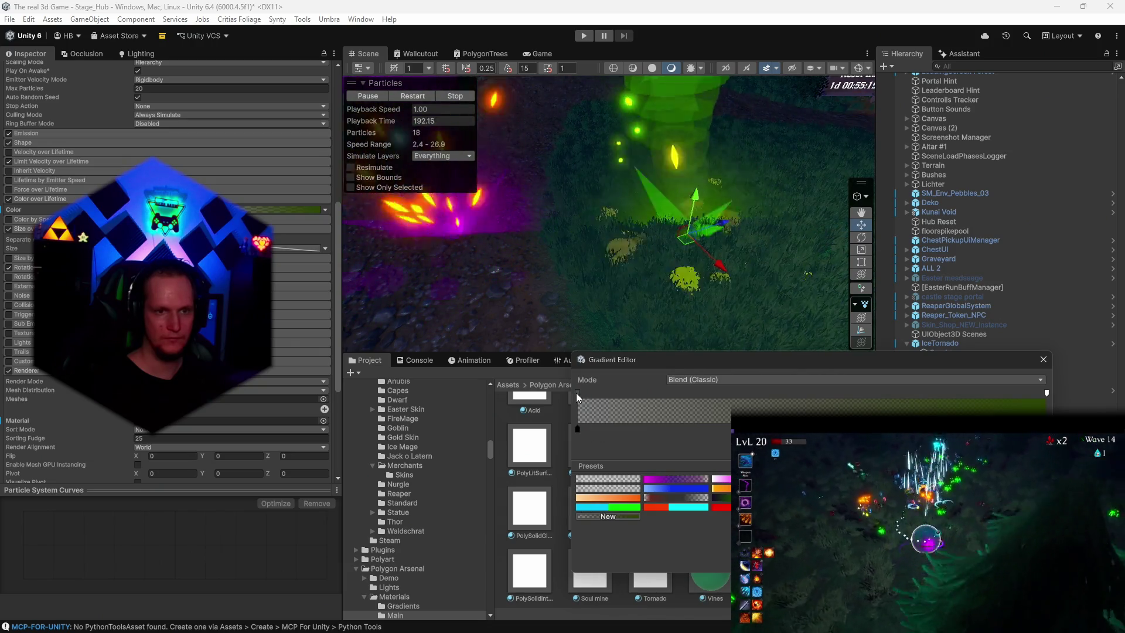
mouse_move(691, 447)
mouse_down()
mouse_move(605, 453)
mouse_move(644, 444)
mouse_up()
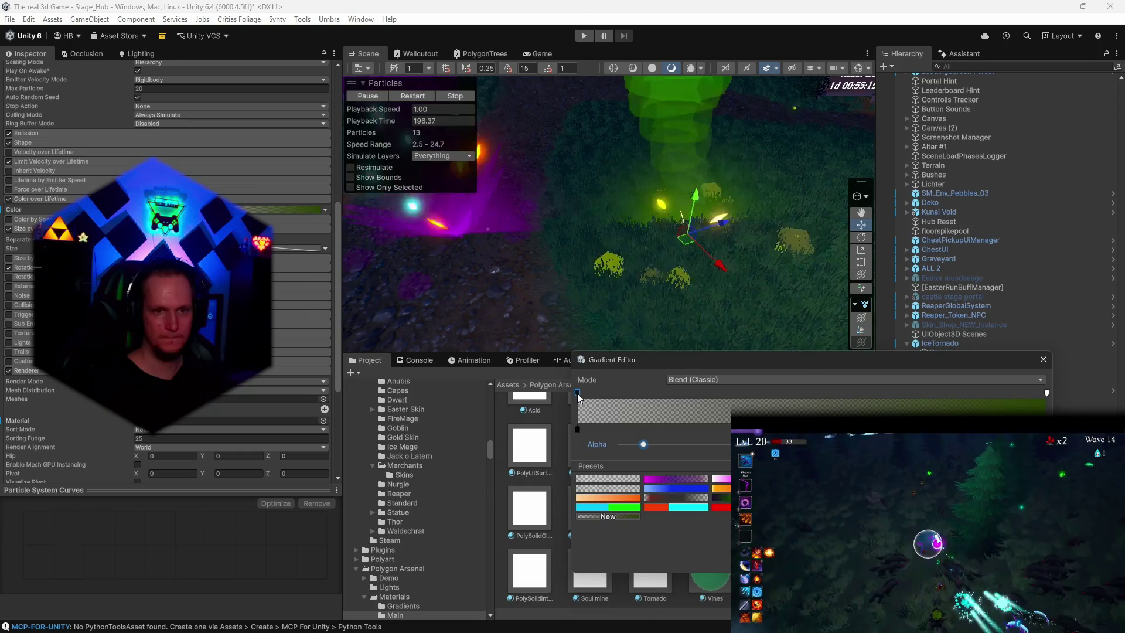
mouse_move(733, 246)
mouse_down()
mouse_move(810, 325)
mouse_move(702, 201)
mouse_move(635, 295)
mouse_move(612, 310)
mouse_up()
scroll(703, 202, down, 3)
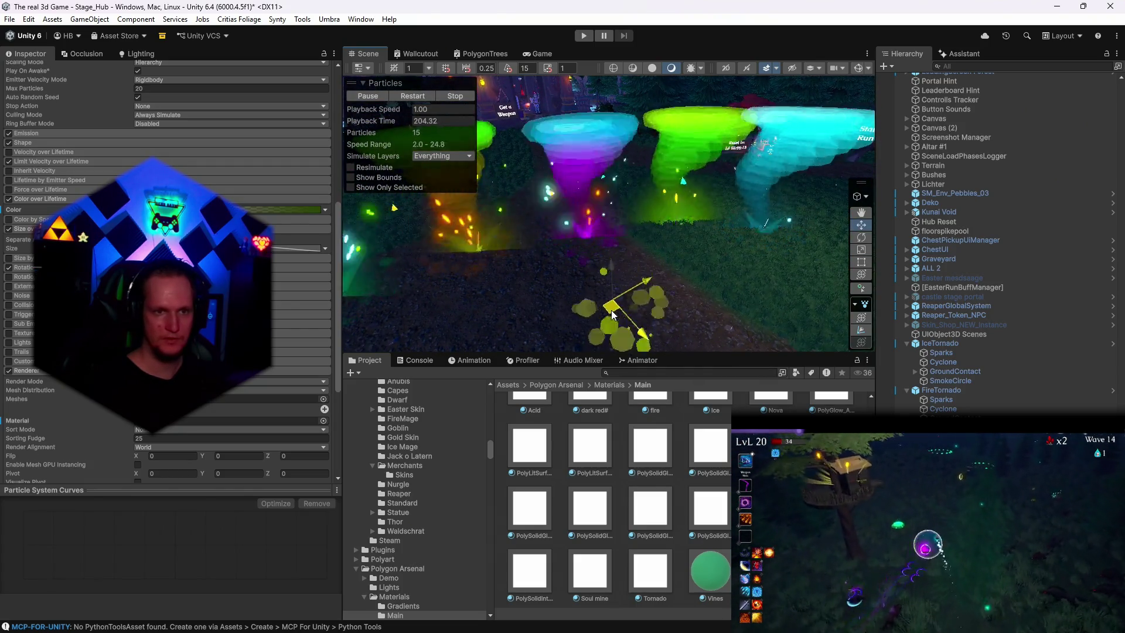
key(ctrl+z)
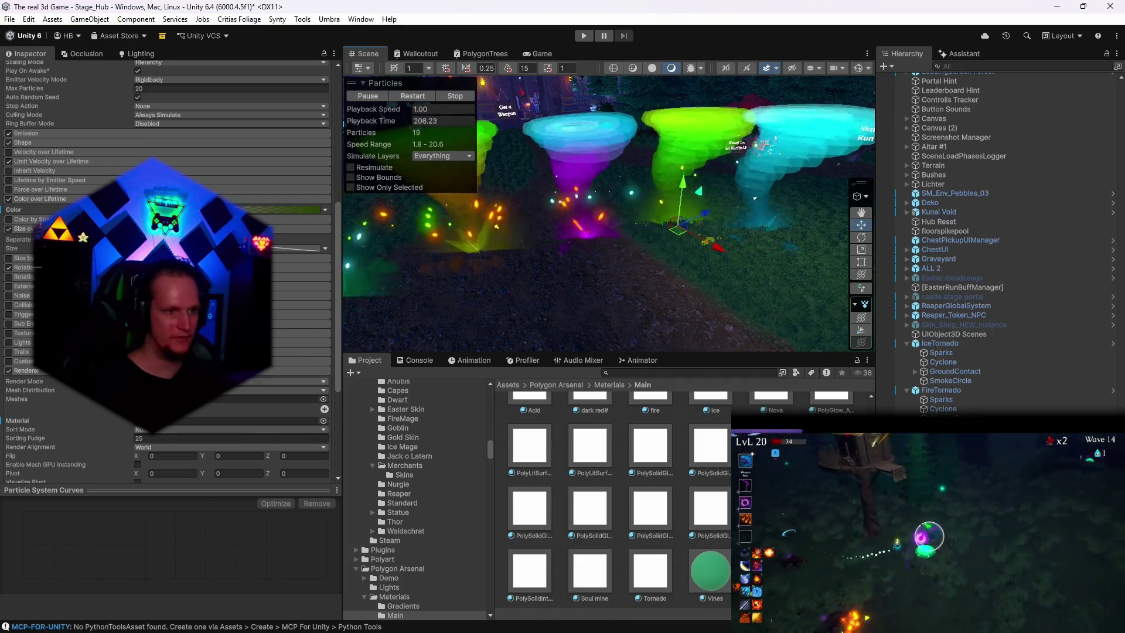
Step: Lower the gradient's ending alpha key so it fades toward green
click(296, 209)
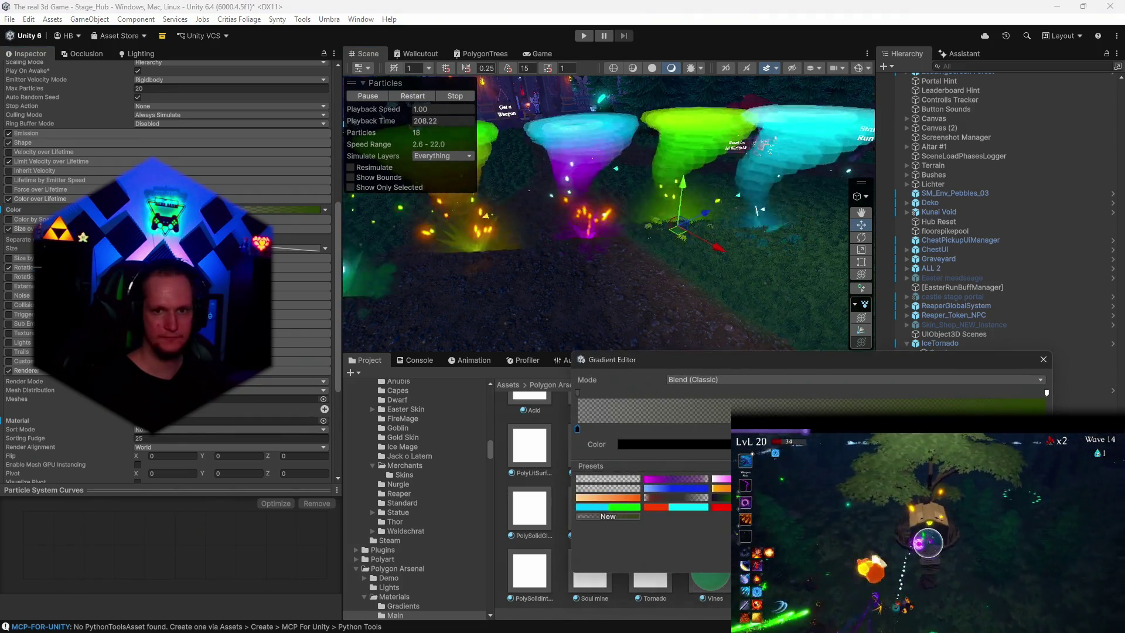
click(1046, 393)
click(703, 444)
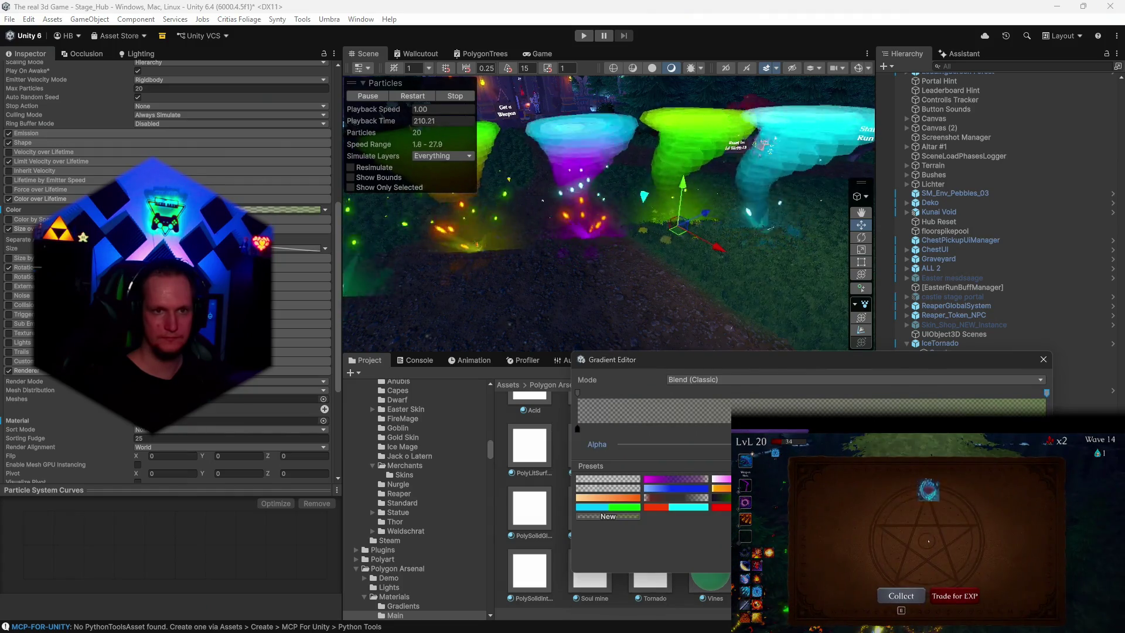
drag(691, 448, 655, 446)
mouse_move(586, 258)
mouse_down()
mouse_move(555, 268)
mouse_move(609, 252)
mouse_up()
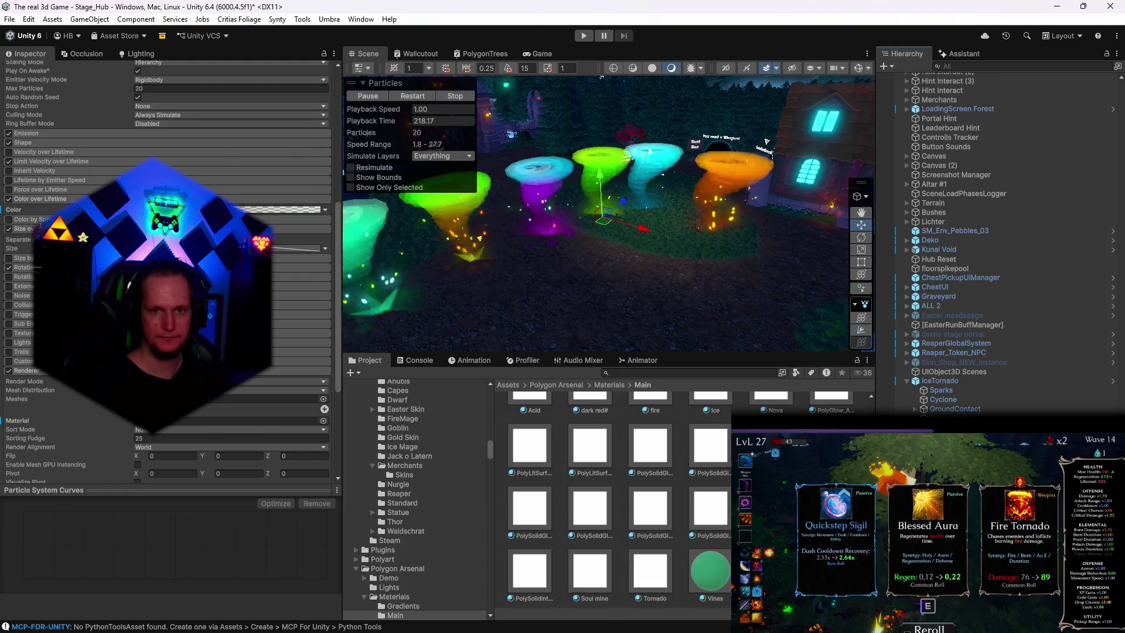
Step: Review prefab overrides on the ice, fire and poison tornadoes
scroll(996, 234, up, 4)
scroll(997, 234, up, 4)
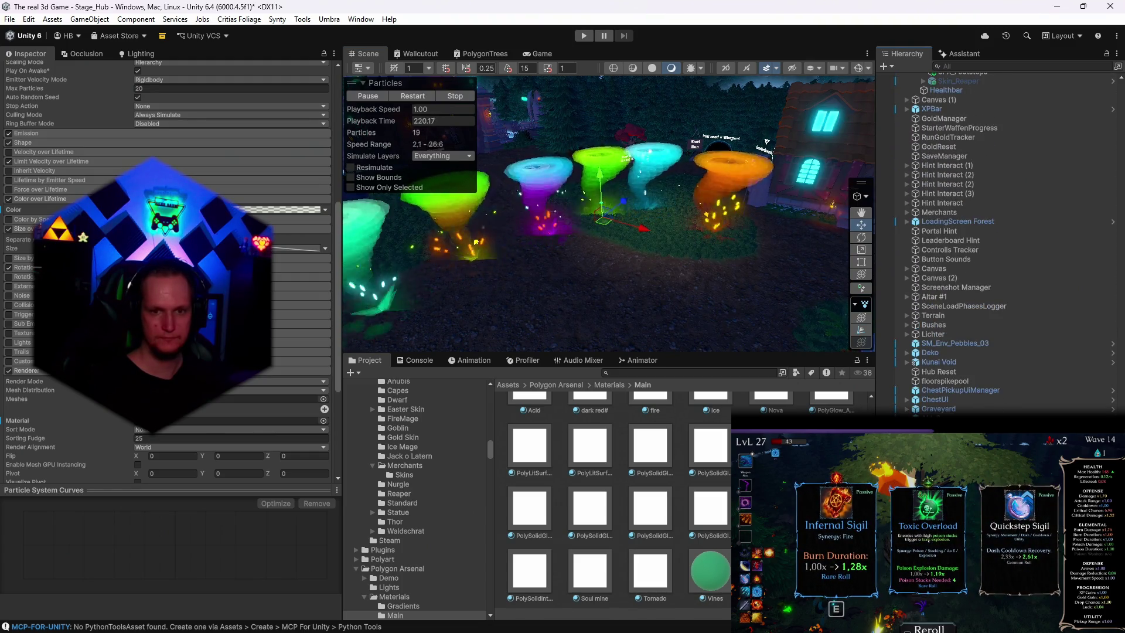
scroll(996, 234, up, 4)
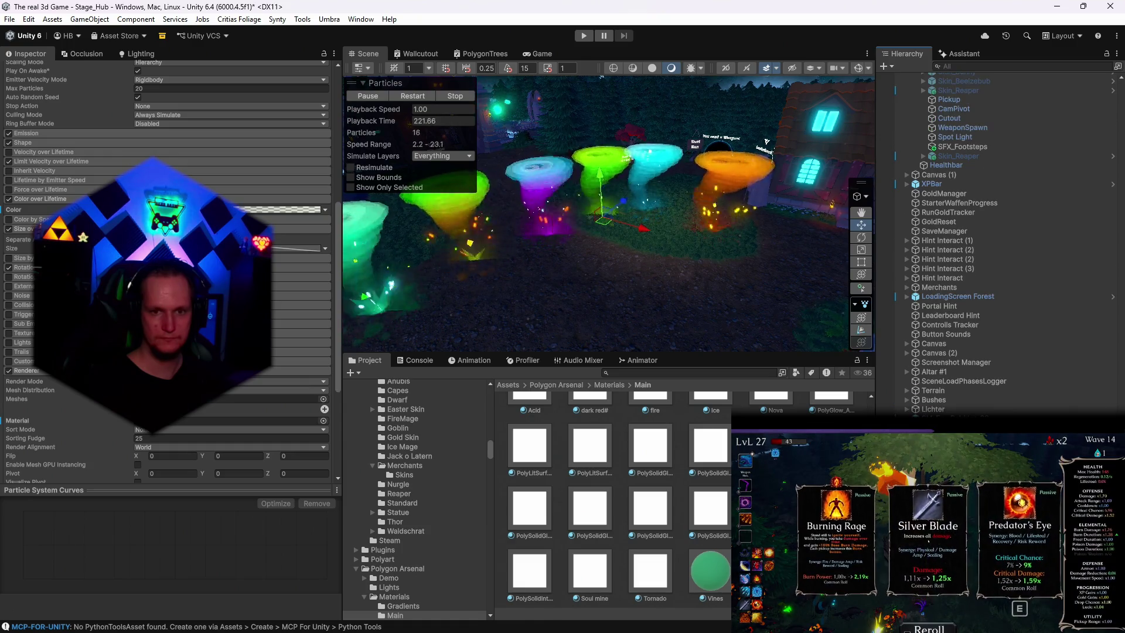
click(653, 175)
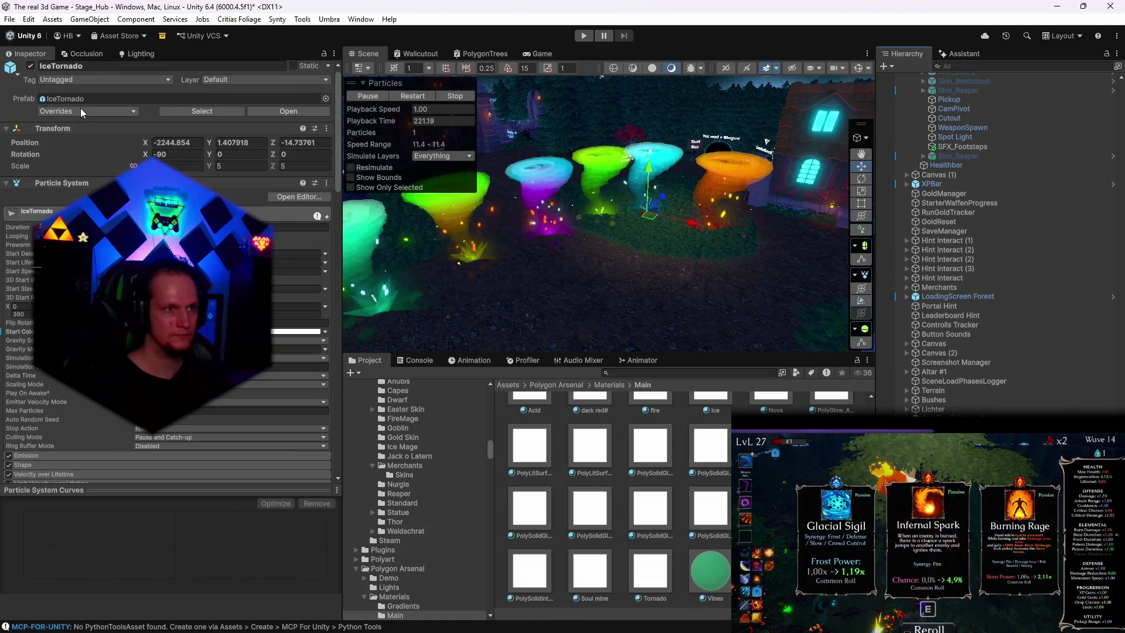
click(87, 111)
click(727, 199)
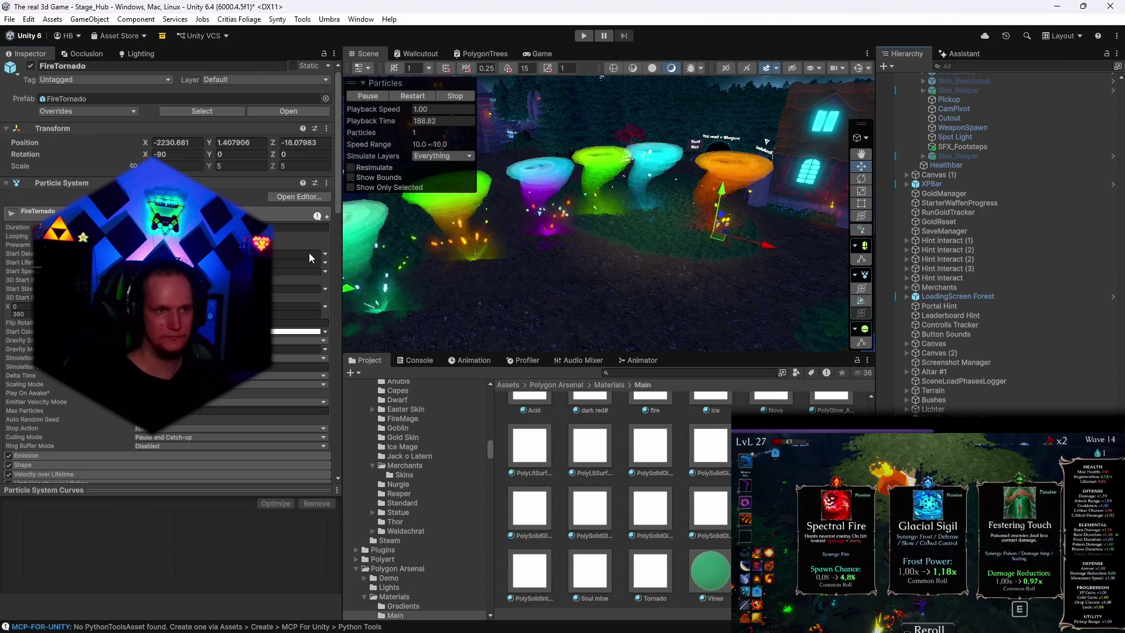
click(597, 170)
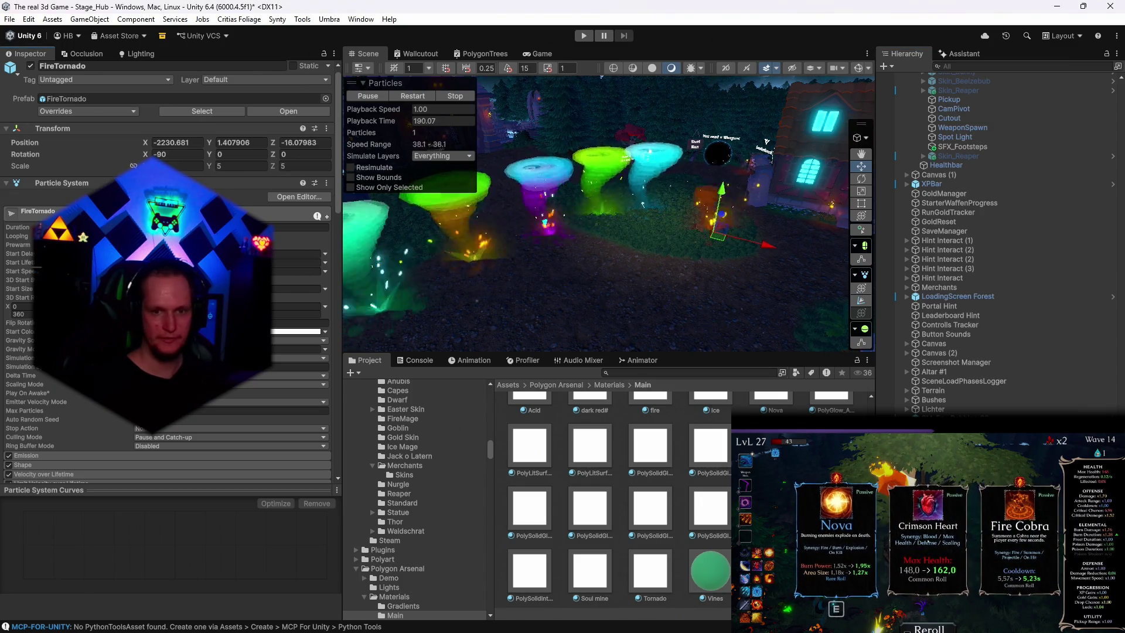
click(79, 98)
click(69, 111)
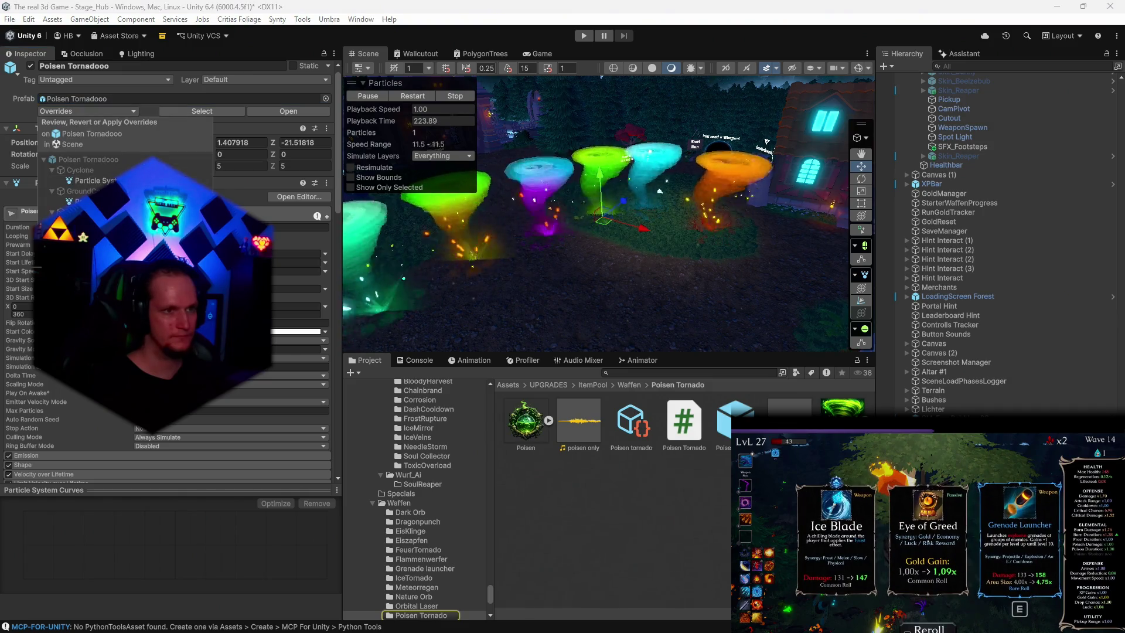
Step: Check the Fire Ice, Fire Poisen and Ice Poisen tornadoes, then box-select and delete all six
click(533, 170)
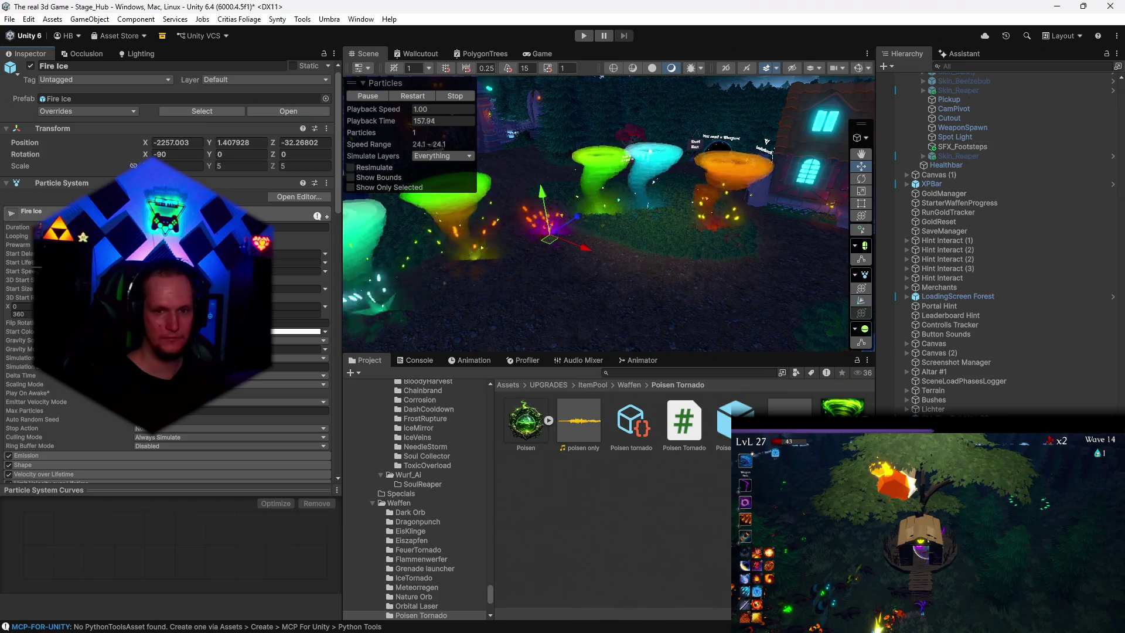
click(457, 223)
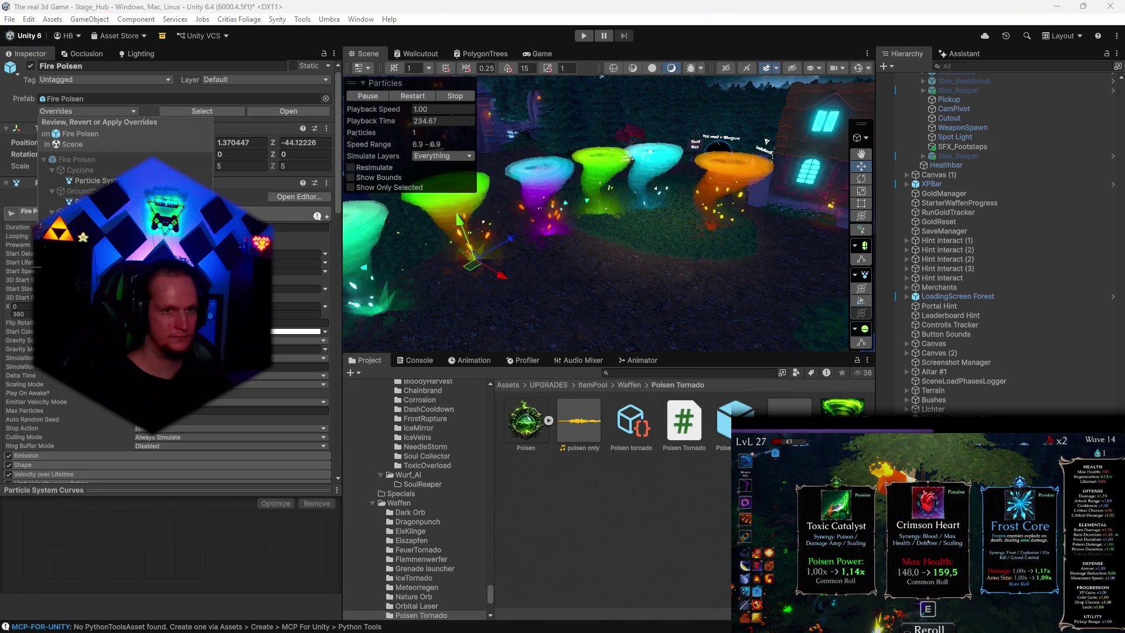
click(366, 264)
click(88, 110)
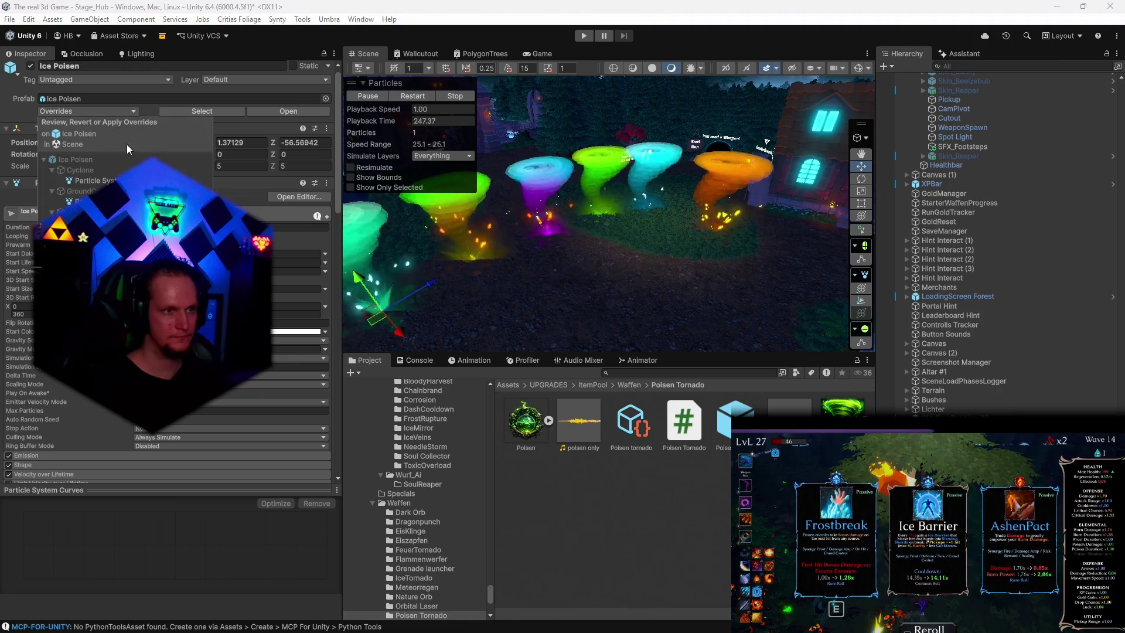
key(Escape)
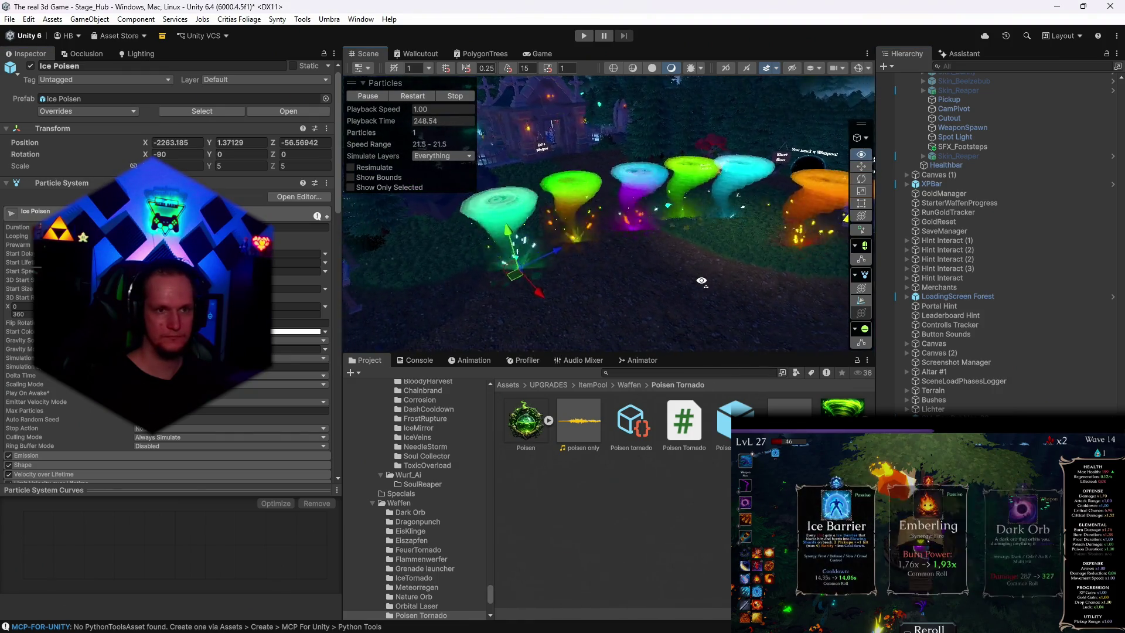
drag(422, 175, 844, 270)
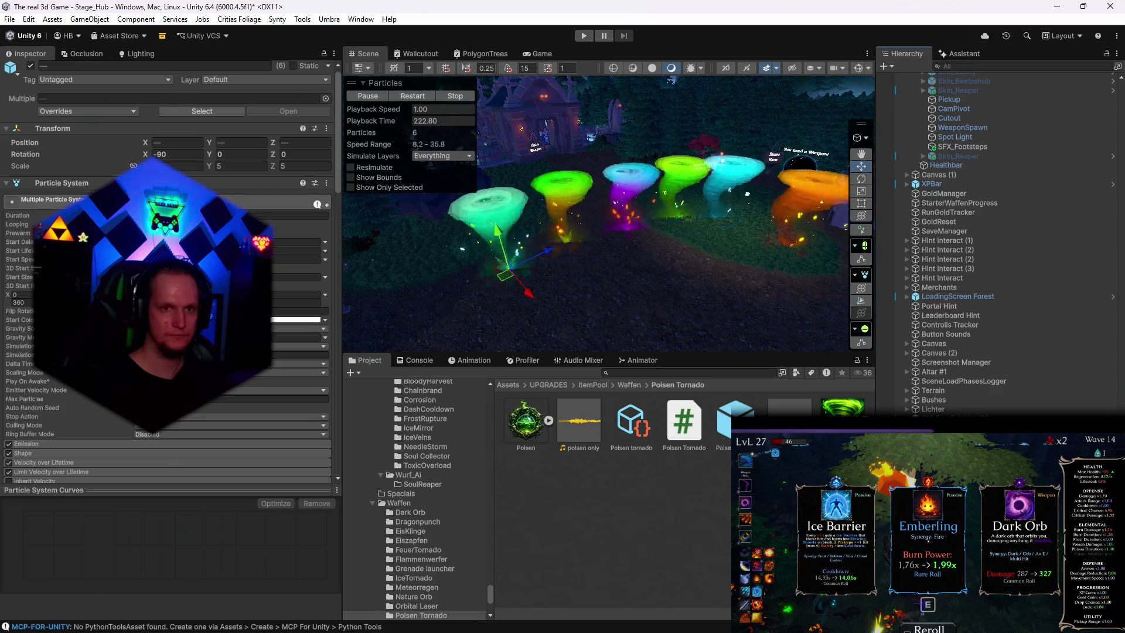
key(Delete)
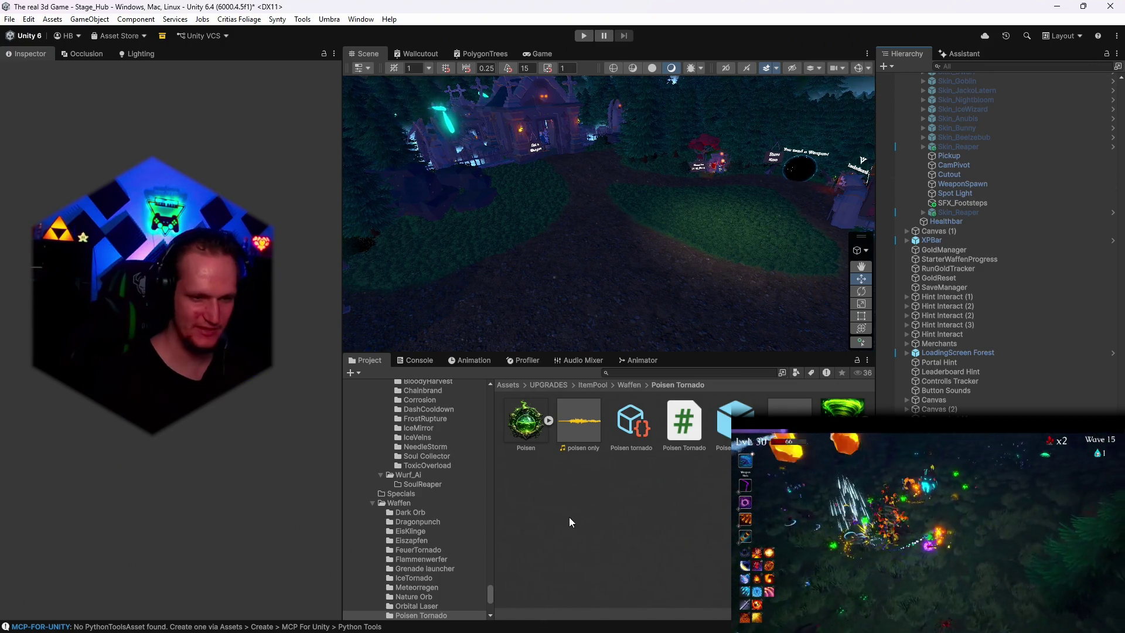
scroll(424, 581, down, 10)
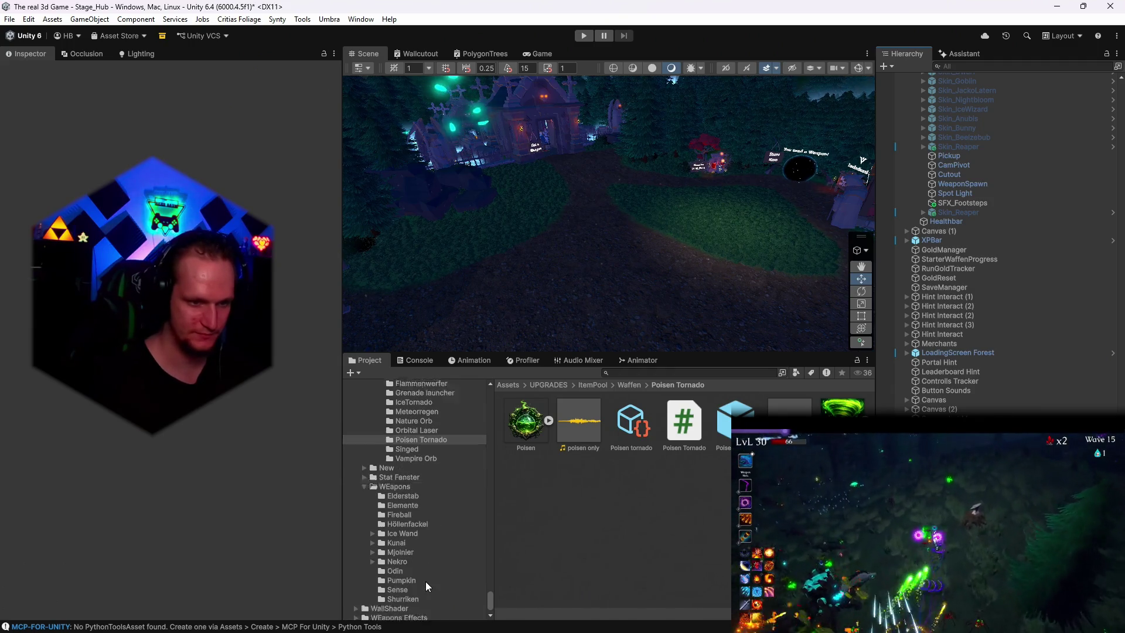
scroll(425, 581, up, 15)
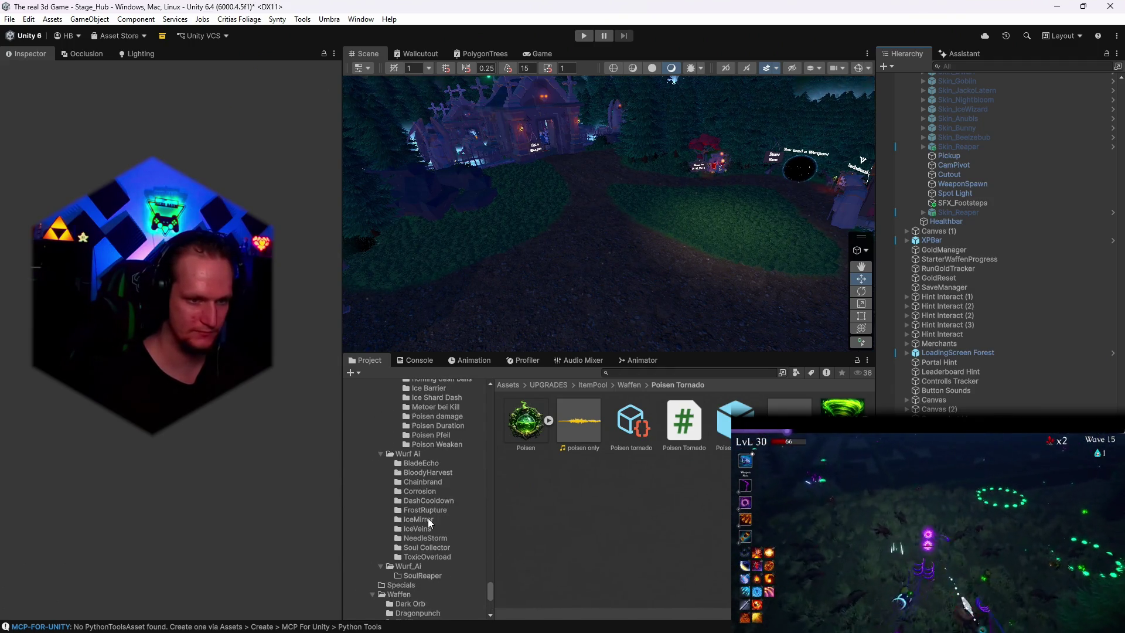
scroll(431, 522, up, 2)
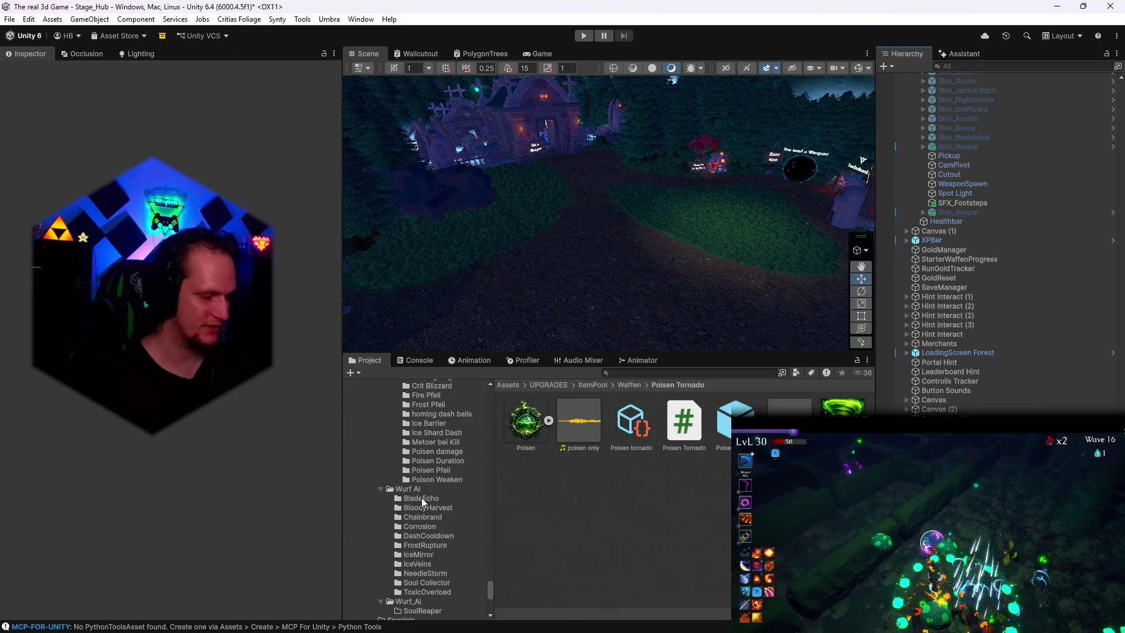
scroll(421, 498, up, 10)
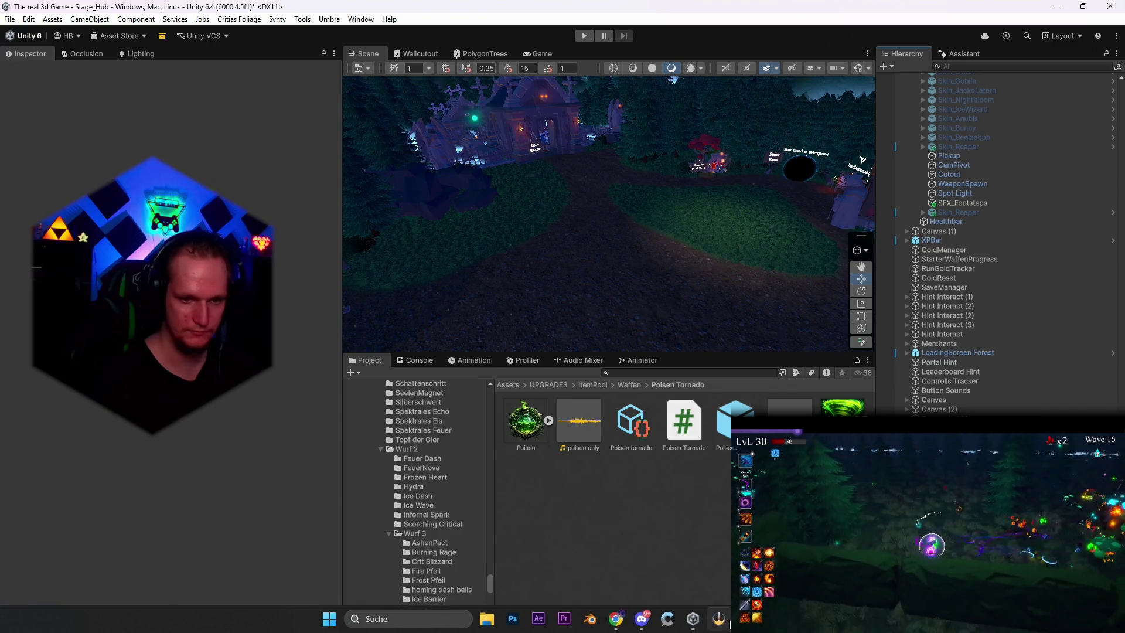
Step: Add 'Tornados haben nun eine gewisse Transparenz' and start a 'Meteoriten jeder art sind nun perfoma' patch-notes line
click(515, 620)
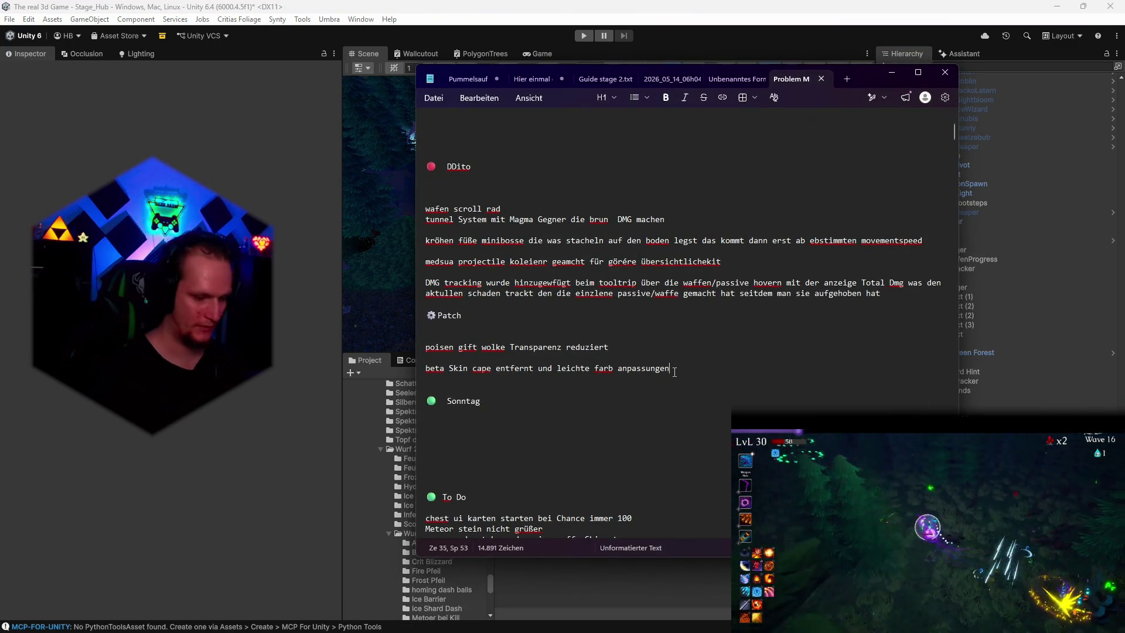
key(Return)
key(Return)
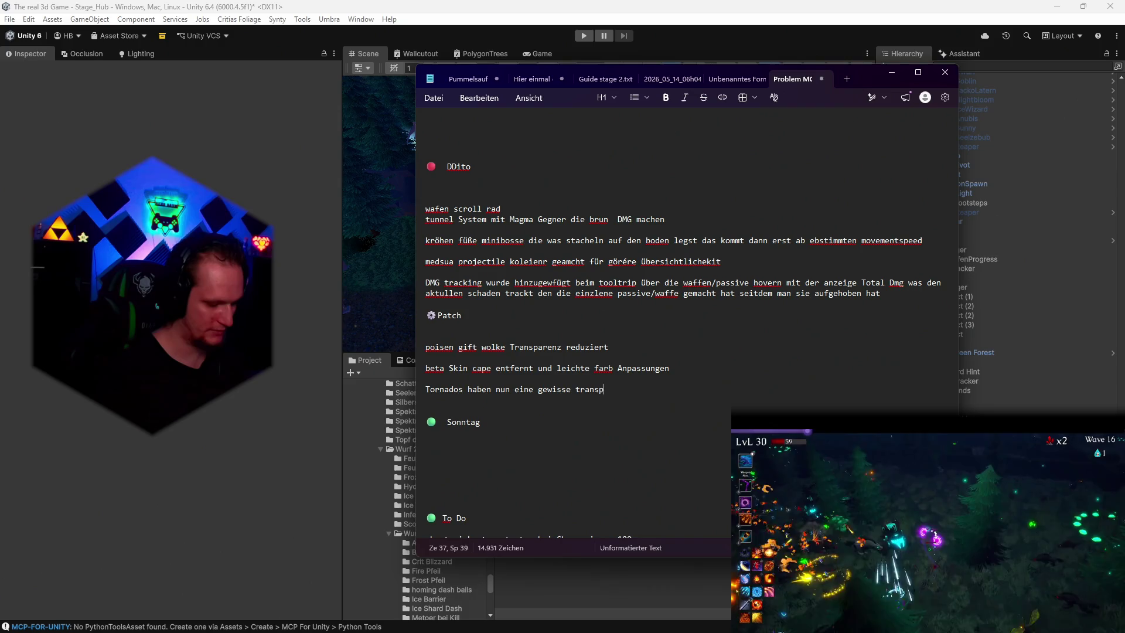
click(891, 72)
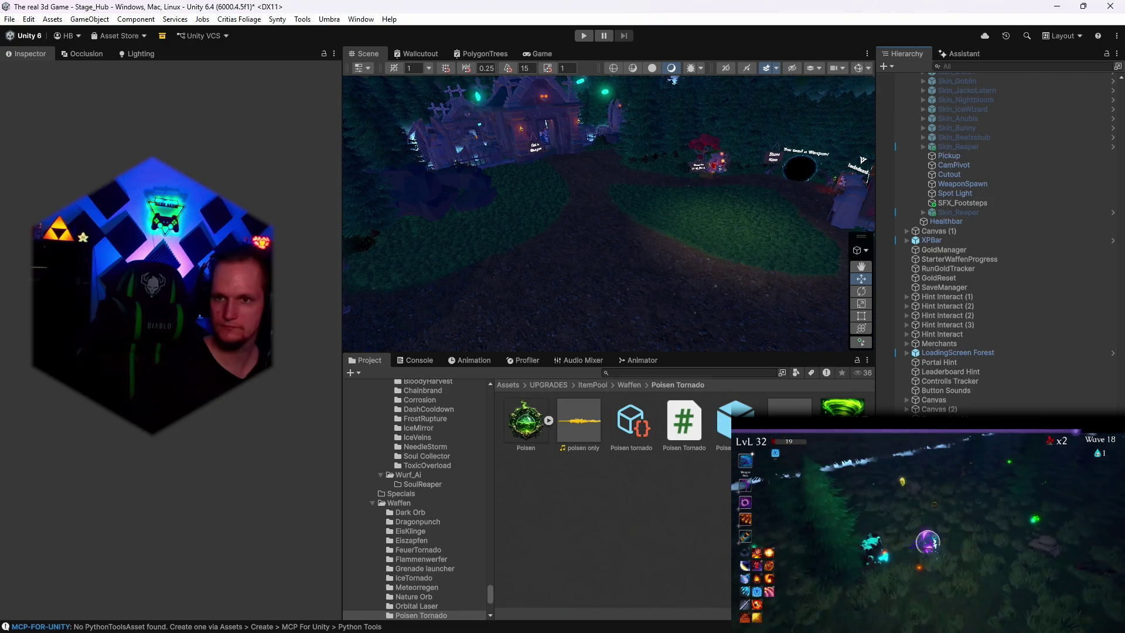
mouse_move(562, 632)
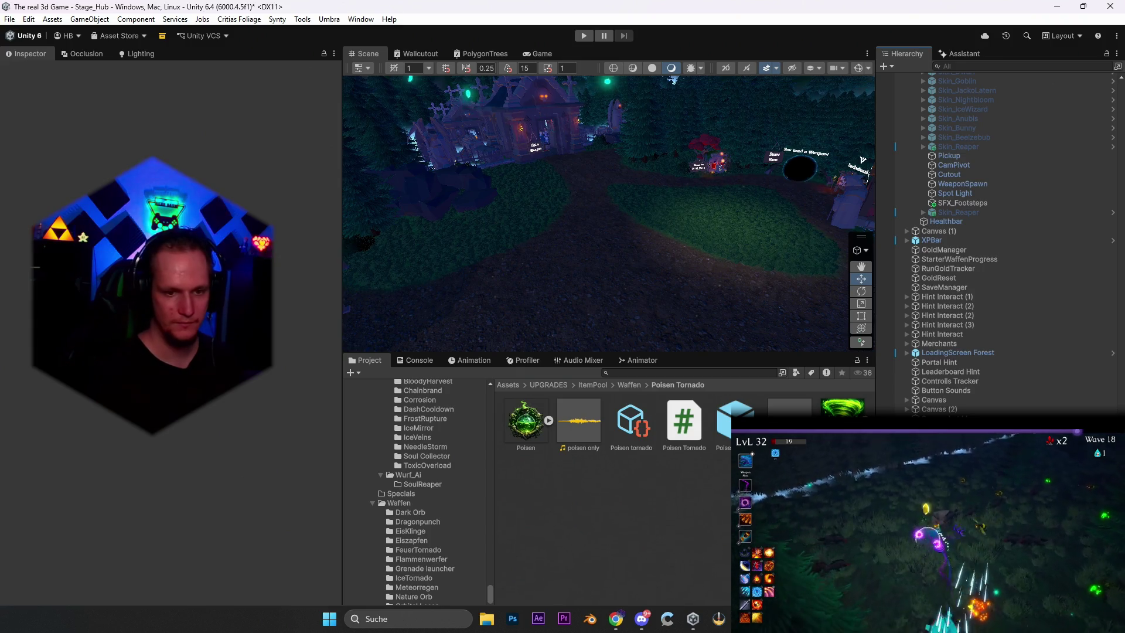
key(alt+Tab)
key(Return)
text(m)
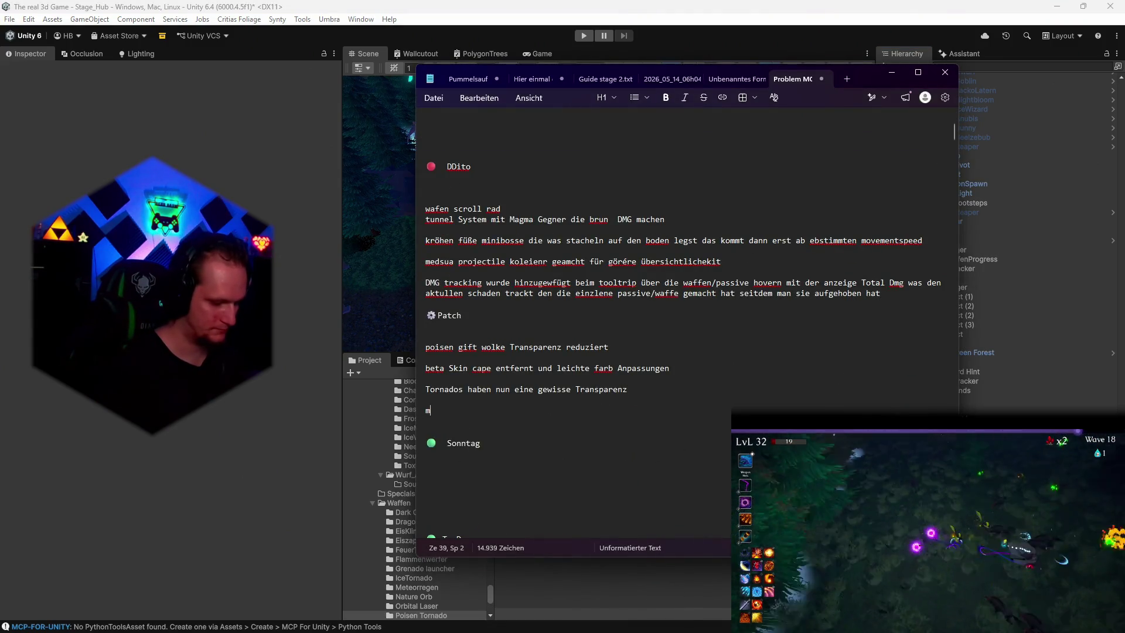
text(eteo)
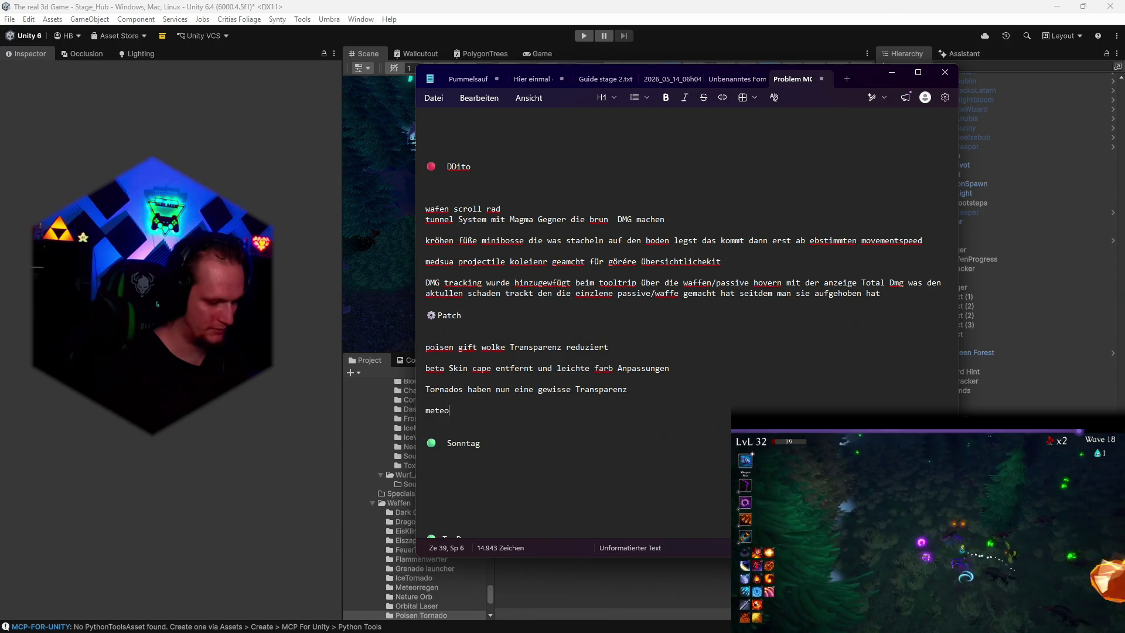
text(en jeder art)
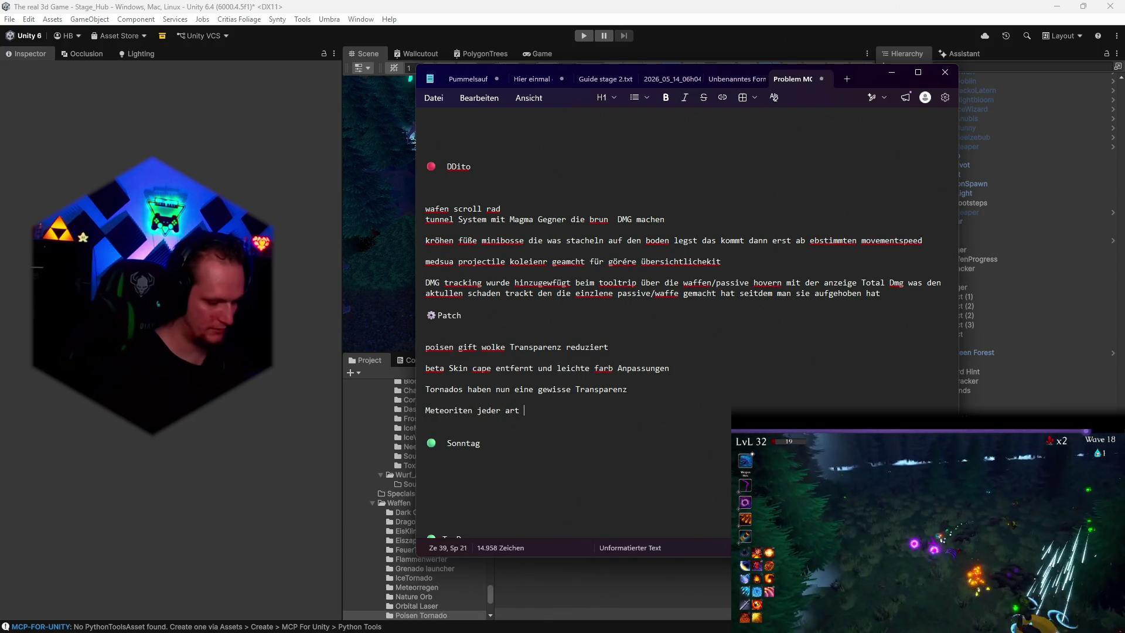
text(n perfomanter)
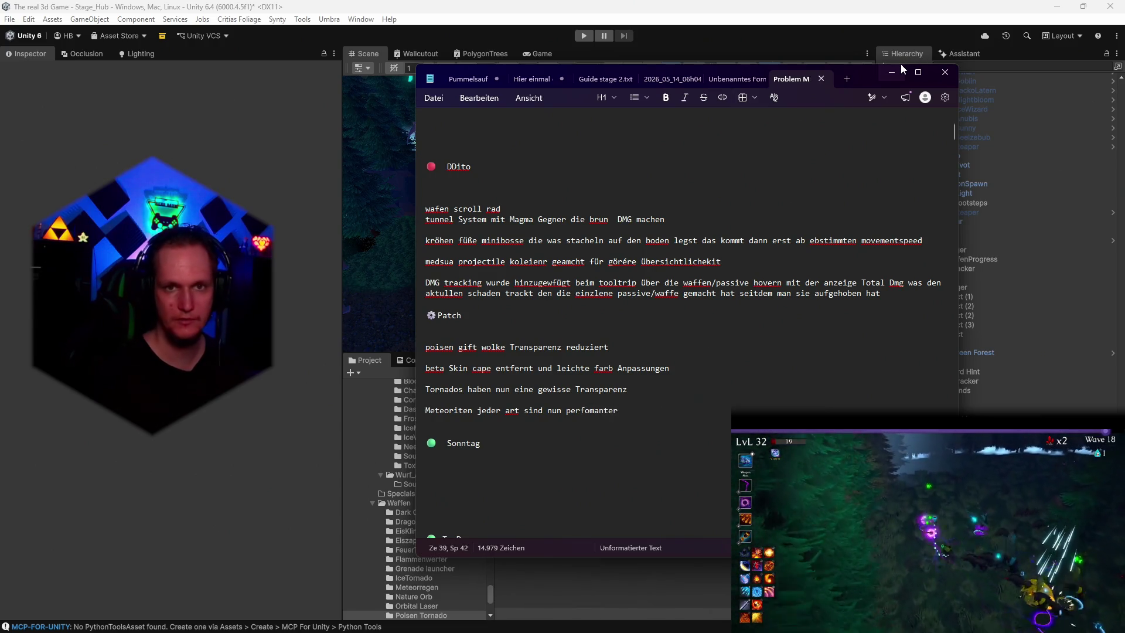
click(891, 72)
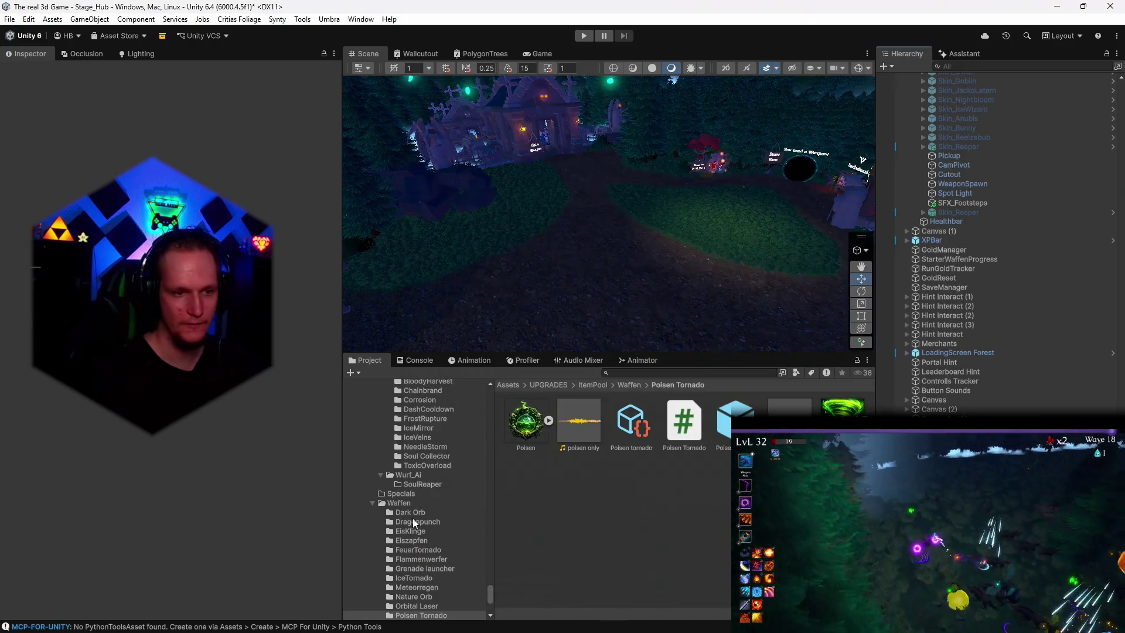
Step: Select the Player object under MainPlayer to show its Reaper Wisp pet settings
scroll(463, 582, down, 3)
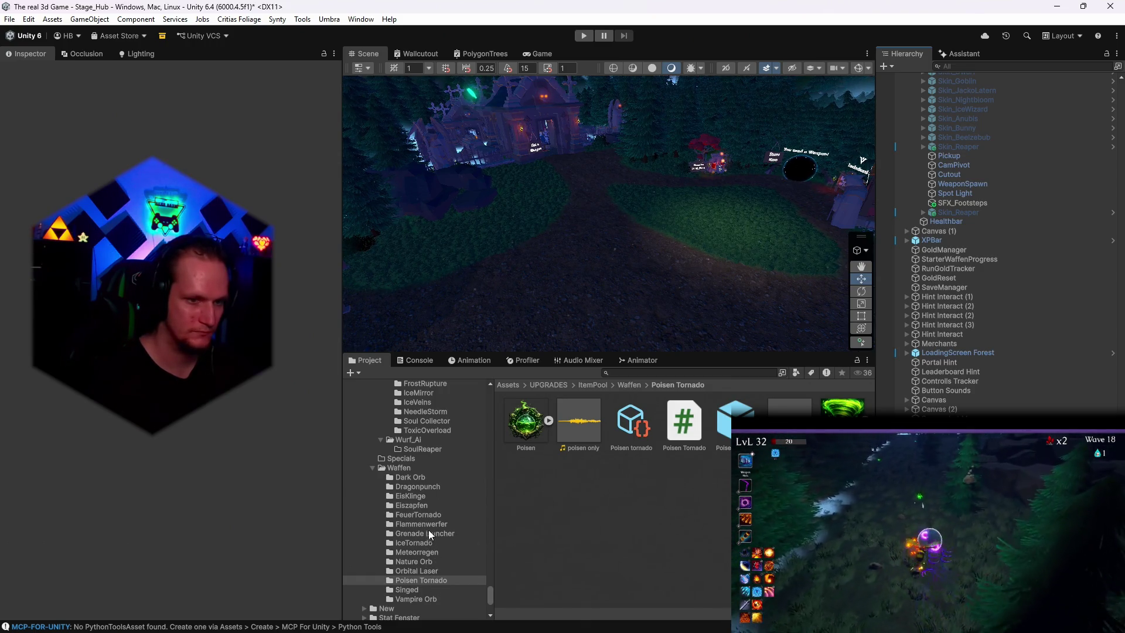
scroll(435, 535, up, 3)
scroll(441, 561, down, 5)
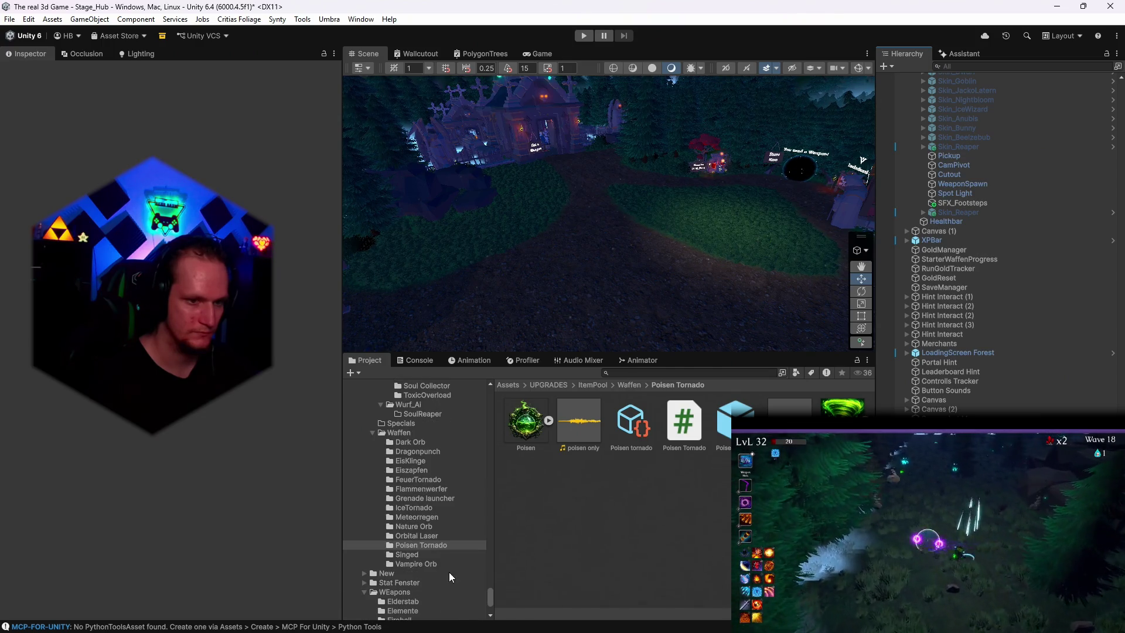
scroll(955, 329, down, 10)
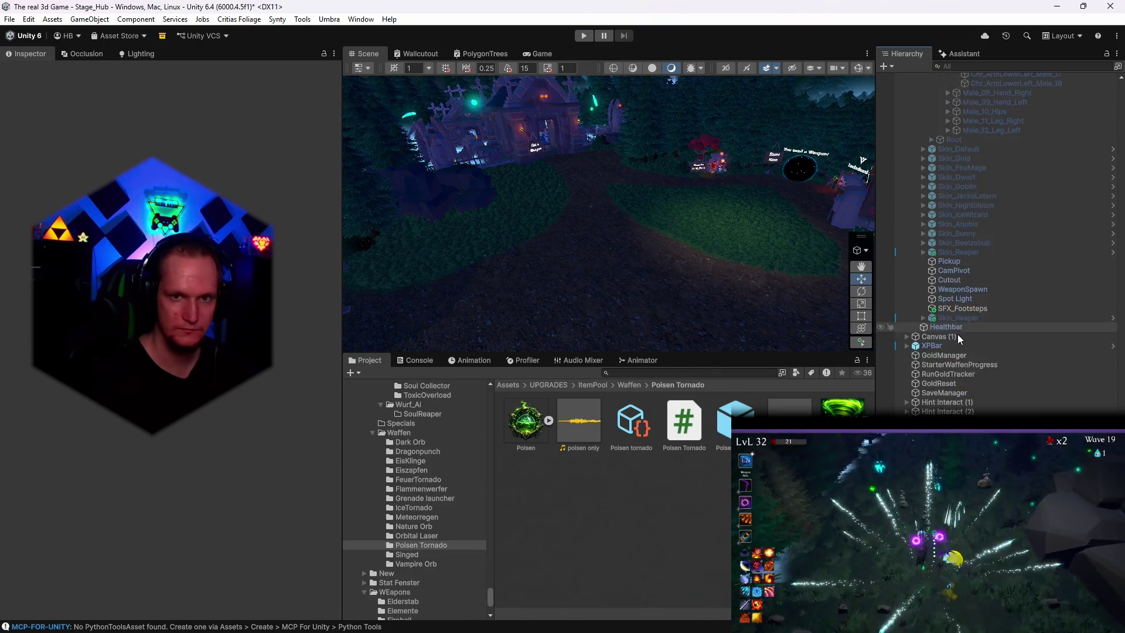
scroll(1001, 387, up, 10)
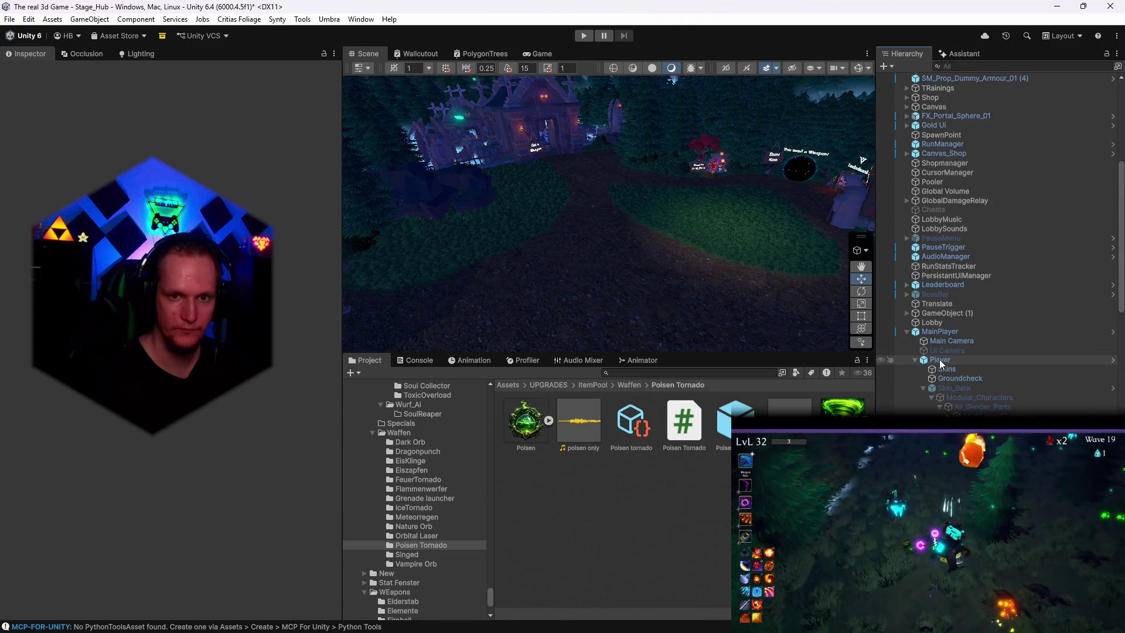
click(940, 359)
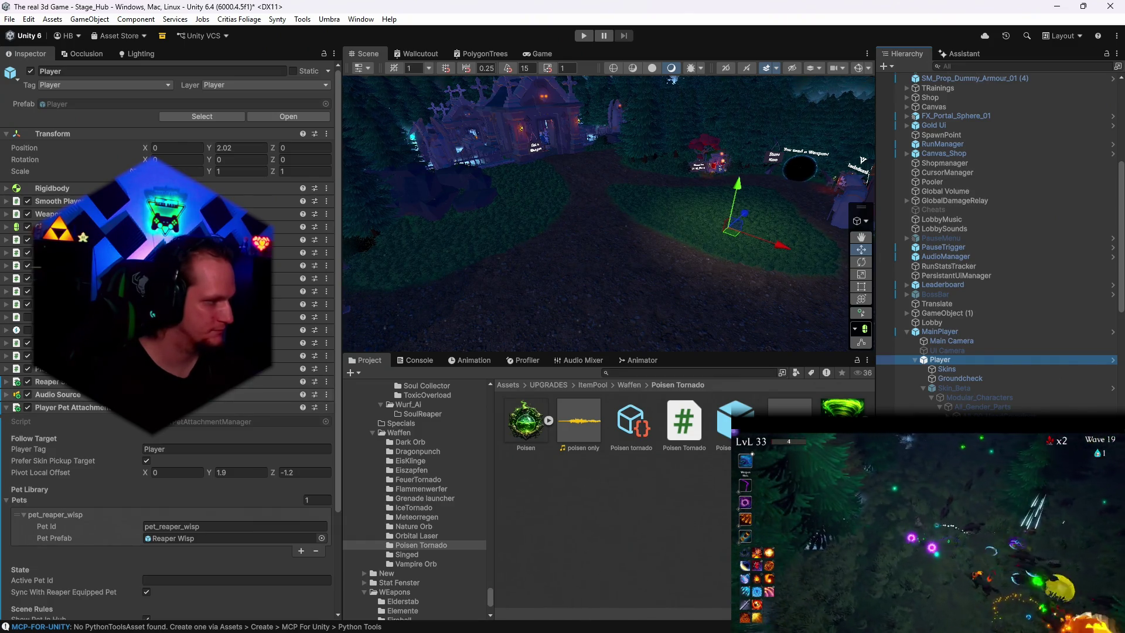
Step: Expand the Player's Reaper component and change Dash Volume from 0.176 to 0.1
click(19, 382)
scroll(100, 413, down, 2)
scroll(100, 413, down, 1)
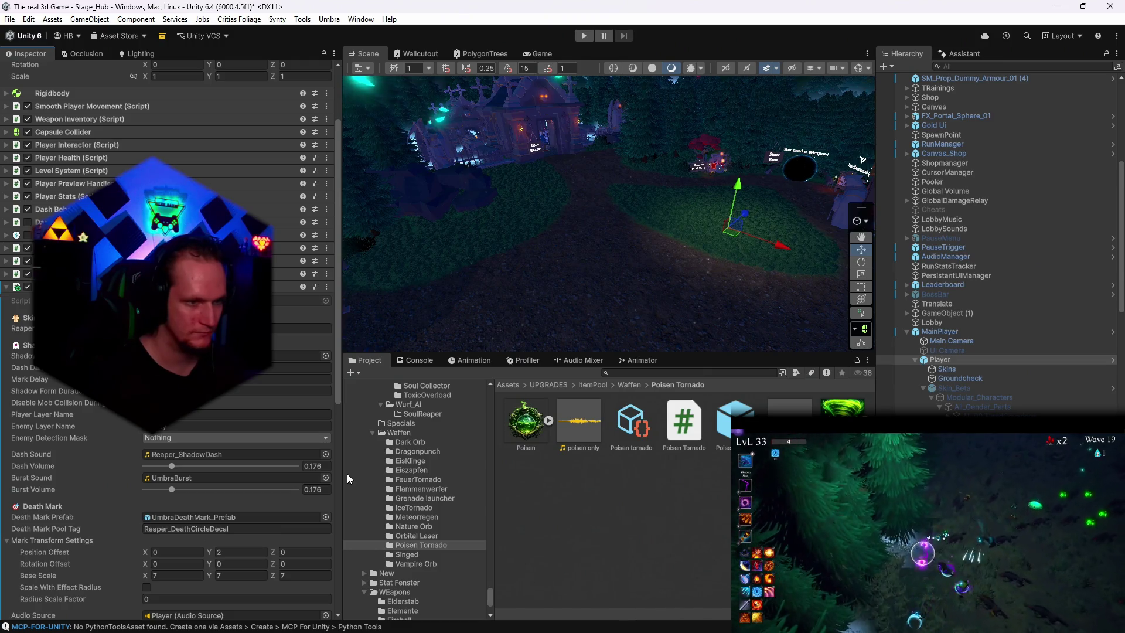
click(327, 466)
text(0.1)
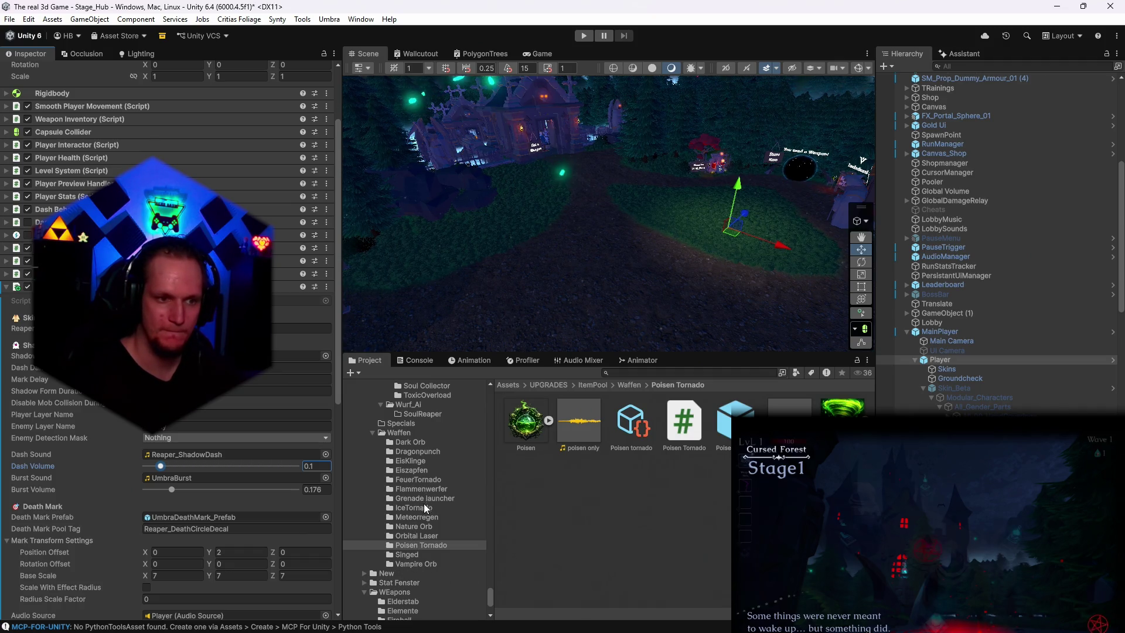
Step: Open Meteorregen, check the Meteor asset, and drop a VolcanicMissile prefab near the portal
click(420, 518)
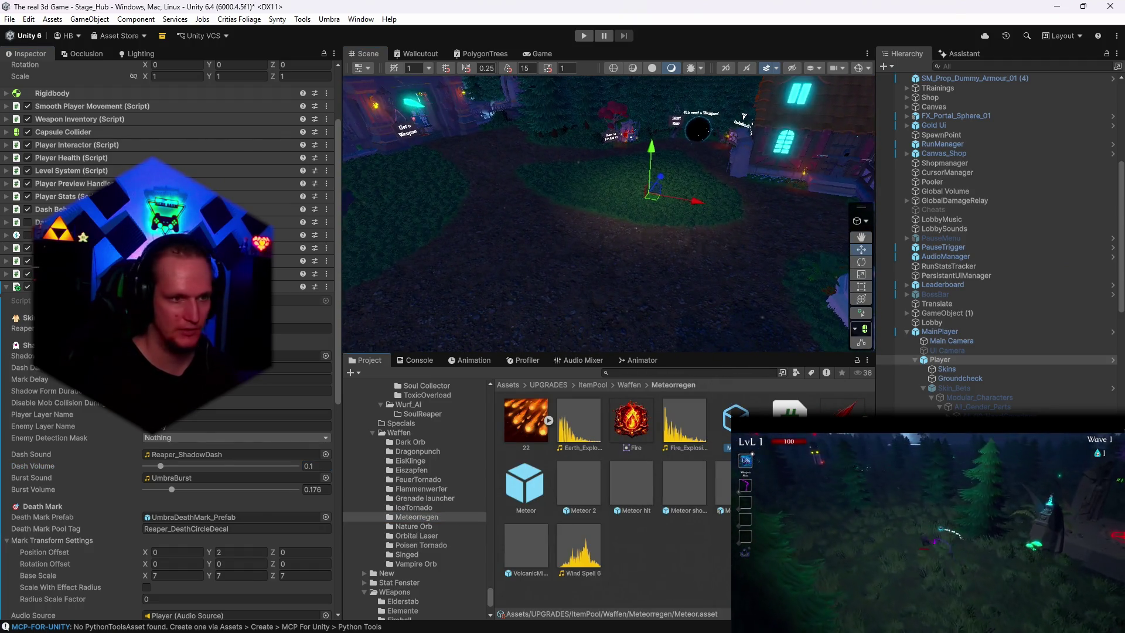
click(525, 484)
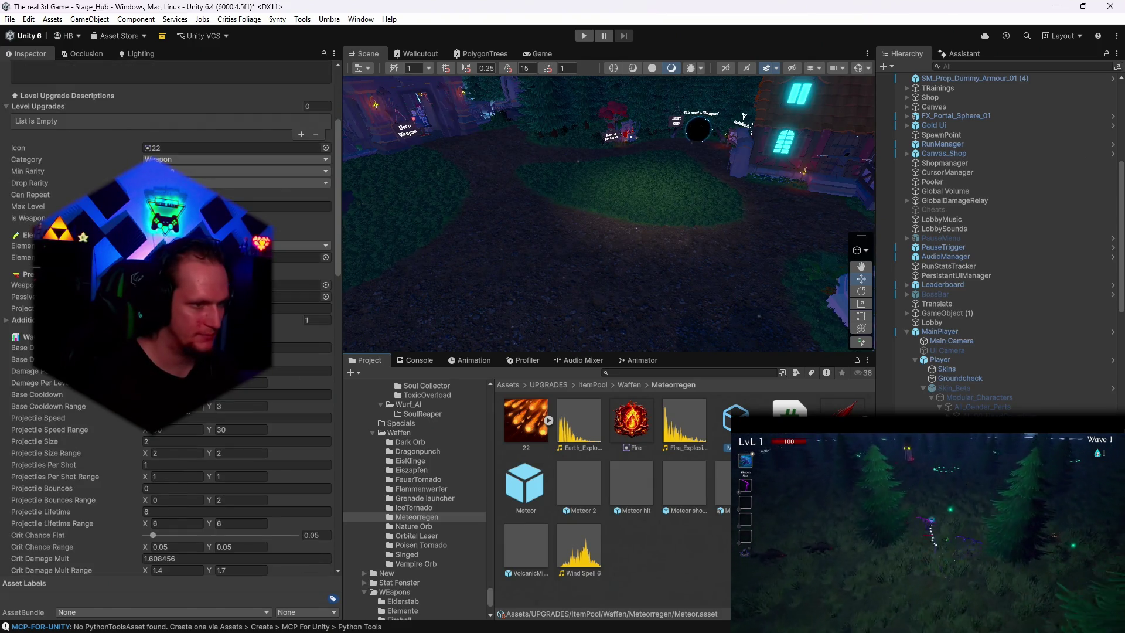
click(185, 440)
mouse_move(545, 234)
mouse_down()
mouse_move(628, 252)
mouse_move(578, 251)
mouse_move(547, 231)
mouse_move(521, 519)
mouse_up()
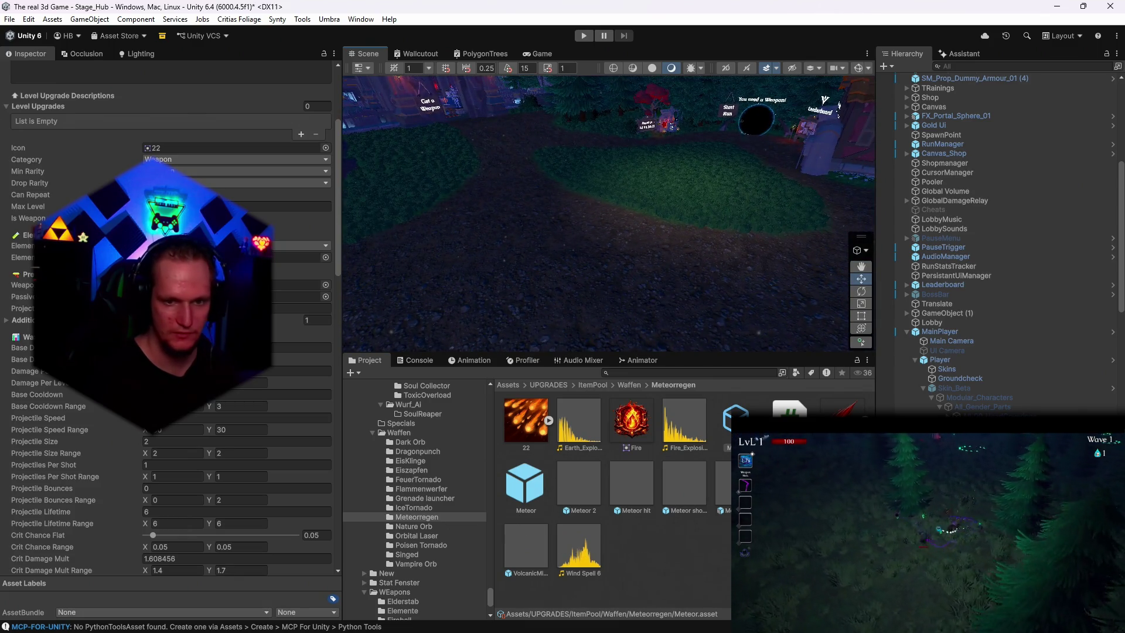
mouse_move(519, 569)
mouse_down()
mouse_move(592, 286)
mouse_move(610, 280)
mouse_up()
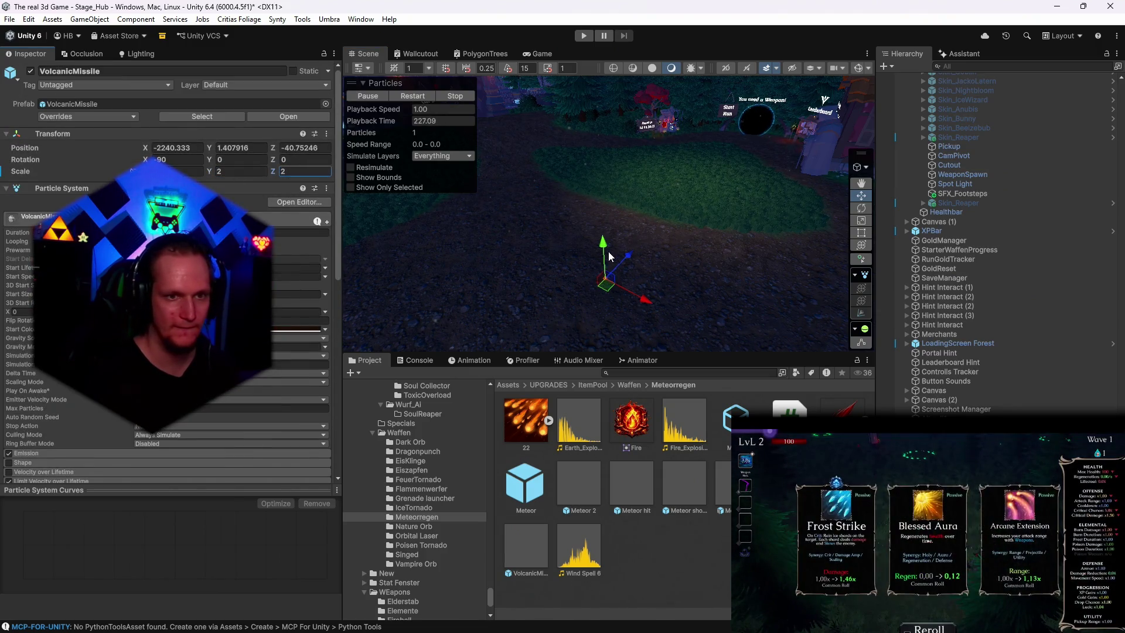
Step: Raise the VolcanicMissile to Position Y 9.81 and frame it in the Scene view
mouse_move(601, 243)
mouse_down()
mouse_move(591, 100)
mouse_move(577, 84)
mouse_move(581, 203)
mouse_move(591, 125)
mouse_move(599, 221)
mouse_move(575, 150)
mouse_move(582, 184)
mouse_move(565, 162)
mouse_up()
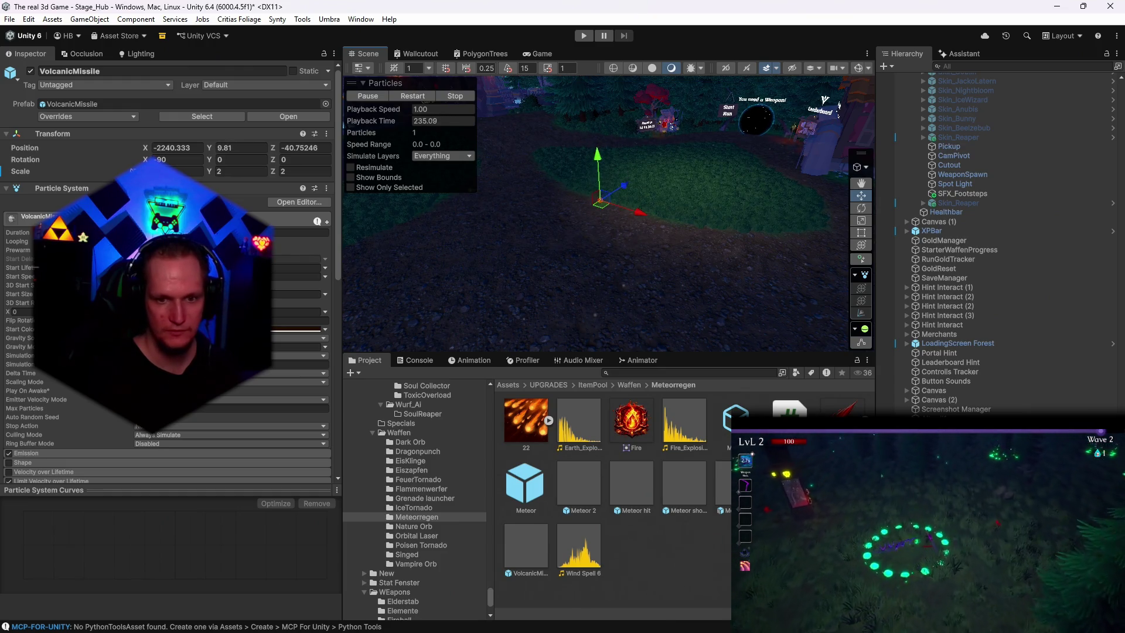
click(600, 203)
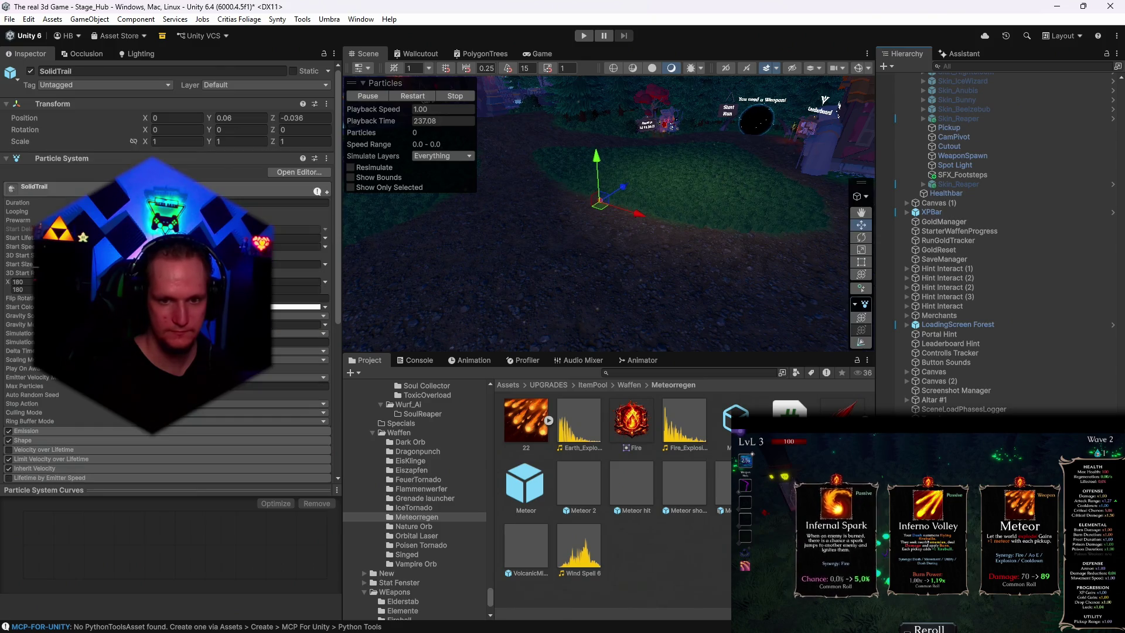
key(f)
drag(723, 290, 626, 278)
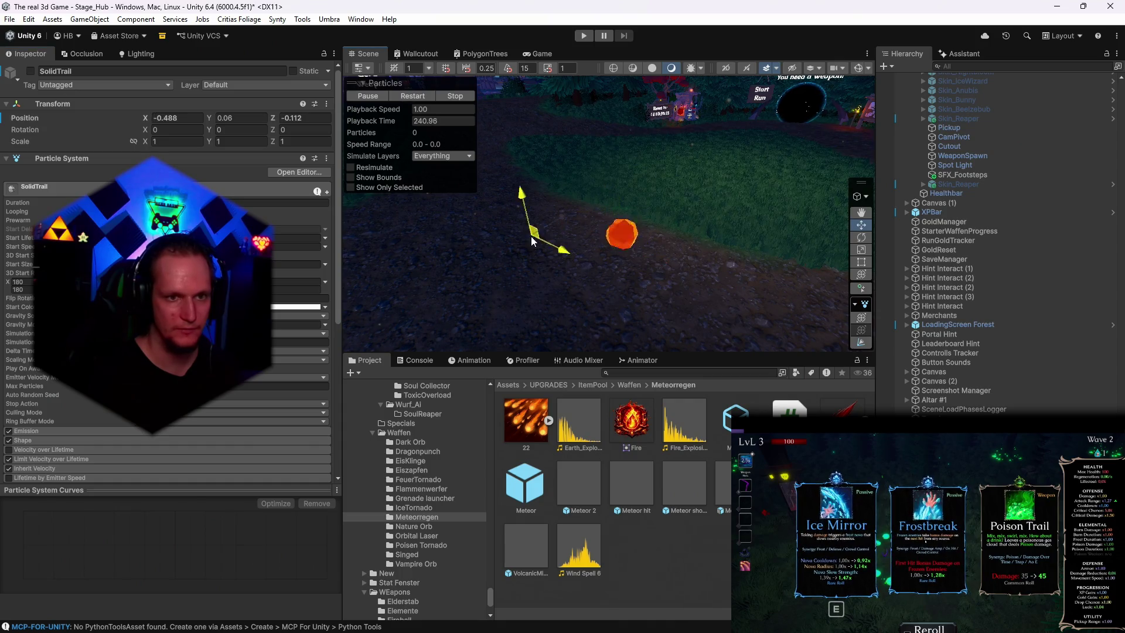
Step: Drag the missile through the scene to preview its fire trail, checking SolidTrail and Trail
click(621, 233)
mouse_move(622, 234)
mouse_down()
mouse_move(504, 248)
mouse_move(663, 252)
mouse_up()
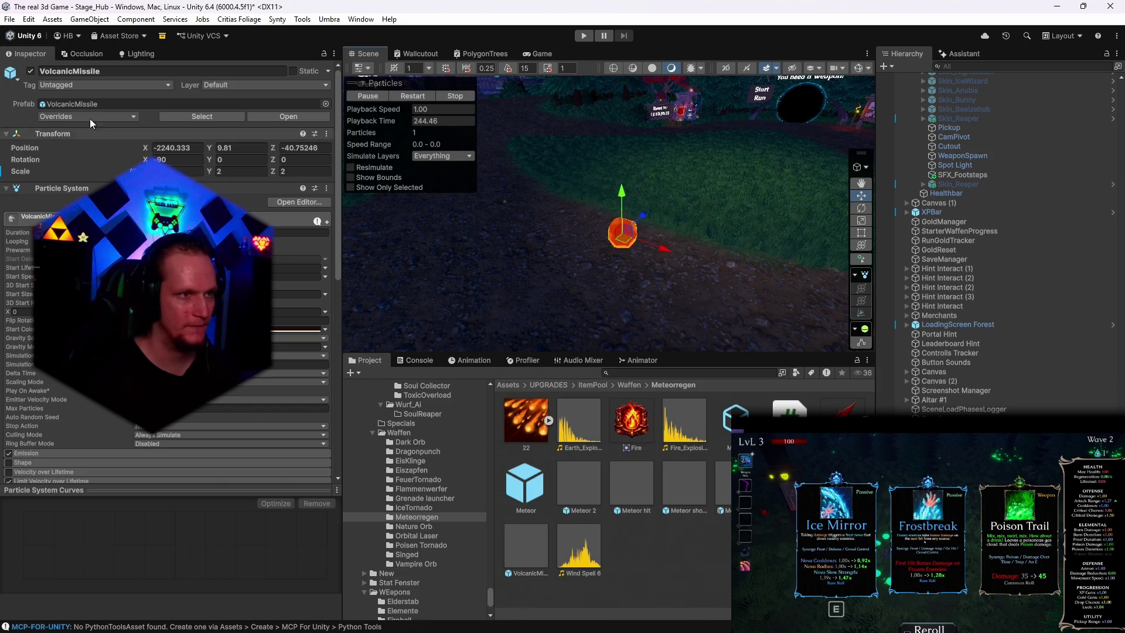
click(622, 233)
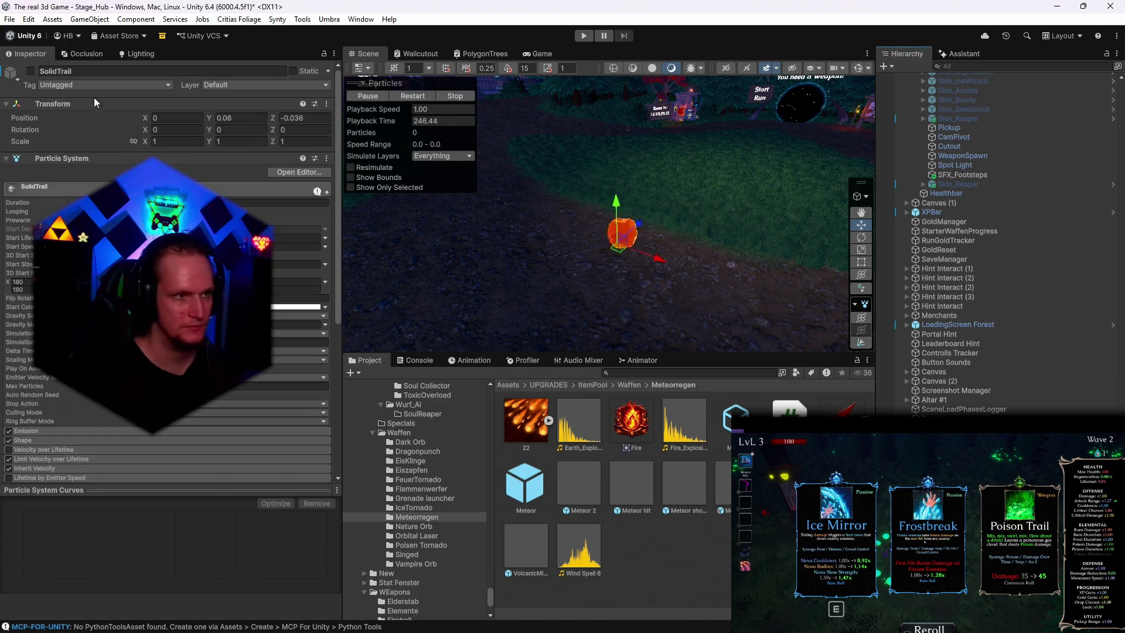
click(622, 233)
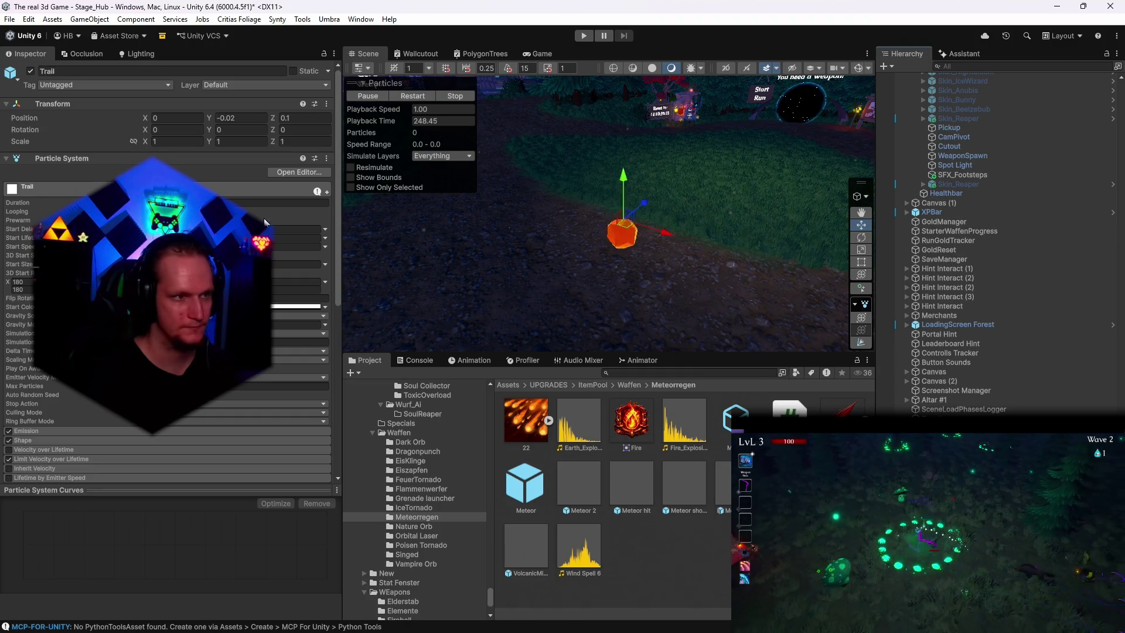
click(623, 233)
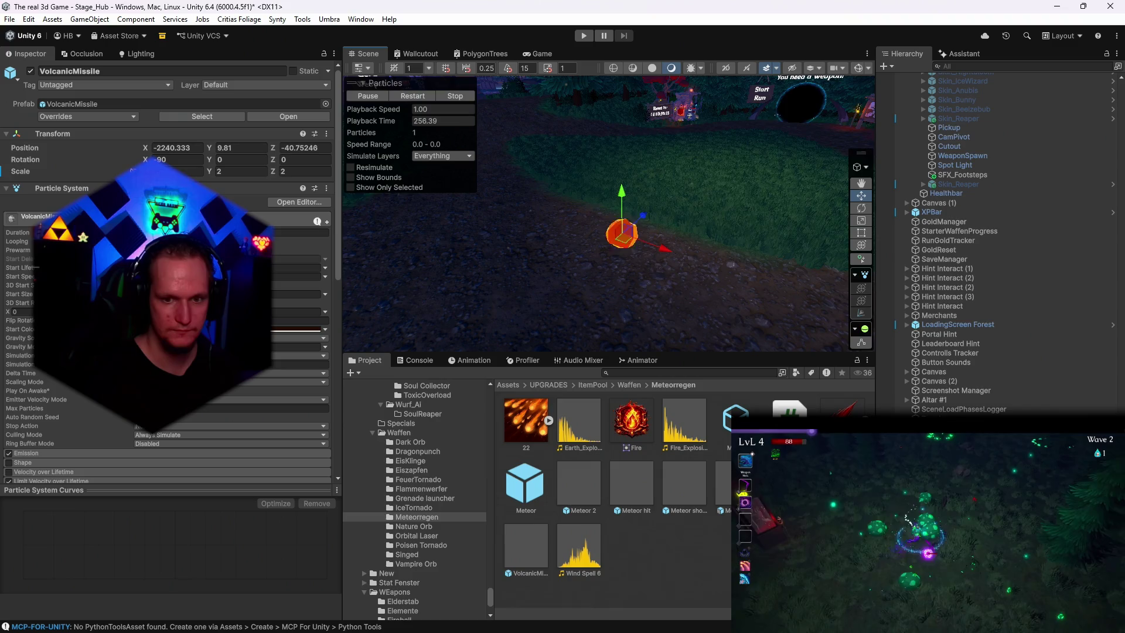
Step: Expand the VolcanicMissile's Emission module and drag the emitter across the scene to leave a trail
scroll(170, 293, down, 5)
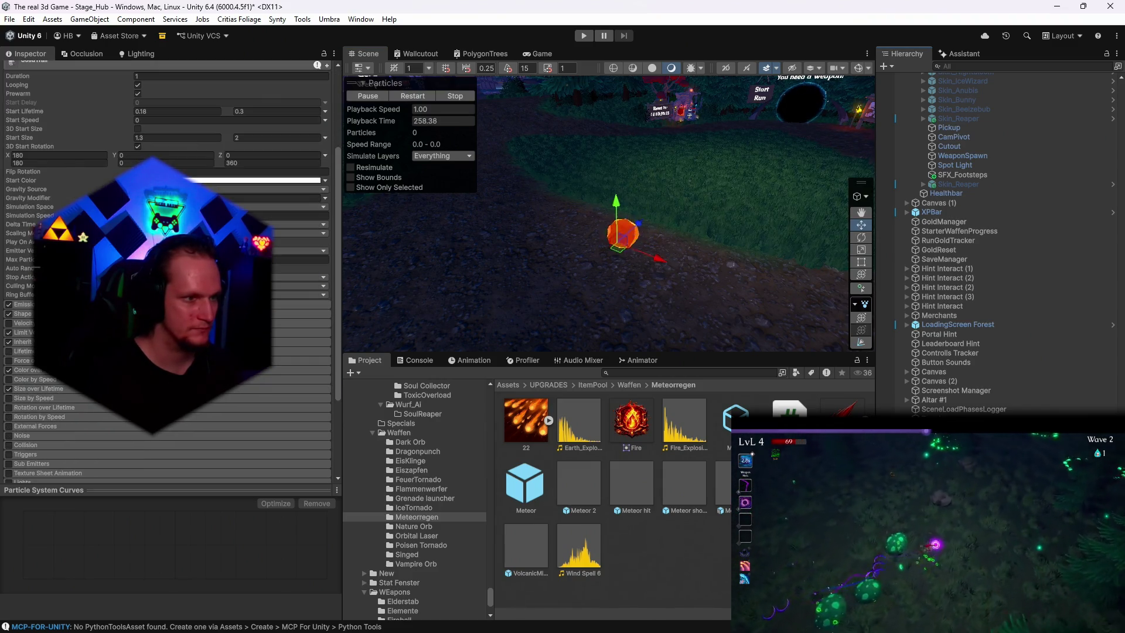
click(176, 305)
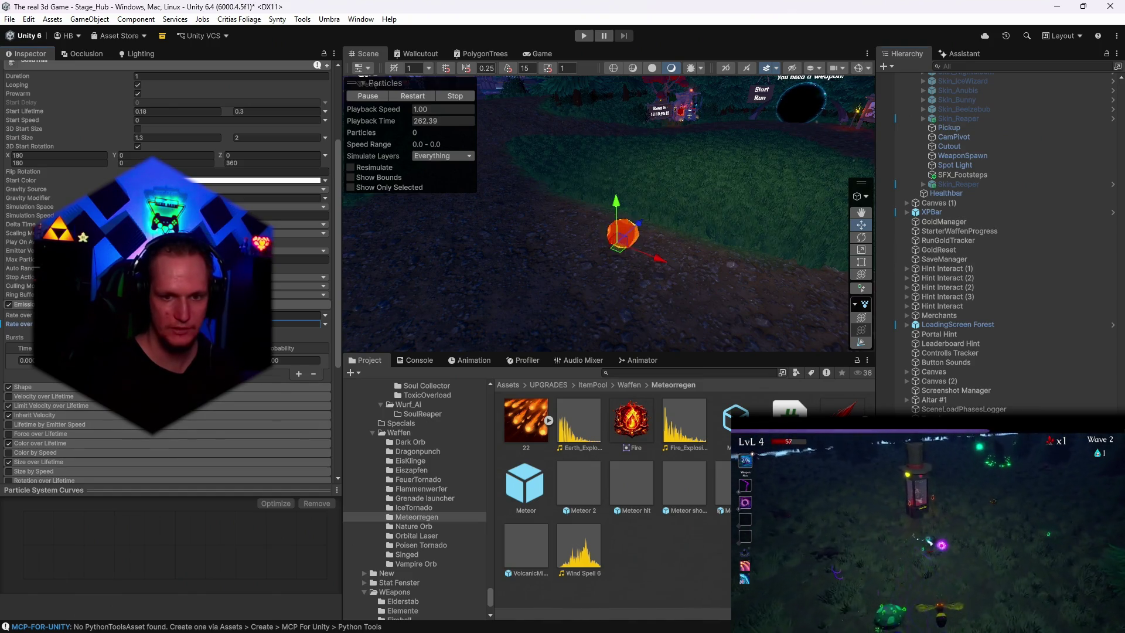
click(666, 245)
mouse_move(632, 230)
mouse_down()
mouse_move(756, 211)
mouse_move(480, 234)
mouse_move(391, 198)
mouse_move(736, 55)
mouse_move(663, 182)
mouse_move(636, 117)
mouse_move(426, 216)
mouse_move(692, 199)
mouse_move(709, 217)
mouse_move(762, 190)
mouse_move(828, 200)
mouse_move(453, 170)
mouse_move(691, 182)
mouse_move(686, 200)
mouse_move(411, 151)
mouse_move(811, 220)
mouse_move(451, 143)
mouse_move(821, 247)
mouse_move(544, 197)
mouse_up()
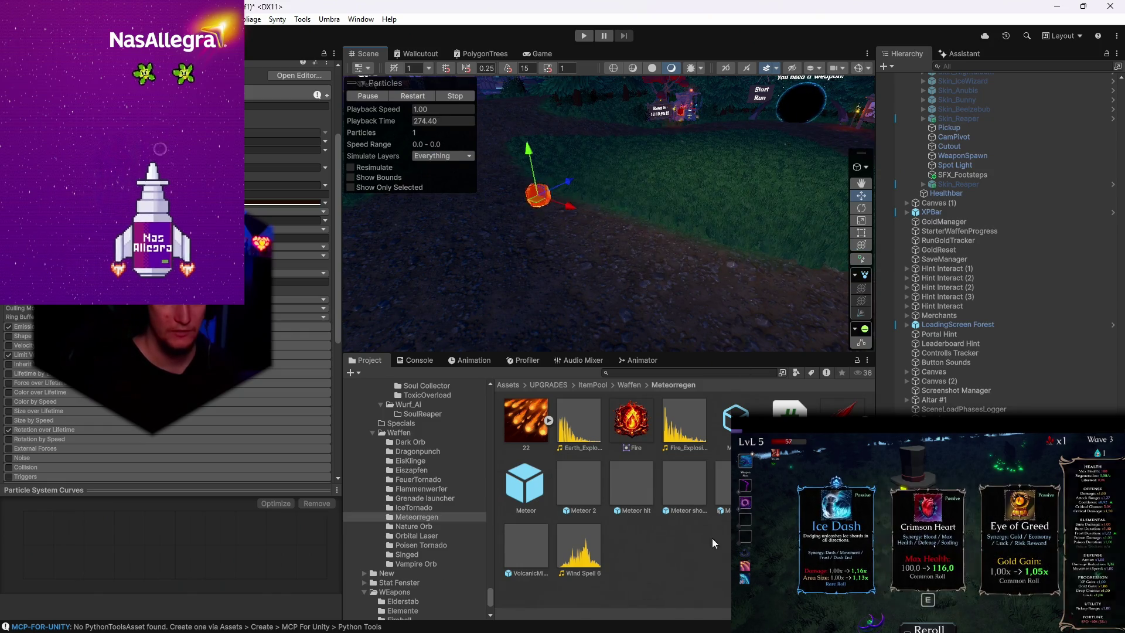
click(543, 497)
Step: Review the Meteor prefab's Targeting, Impact and Burn settings (Burn Duration 4, Tick Interval 0.6)
click(542, 495)
scroll(263, 439, down, 5)
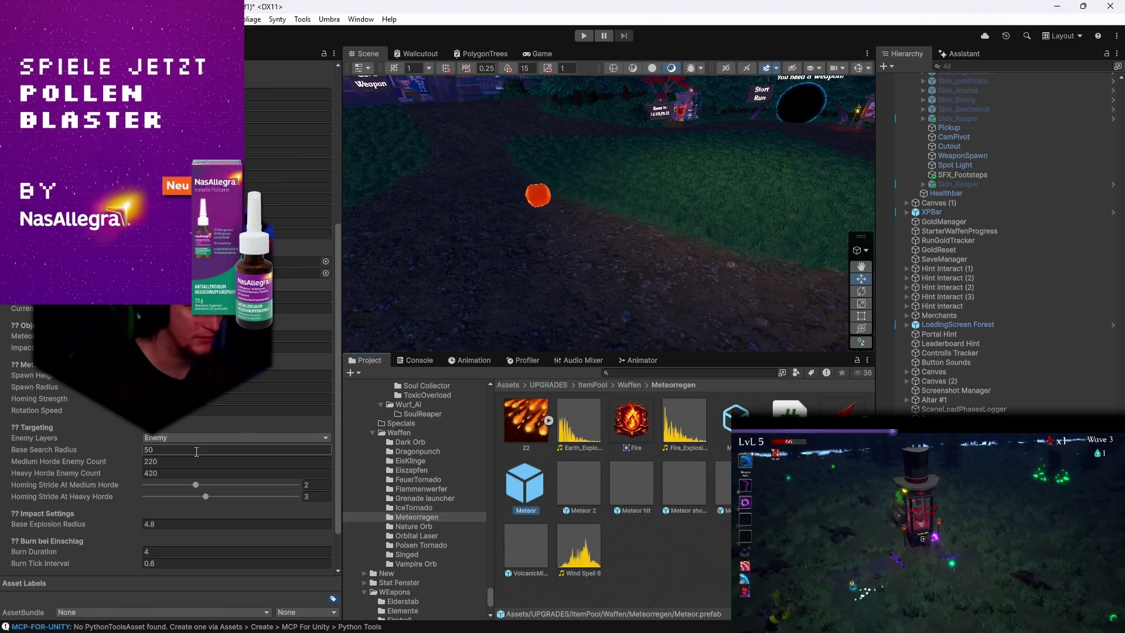
scroll(103, 444, down, 2)
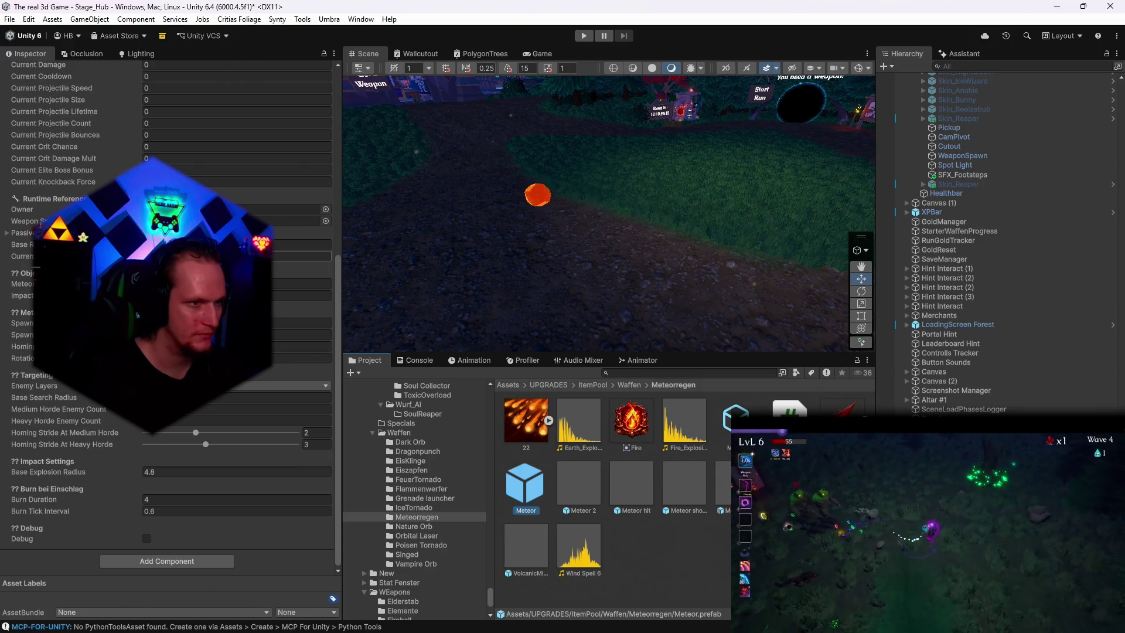
scroll(170, 323, up, 8)
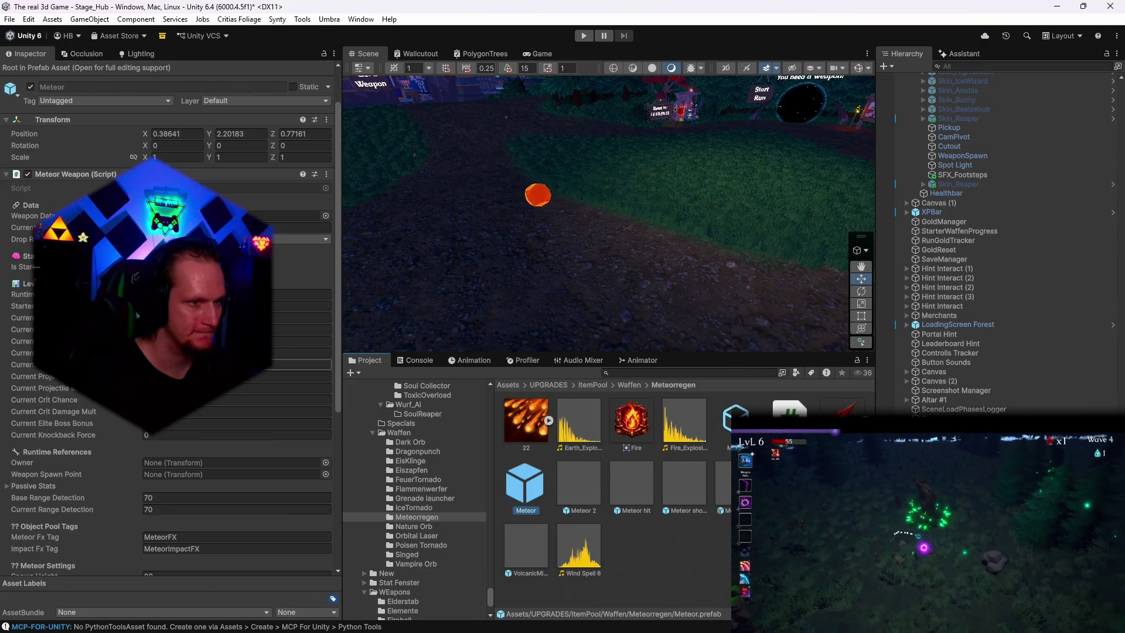
scroll(230, 393, down, 10)
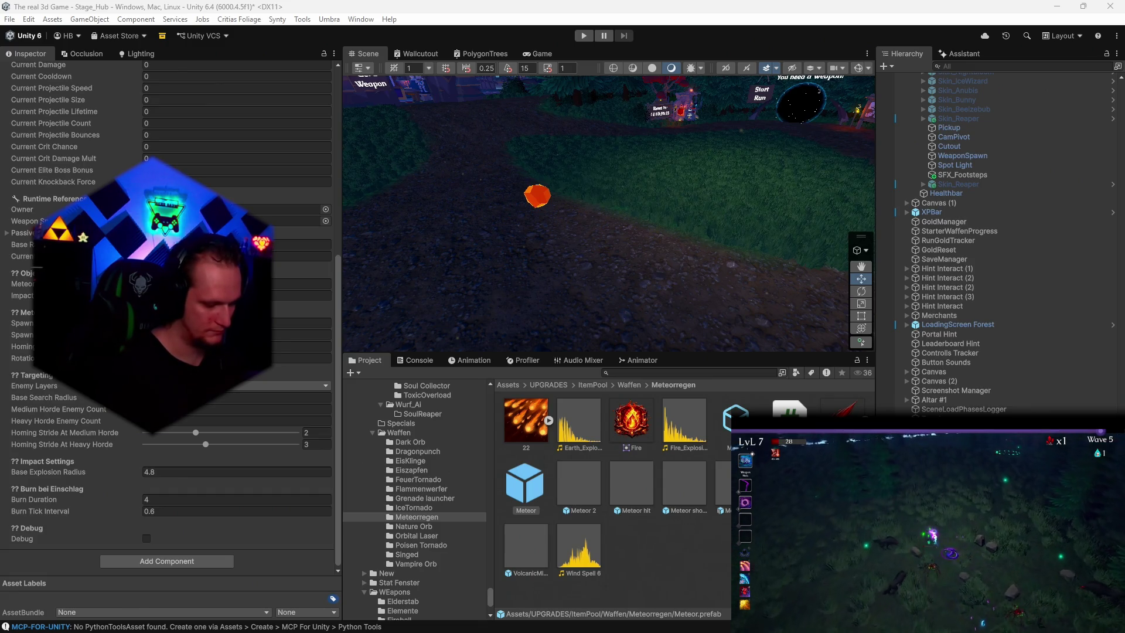
scroll(169, 316, up, 3)
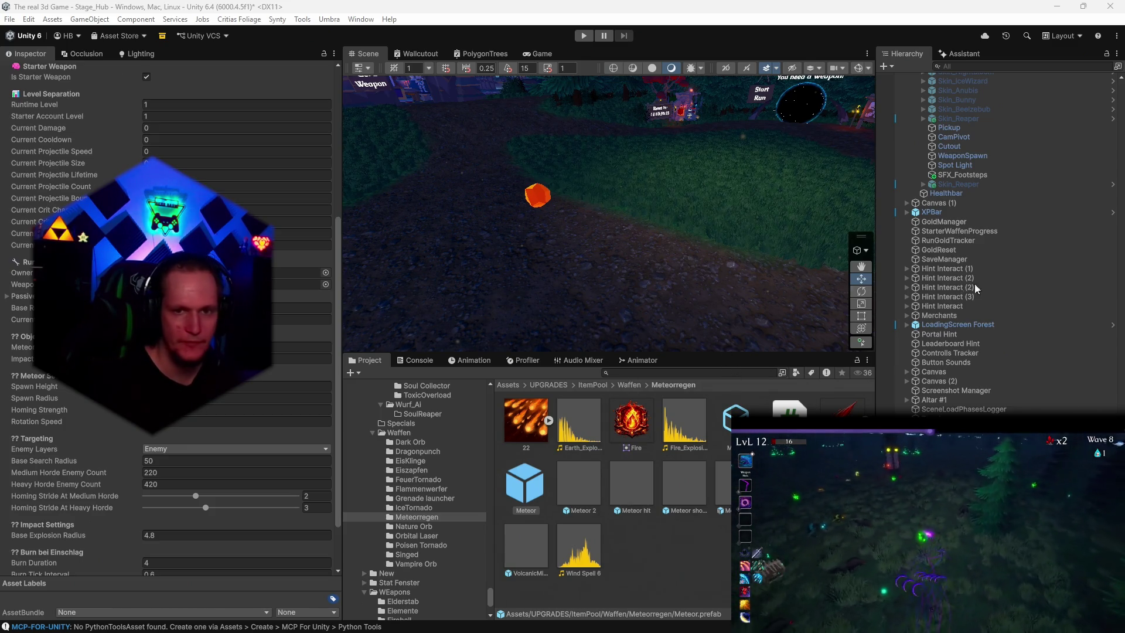
click(538, 195)
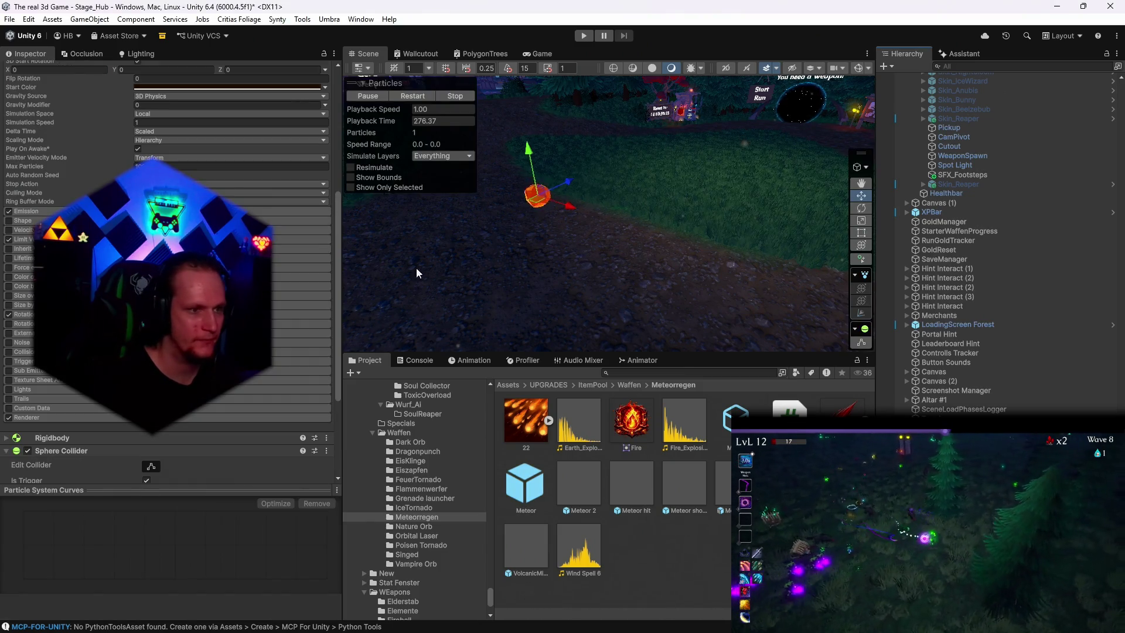
Step: Review the VolcanicMissile's prefab overrides
scroll(202, 416, down, 5)
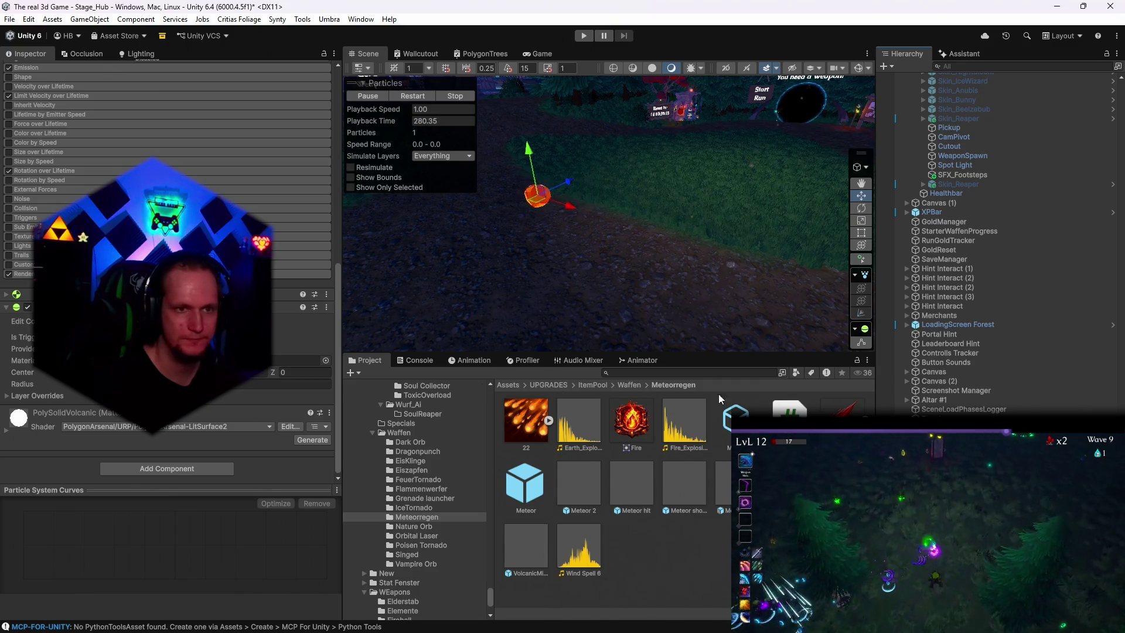
scroll(248, 416, up, 10)
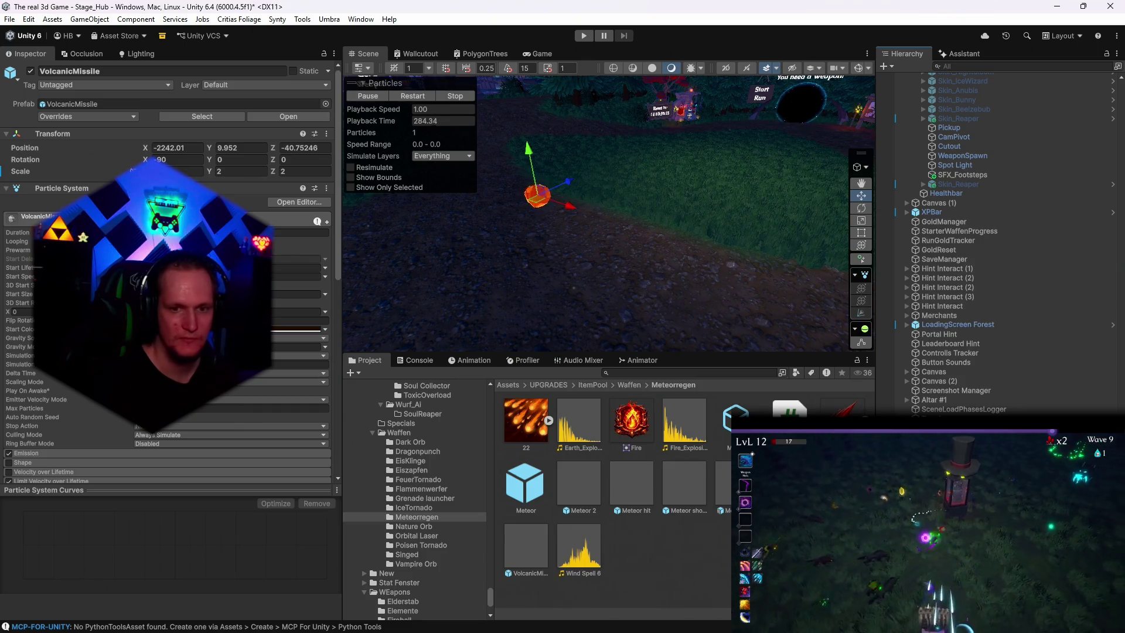
click(120, 115)
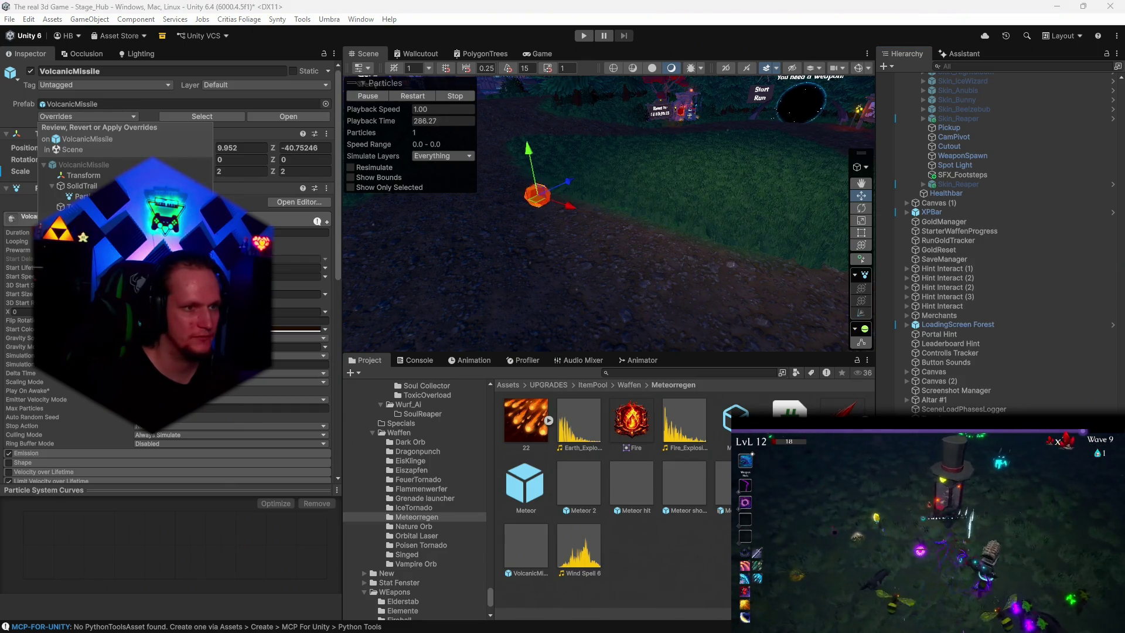
Step: Open the Particle System's Start Color picker and raise the alpha from 119 to 255
scroll(170, 293, down, 5)
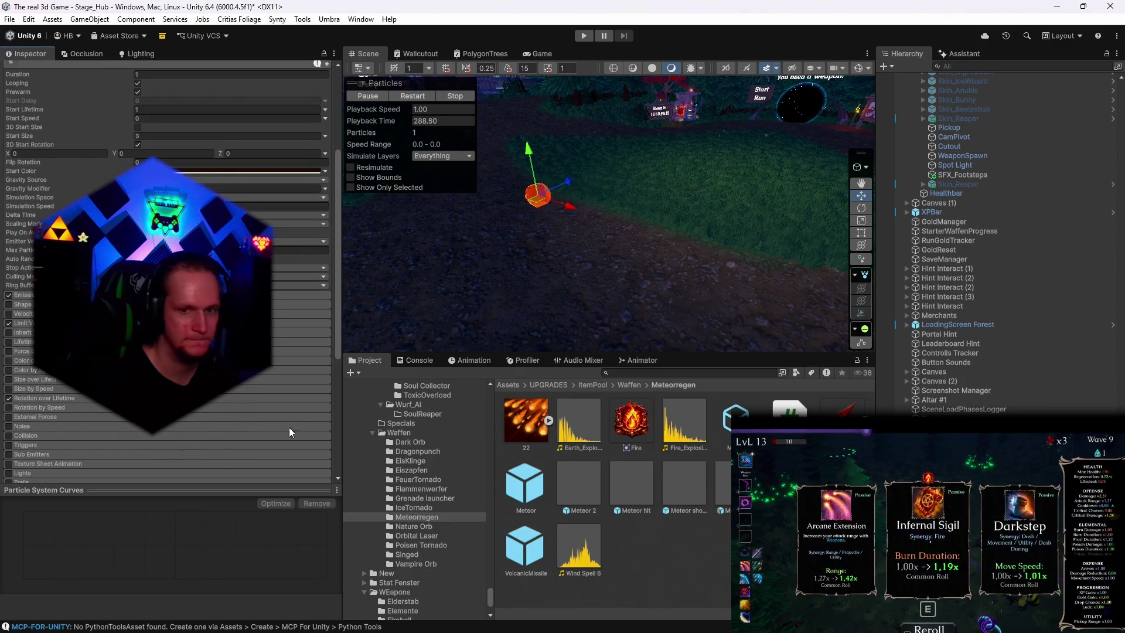
scroll(262, 432, up, 2)
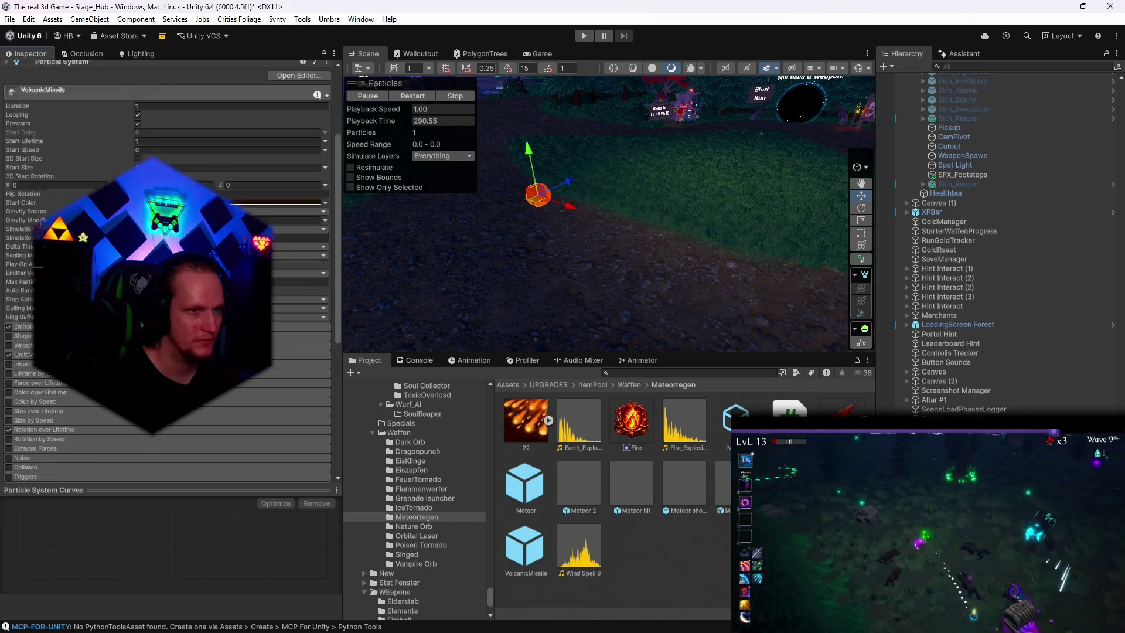
scroll(262, 351, up, 2)
click(282, 266)
mouse_move(227, 492)
mouse_down()
mouse_move(199, 491)
mouse_move(269, 490)
mouse_up()
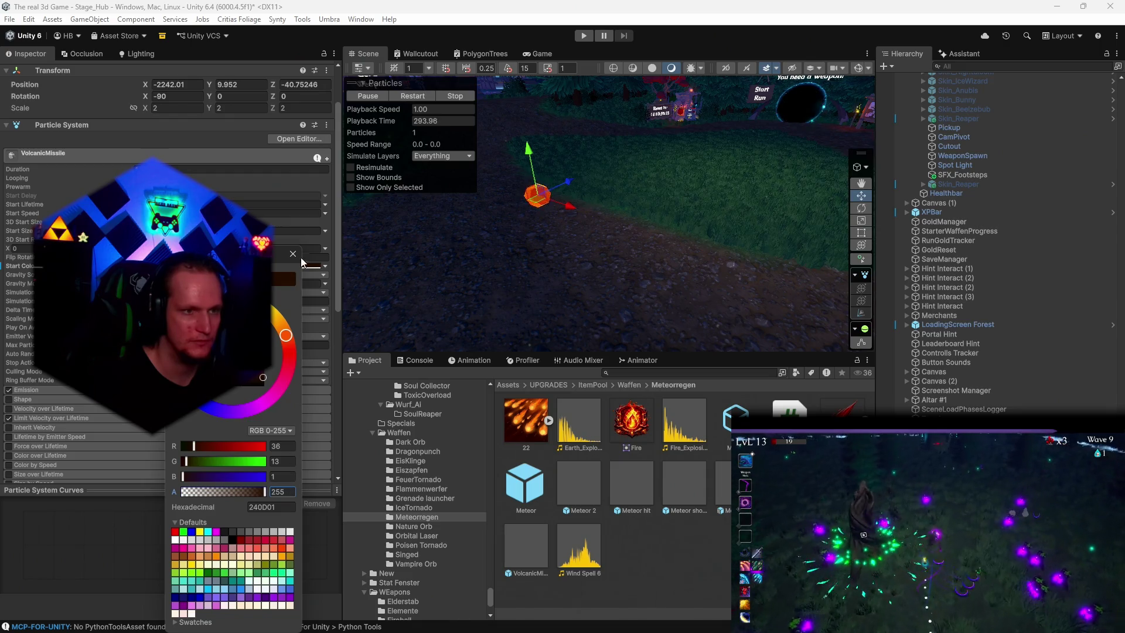
Step: Try muted brown, white and orange swatches as the missile's particle start colour
drag(298, 251, 294, 251)
click(231, 362)
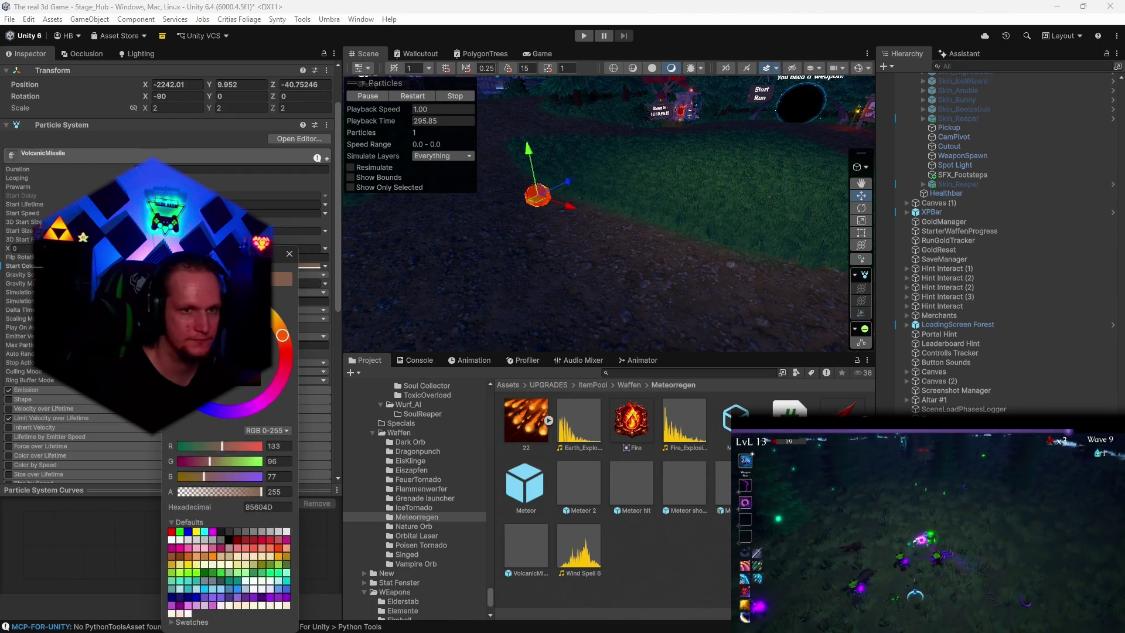
click(171, 539)
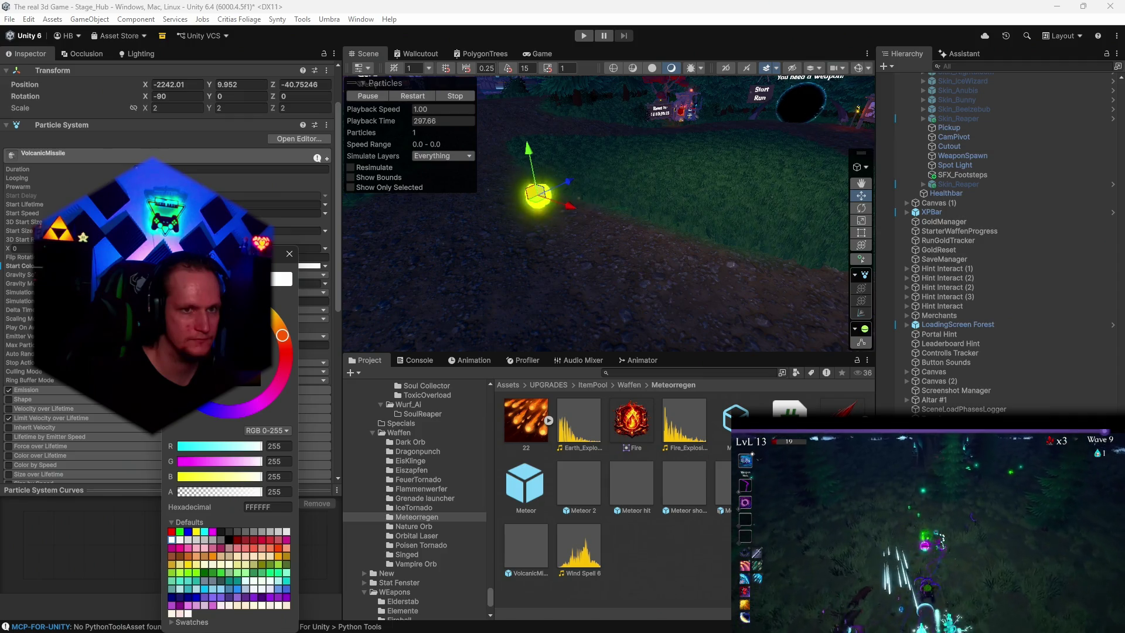
click(290, 310)
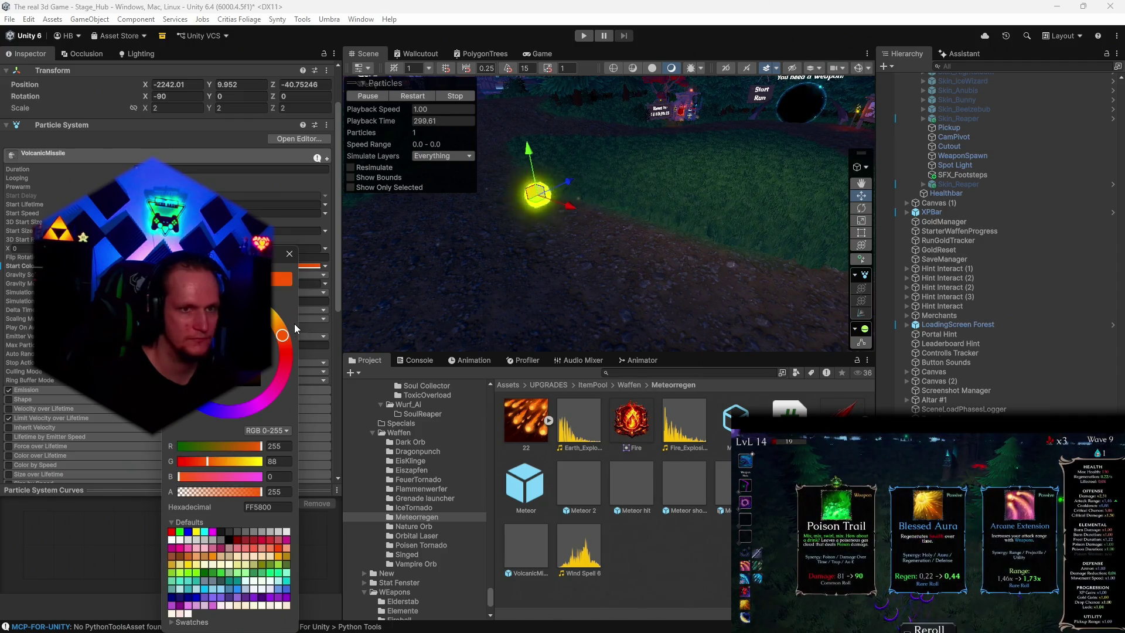
click(288, 254)
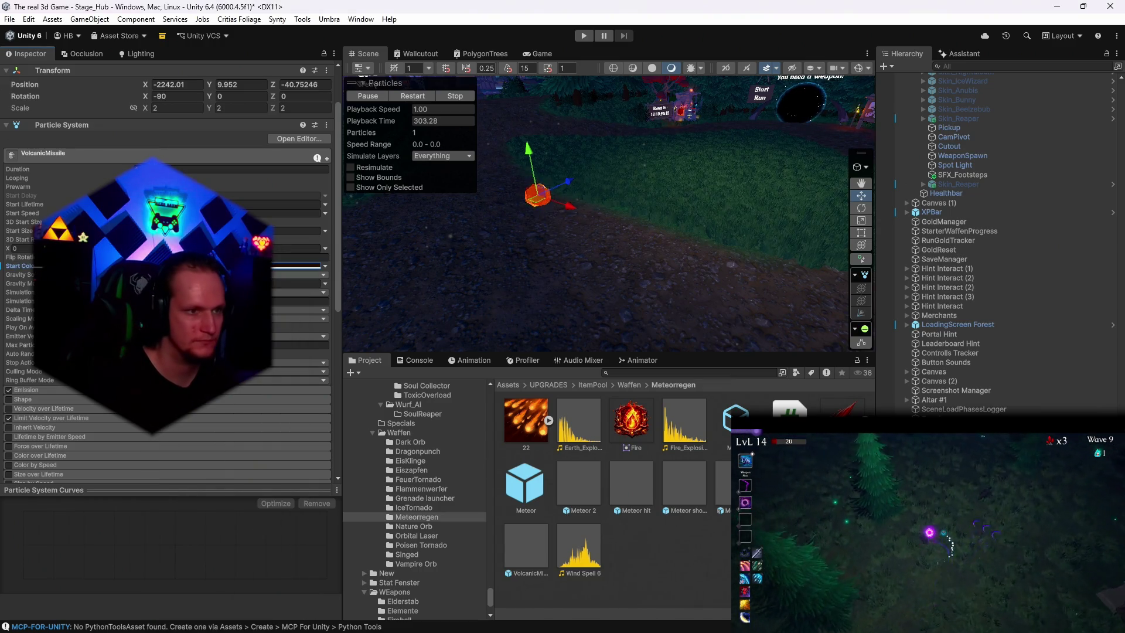
Step: Set the start colour to alpha 255 with hex value 141414
click(296, 265)
click(213, 490)
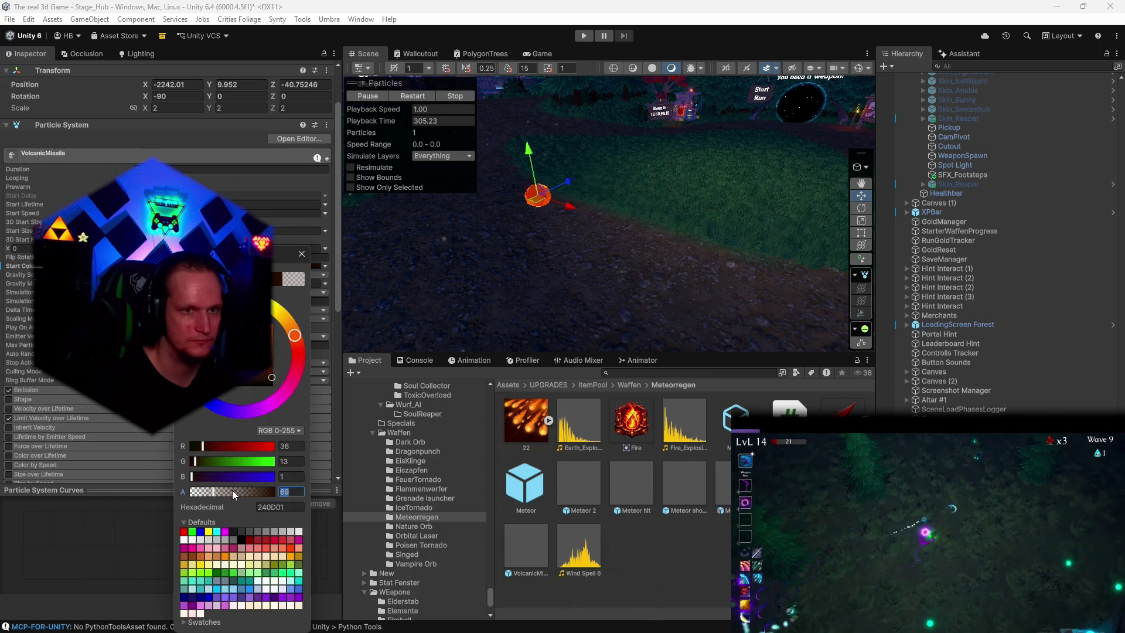
text(201)
key(BackSpace)
key(BackSpace)
key(BackSpace)
text(255)
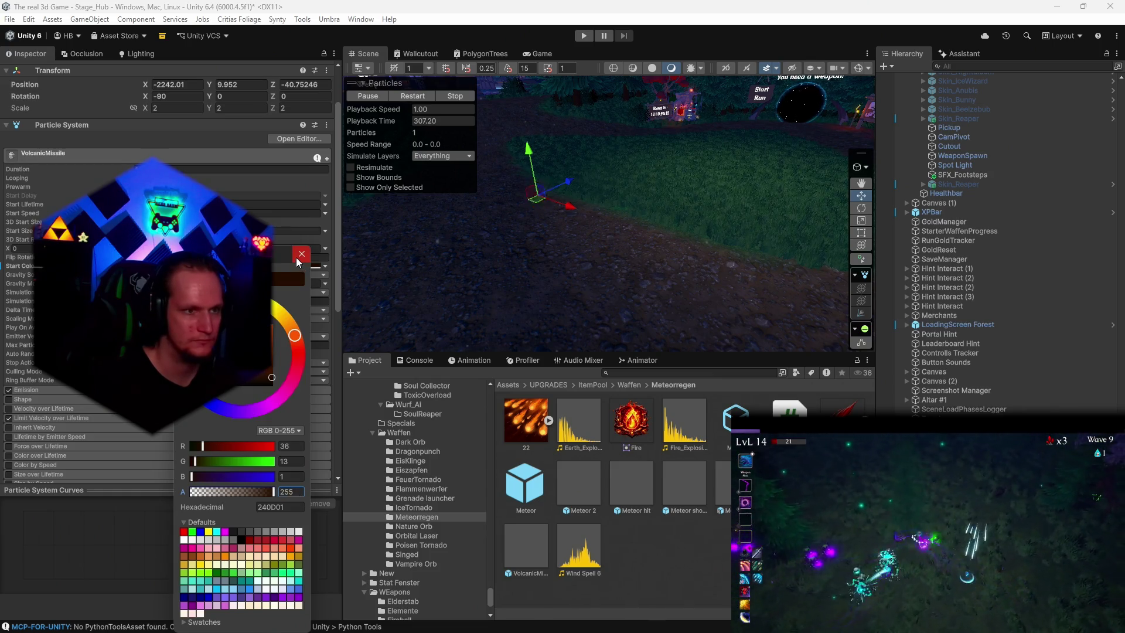
key(Tab)
text(141414)
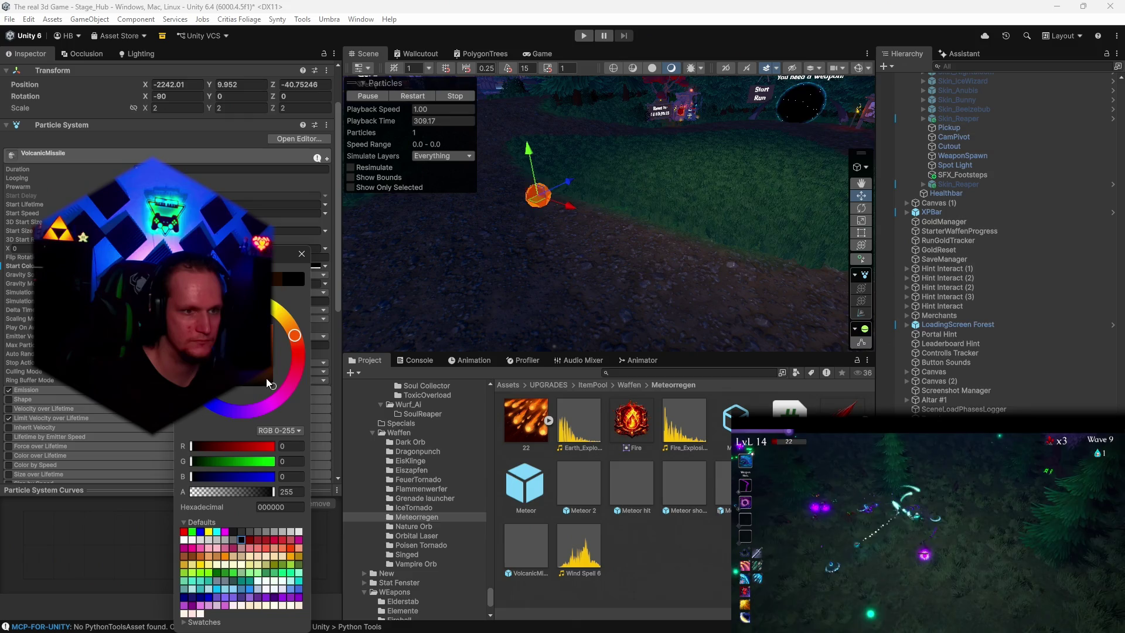
key(Return)
Step: Settle on a near-black brown (180800) start colour and inspect the result in the scene
click(241, 540)
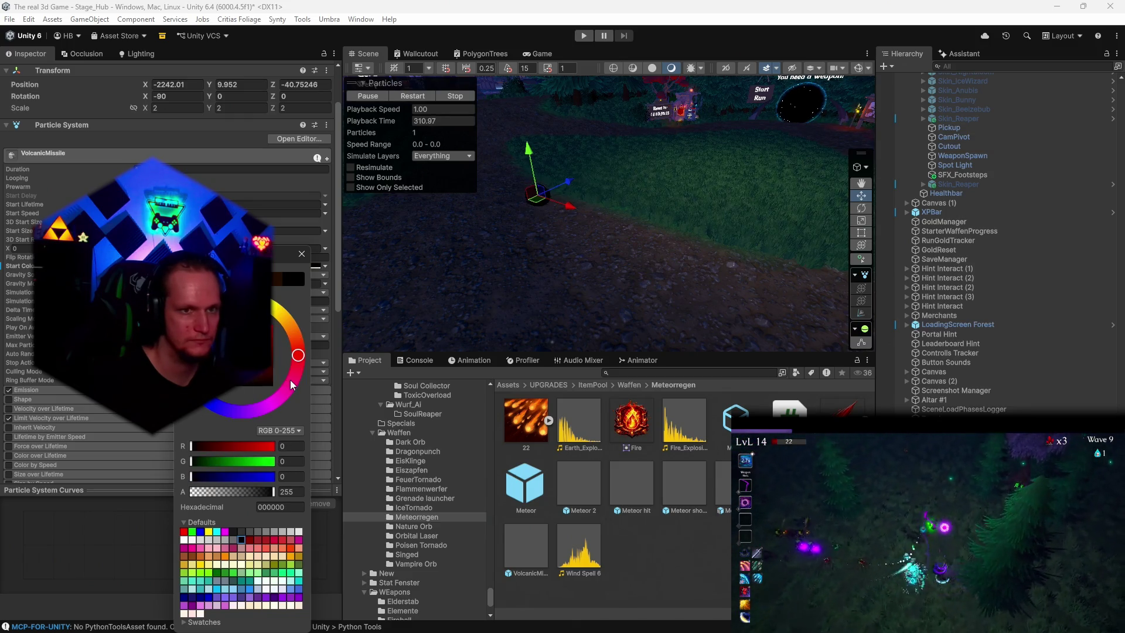
click(270, 378)
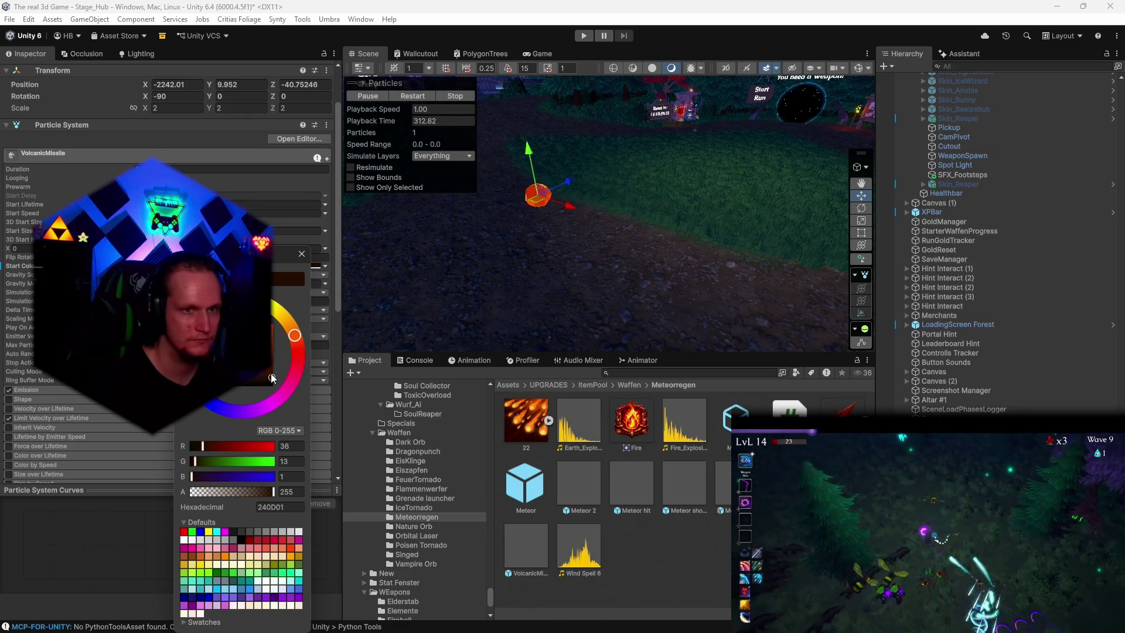
drag(271, 378, 277, 385)
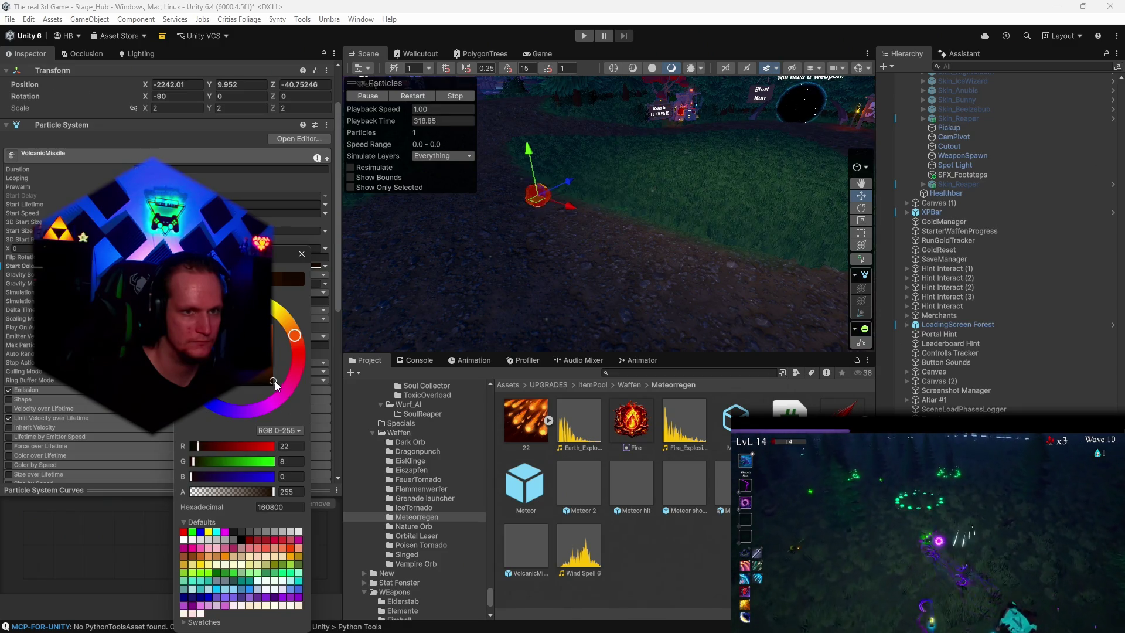
click(302, 254)
mouse_move(625, 227)
mouse_down()
mouse_move(675, 218)
mouse_move(642, 217)
mouse_move(578, 179)
mouse_move(688, 229)
mouse_move(534, 195)
mouse_move(701, 239)
mouse_move(524, 272)
mouse_move(557, 244)
mouse_move(575, 164)
mouse_up()
mouse_move(638, 271)
mouse_down()
mouse_move(667, 227)
mouse_move(656, 228)
mouse_up()
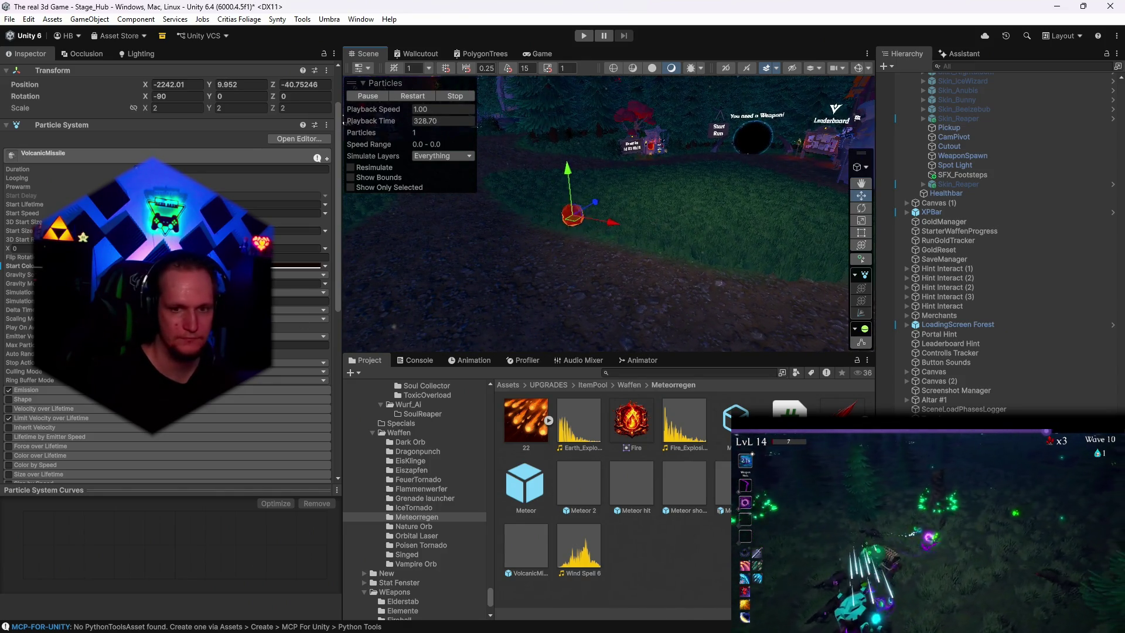
scroll(90, 115, up, 2)
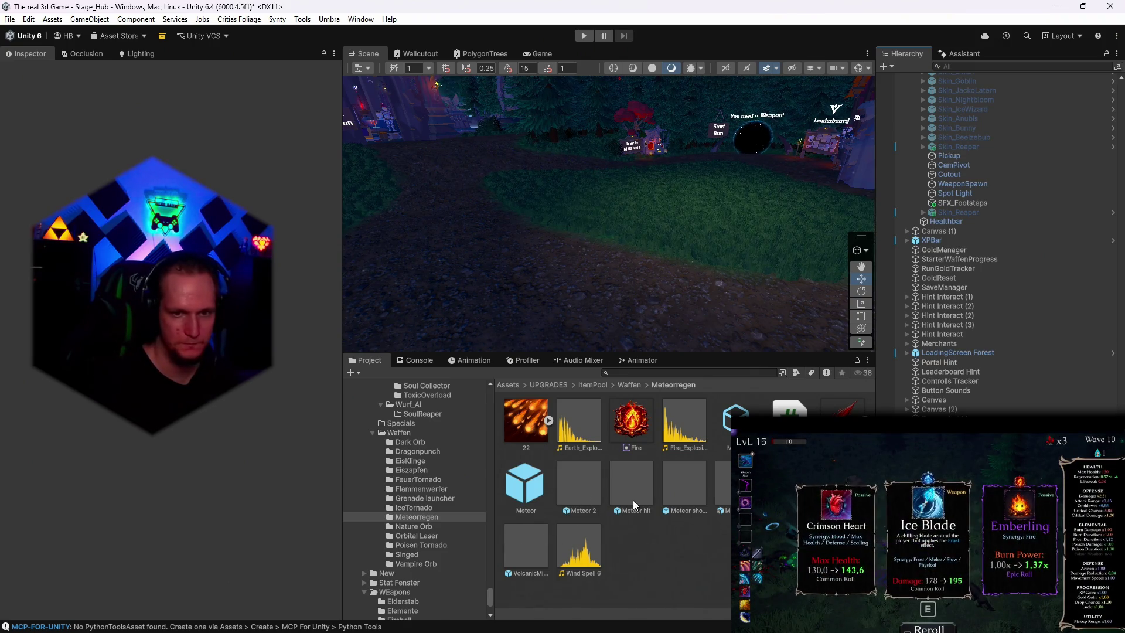
key(e)
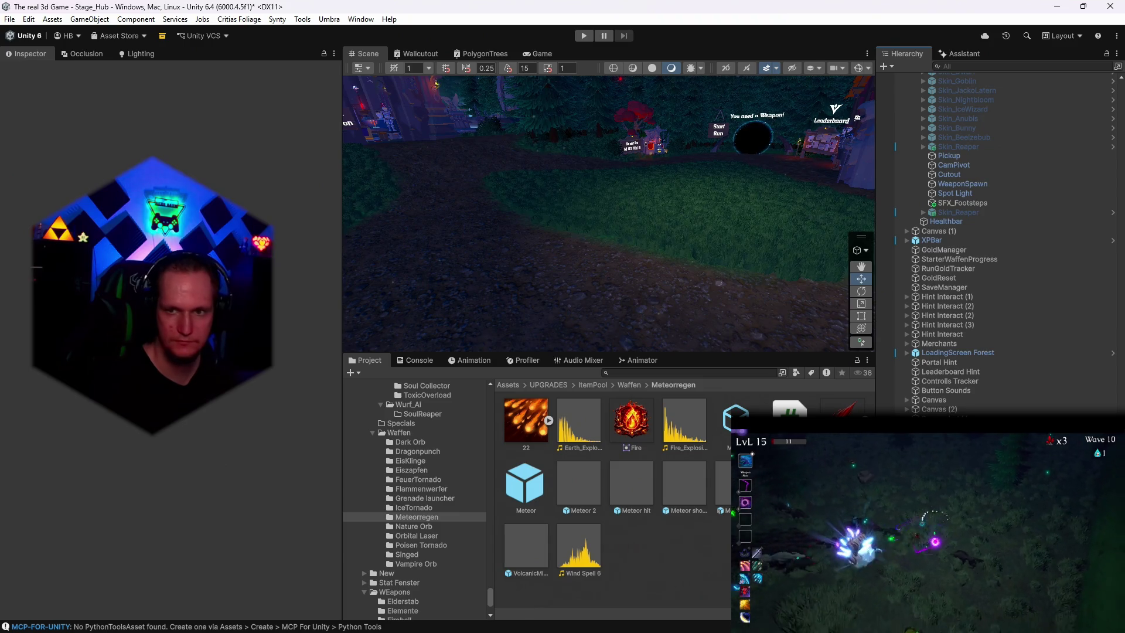
click(694, 627)
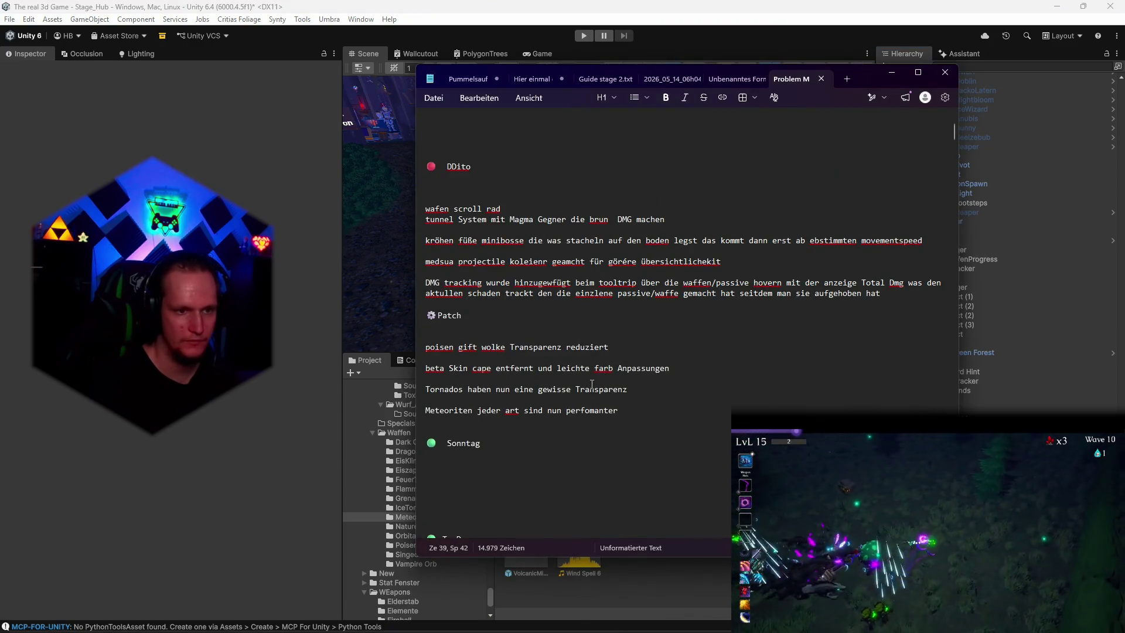
click(892, 74)
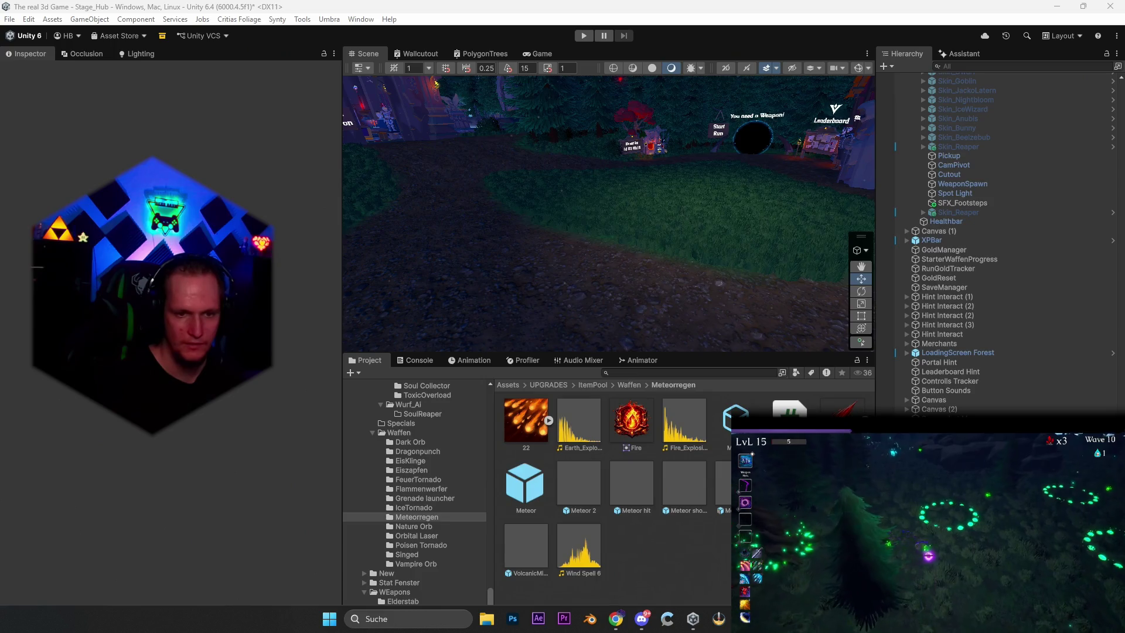
click(667, 619)
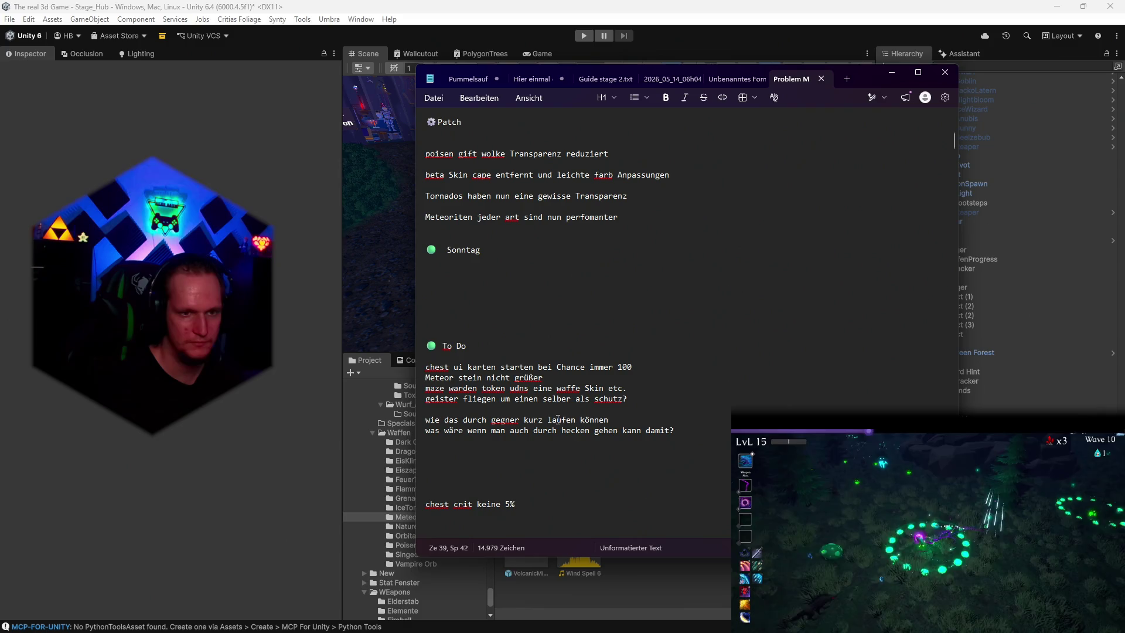
click(888, 73)
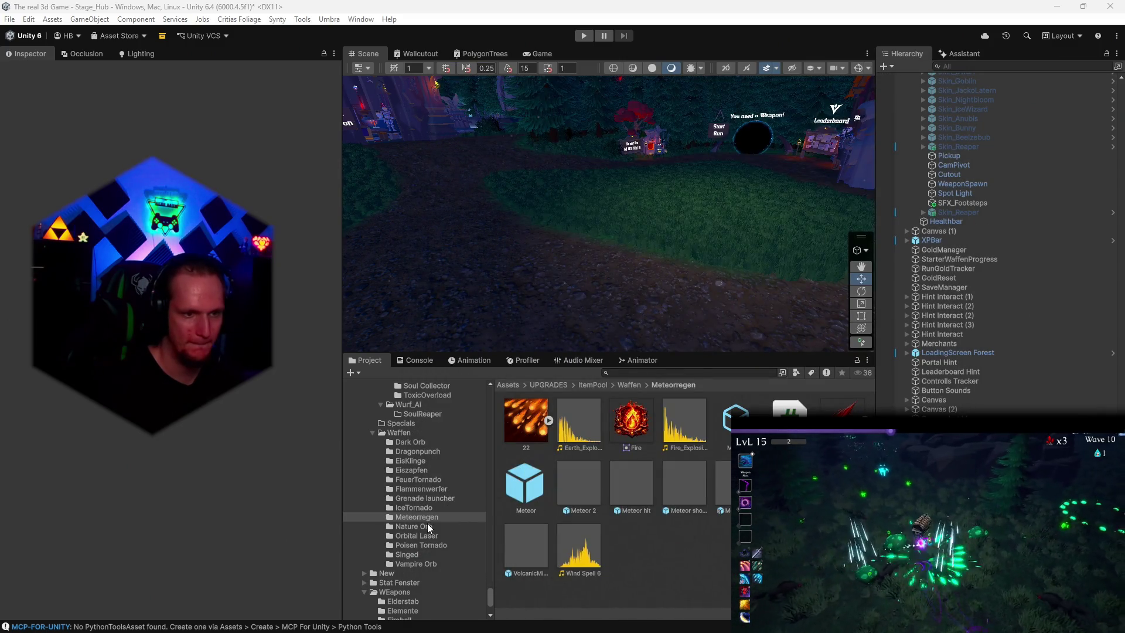
Step: Browse the weapon folders to Eiszapfen and place a Shard prefab in the scene
click(421, 489)
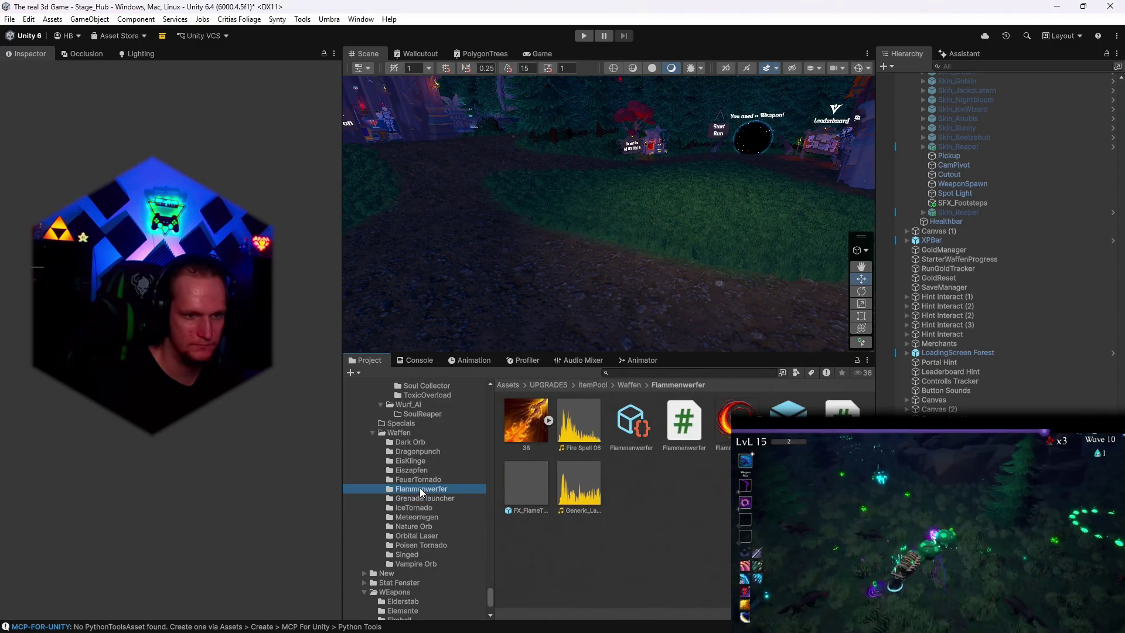
click(417, 480)
click(413, 467)
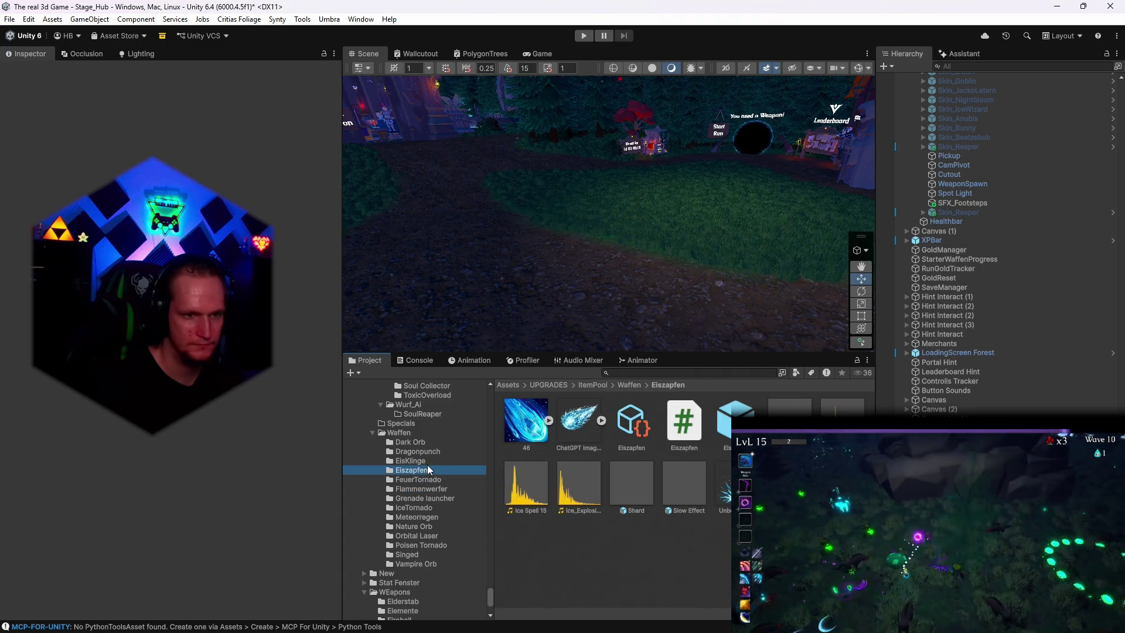
drag(645, 242, 661, 304)
mouse_move(617, 481)
mouse_down()
mouse_move(542, 276)
mouse_move(737, 270)
mouse_move(736, 291)
mouse_move(664, 324)
mouse_move(578, 307)
mouse_move(621, 271)
mouse_move(583, 289)
mouse_move(558, 197)
mouse_up()
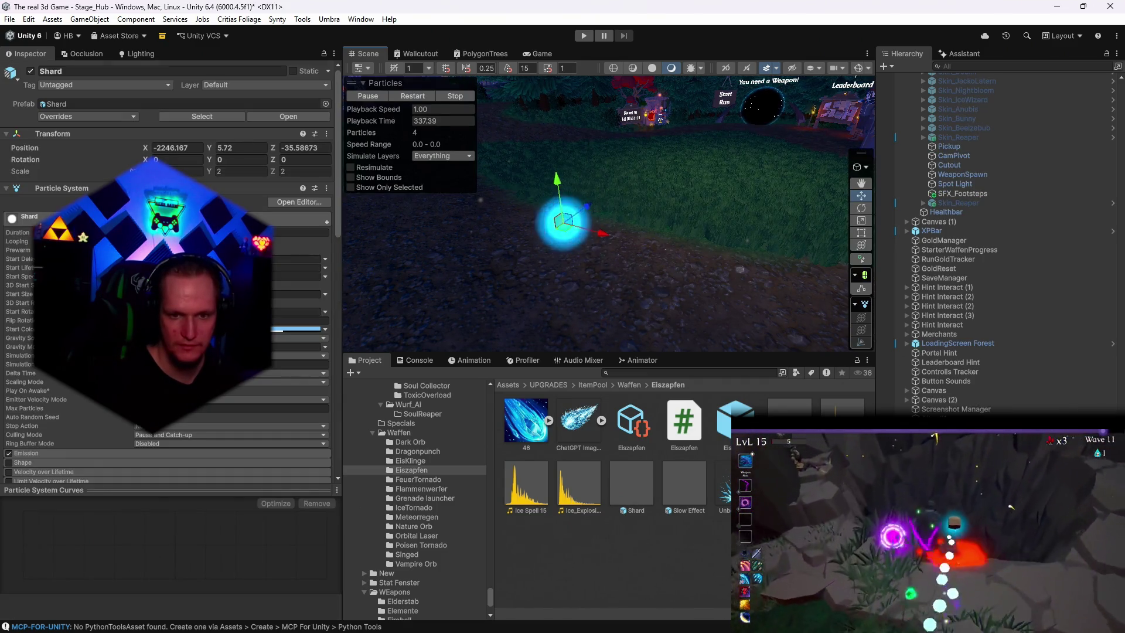
Step: Switch off the Shard's Steam child effect and reposition the orb in the scene
scroll(996, 235, down, 1)
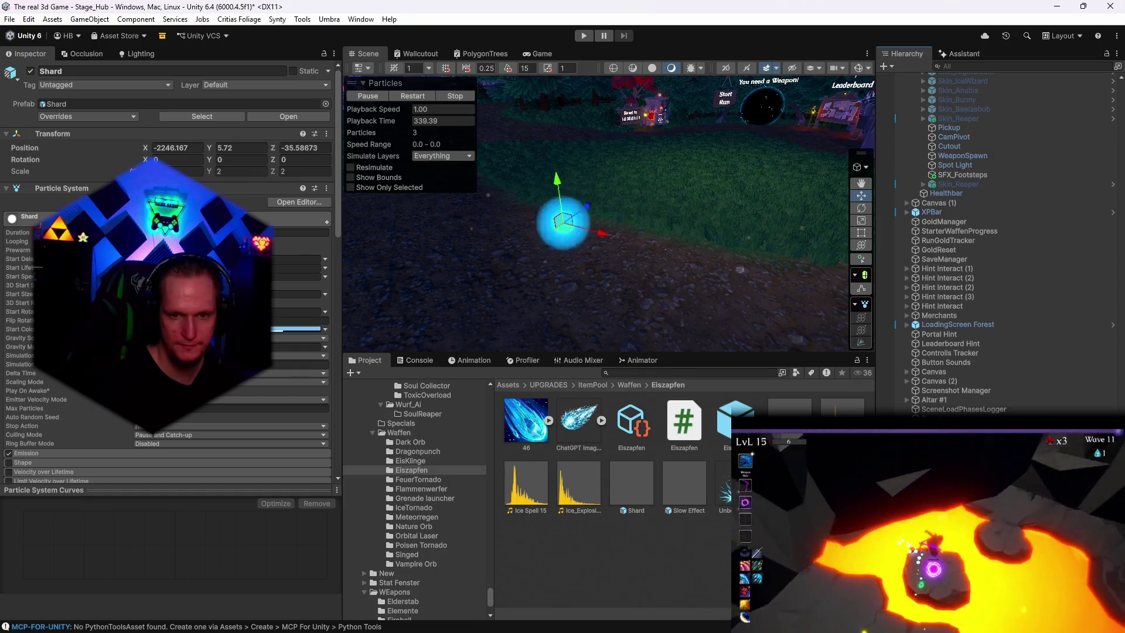
click(562, 222)
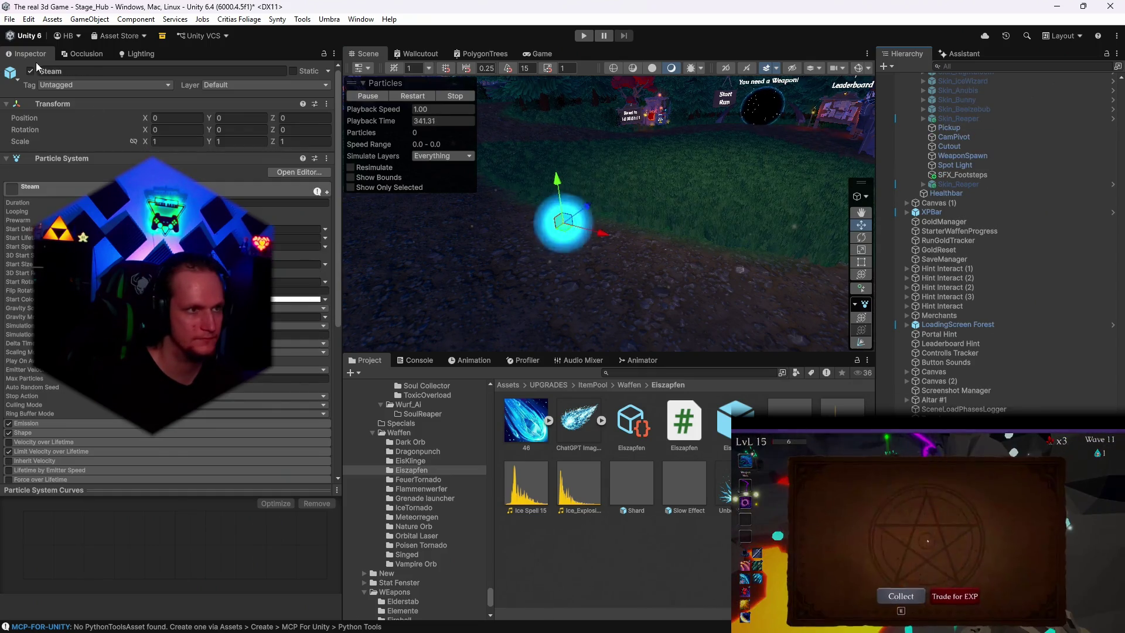
click(32, 72)
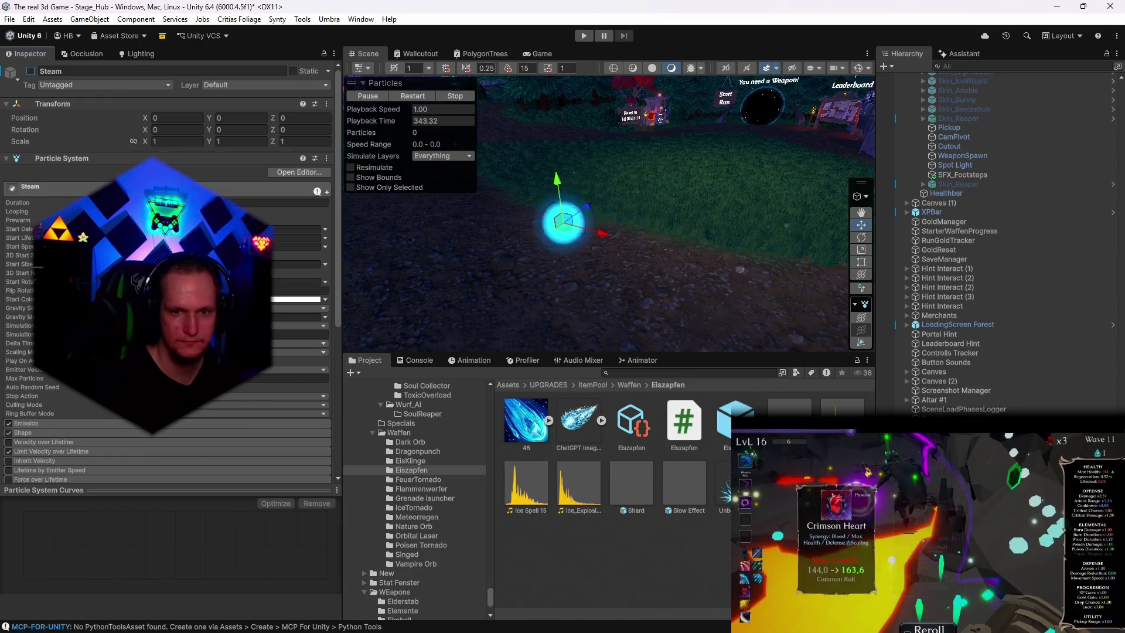
click(563, 210)
mouse_move(542, 214)
mouse_down()
mouse_move(688, 244)
mouse_move(511, 195)
mouse_move(732, 219)
mouse_move(544, 219)
mouse_move(563, 222)
mouse_up()
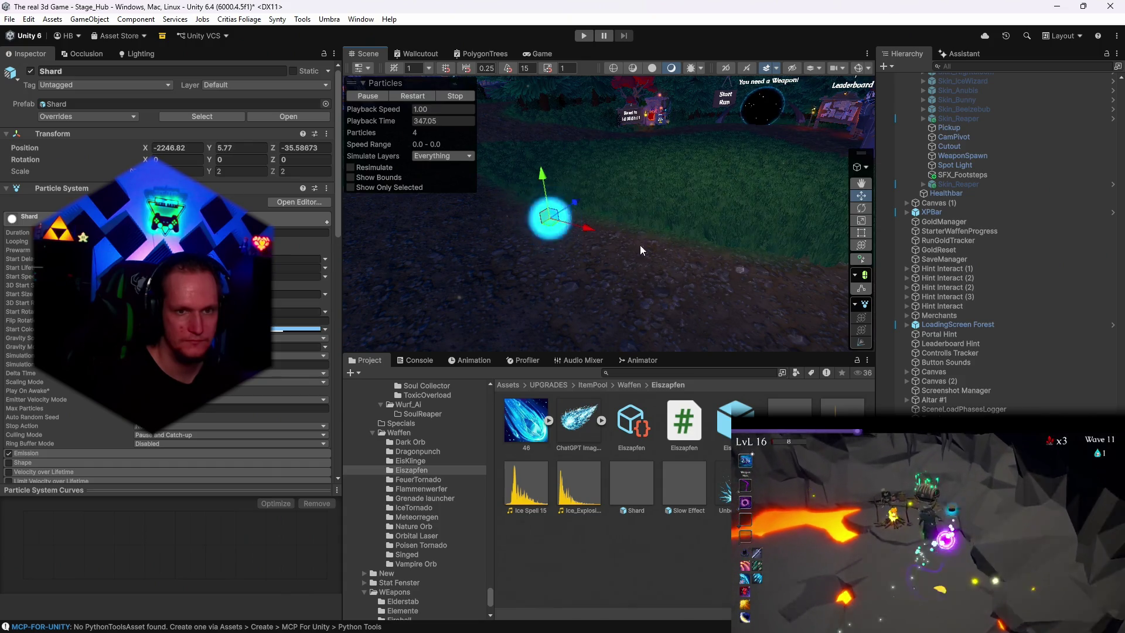
Step: Expand the Emission settings on the CFXR3 Ice Trail A and Shard particle systems
click(563, 222)
scroll(170, 293, down, 2)
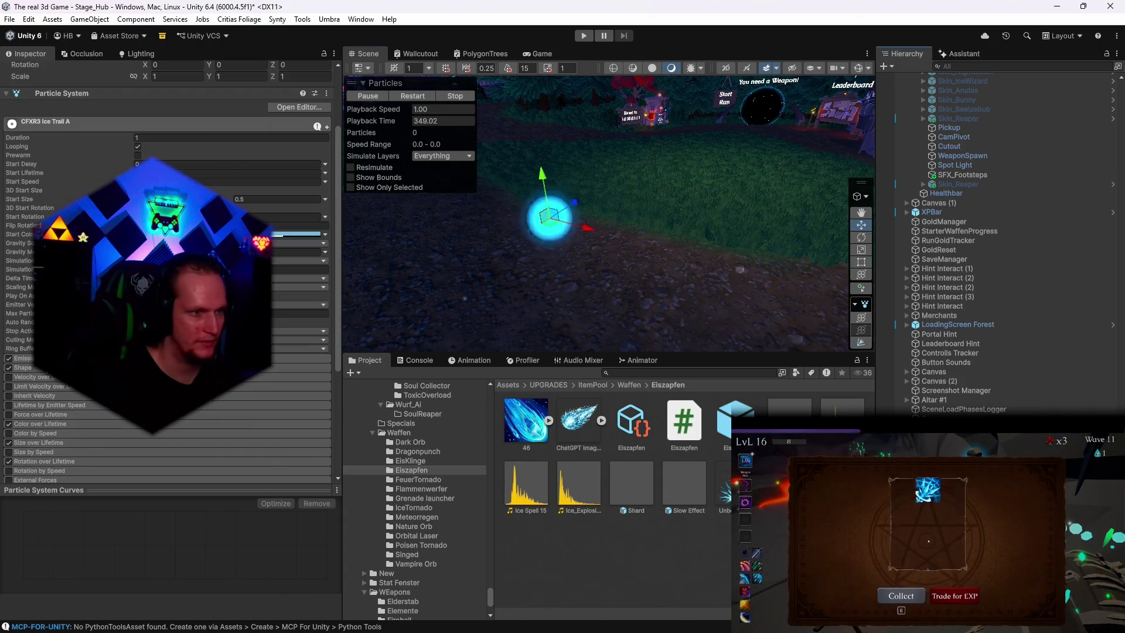
click(24, 367)
click(23, 358)
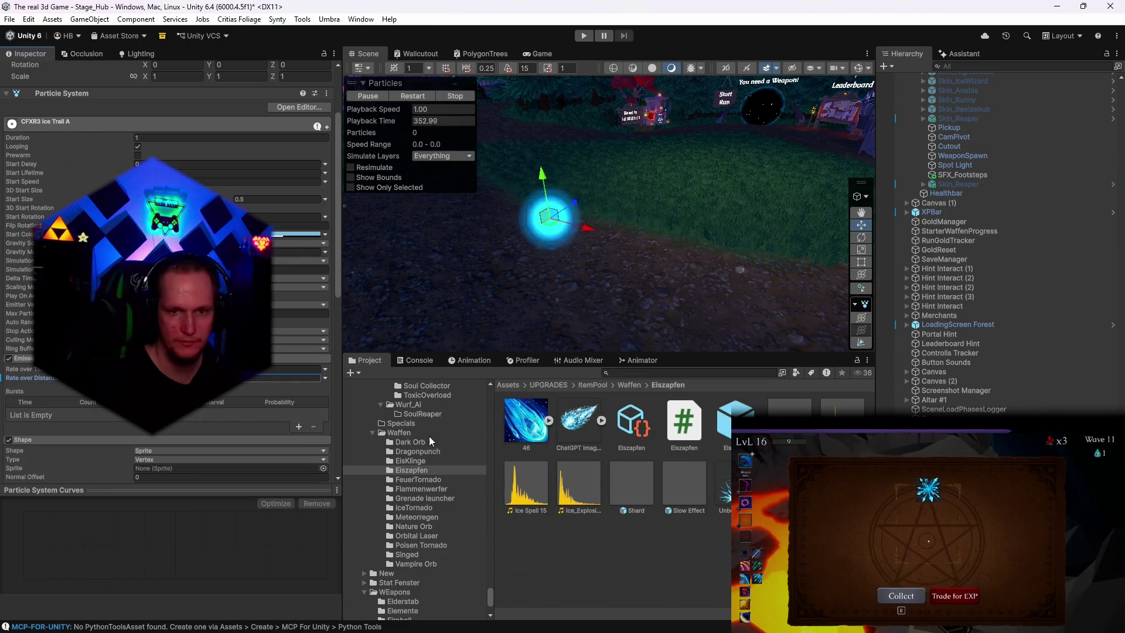
click(549, 217)
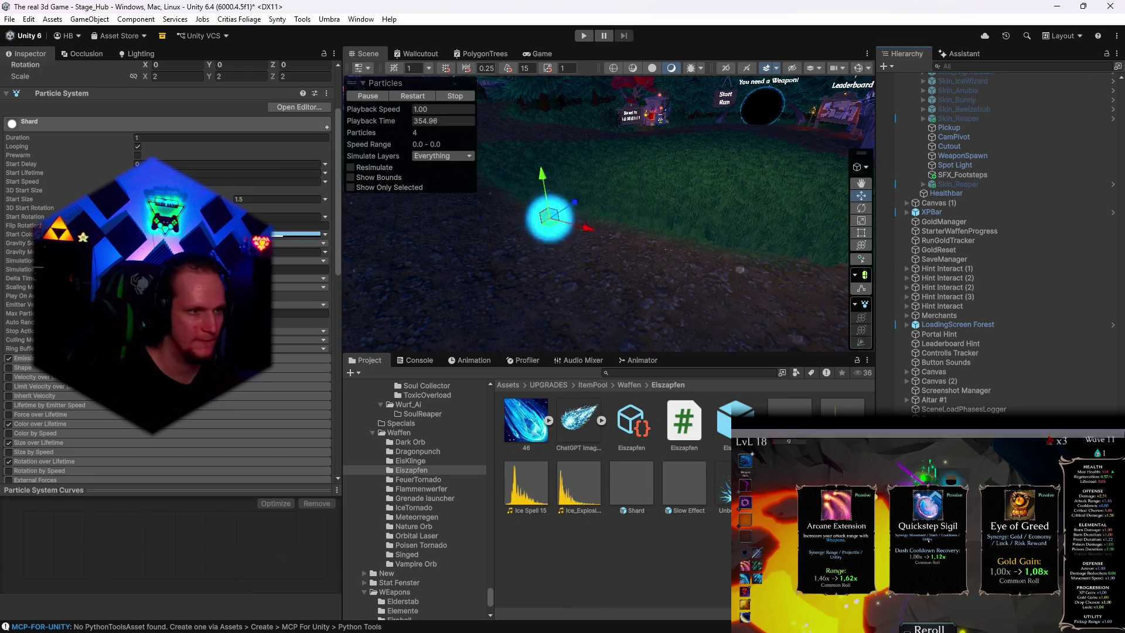
click(24, 358)
click(293, 369)
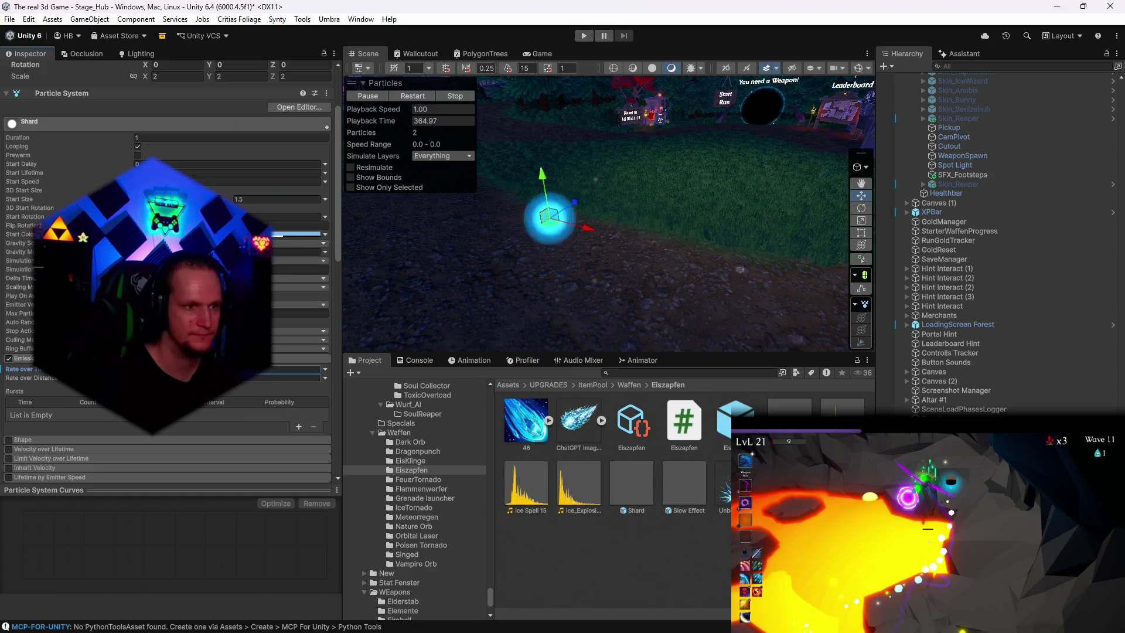
Step: Drag the Shard orb to preview its trail and review its prefab overrides
mouse_move(550, 219)
mouse_down()
mouse_move(540, 214)
mouse_move(795, 190)
mouse_move(448, 219)
mouse_move(604, 157)
mouse_move(739, 234)
mouse_move(708, 255)
mouse_move(586, 210)
mouse_up()
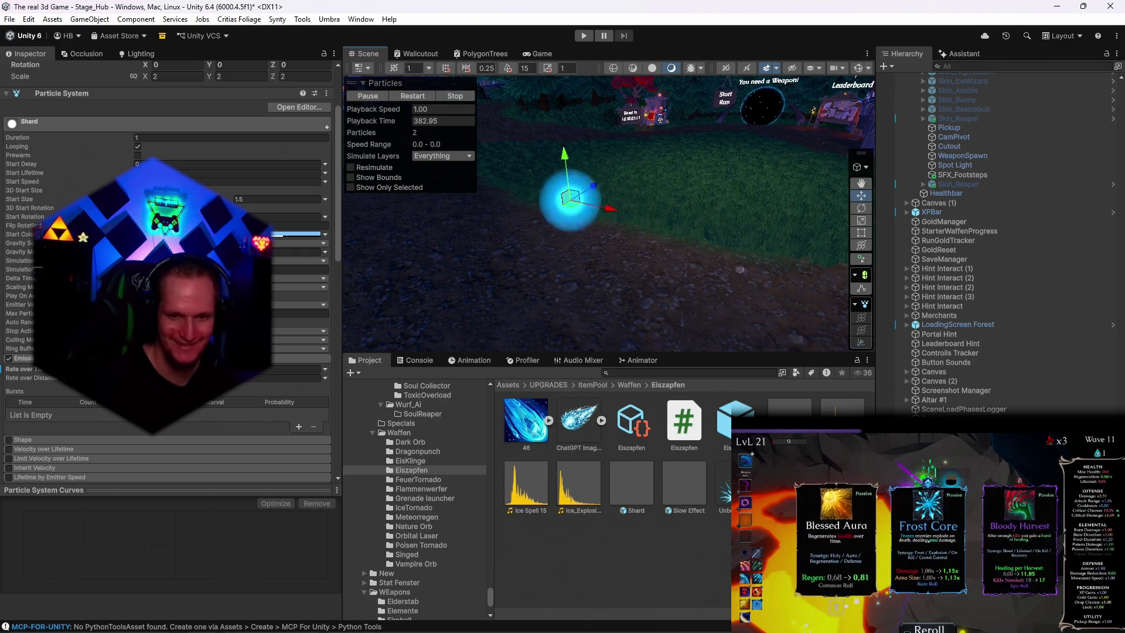
scroll(89, 147, up, 3)
click(112, 117)
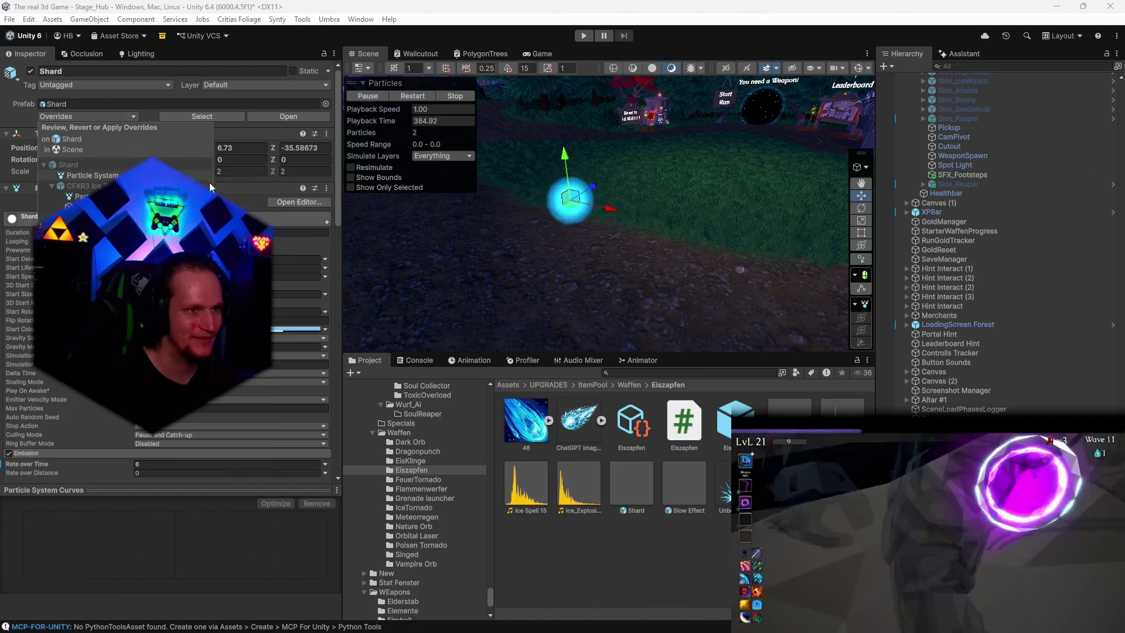
Step: Delete the Shard effect and drag the Dark Orb folder's BlackHoleMissilePurple prefab into the scene
key(Escape)
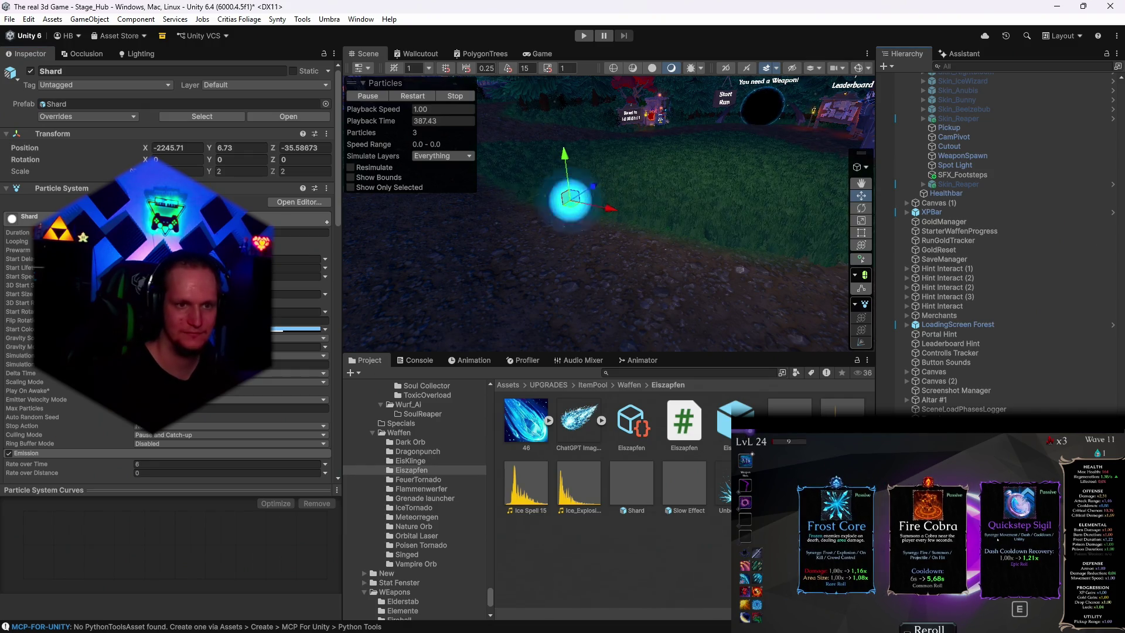
key(Delete)
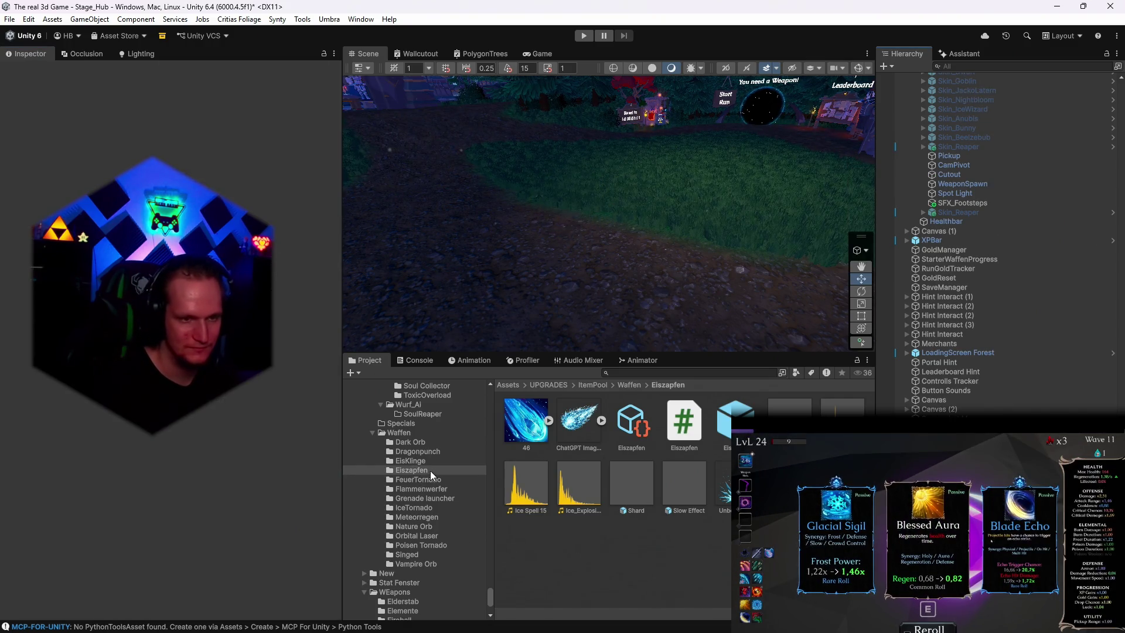
click(411, 462)
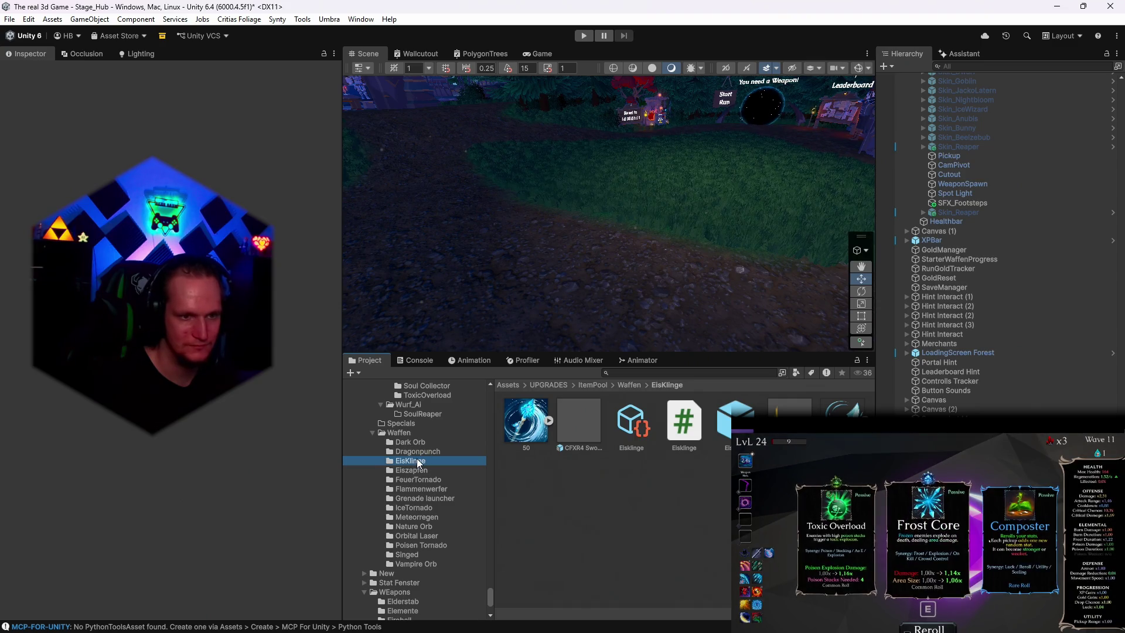
mouse_move(524, 268)
mouse_down()
mouse_move(511, 270)
mouse_move(572, 424)
mouse_up()
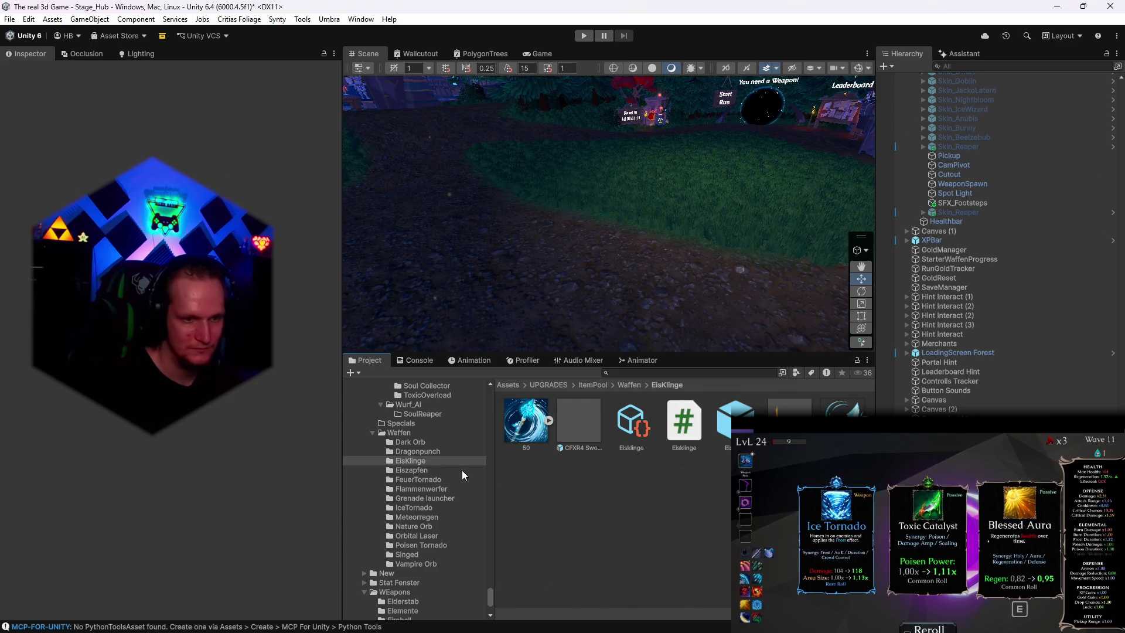
click(411, 443)
mouse_move(569, 272)
mouse_down()
mouse_move(567, 291)
mouse_move(562, 256)
mouse_up()
Step: Frame the new orb and disable its NoiseTrail child effect
key(f)
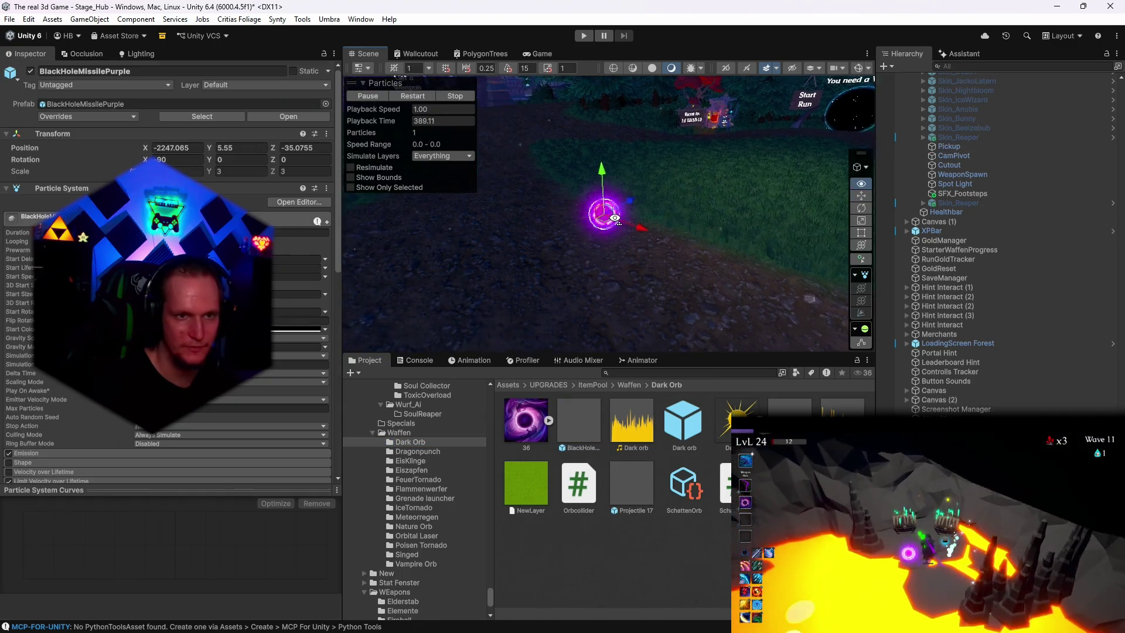
scroll(610, 216, up, 10)
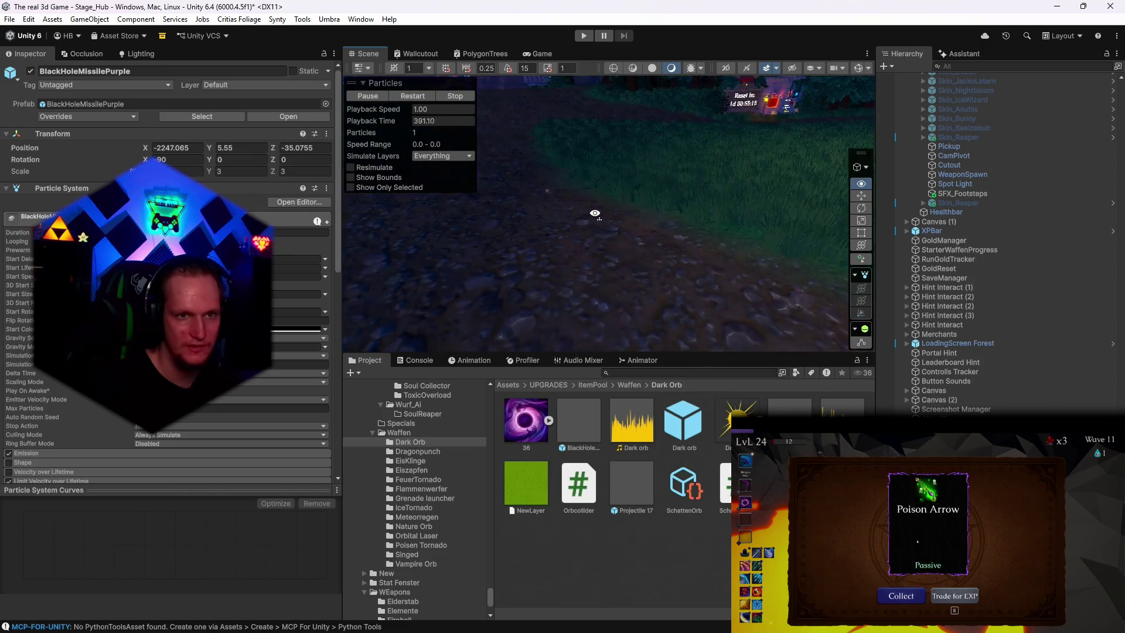
scroll(595, 213, down, 10)
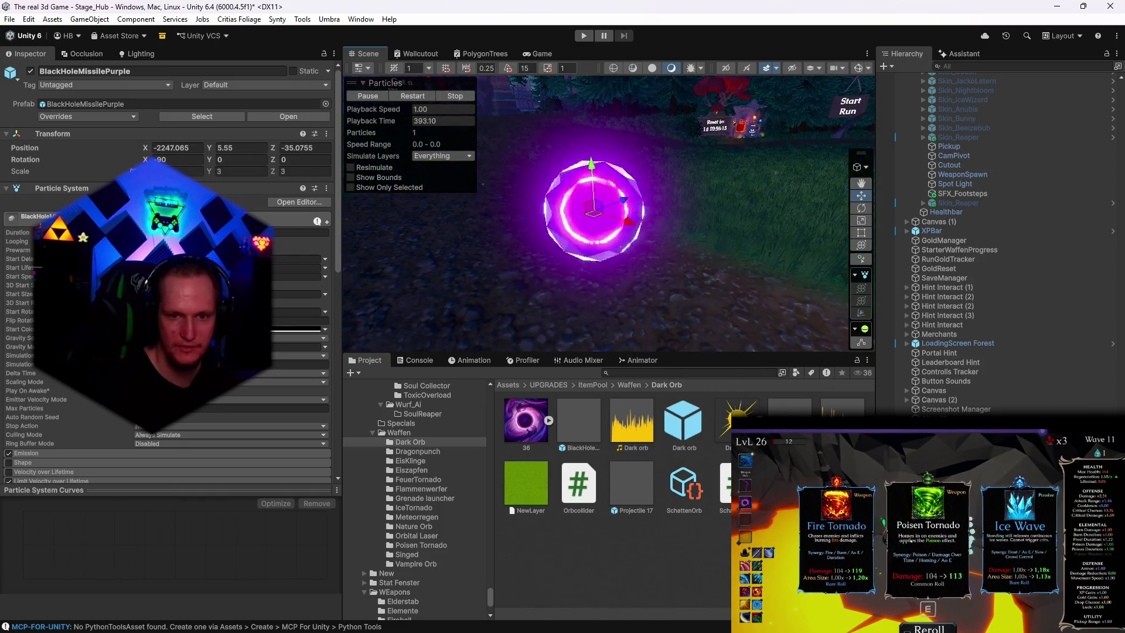
scroll(996, 241, down, 1)
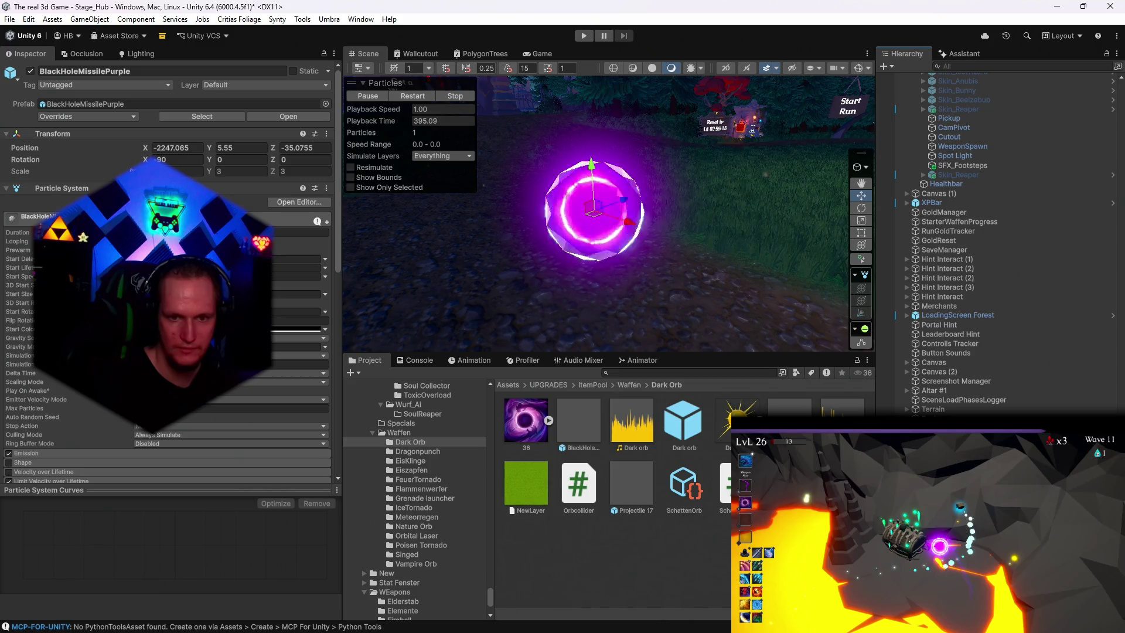
click(408, 265)
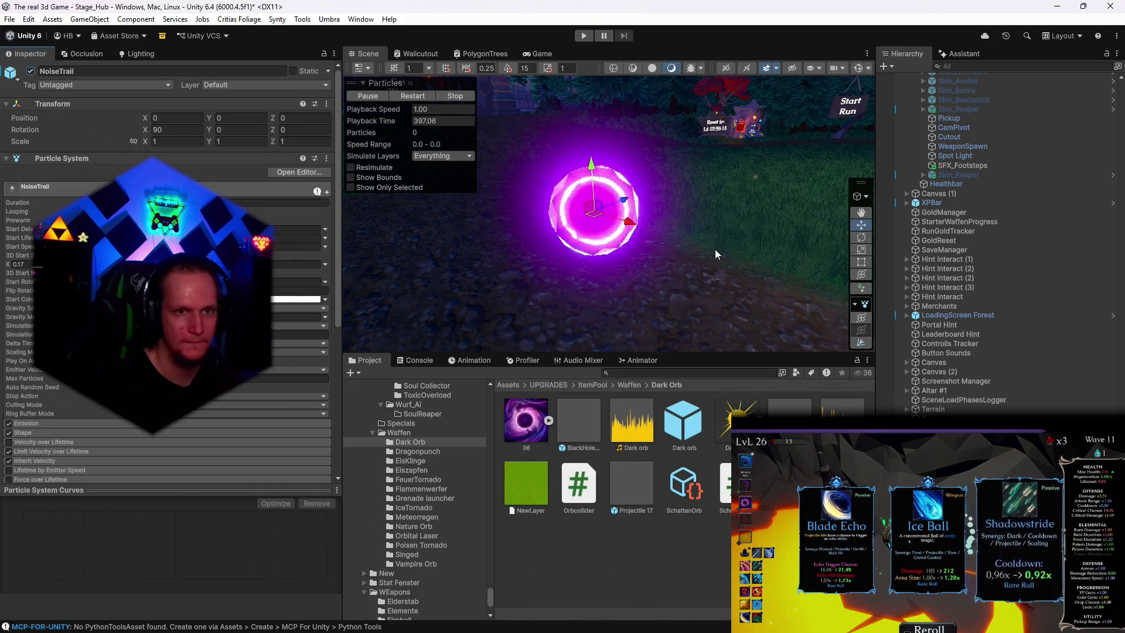
mouse_move(609, 214)
mouse_down()
mouse_move(586, 217)
mouse_move(609, 225)
mouse_up()
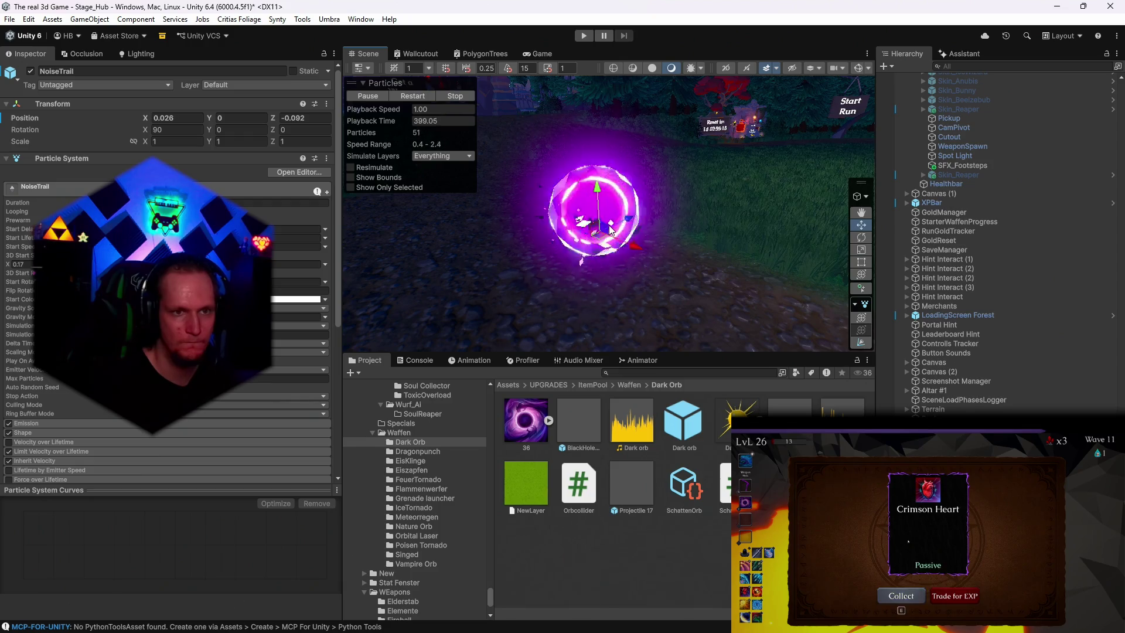
key(ctrl+z)
click(31, 71)
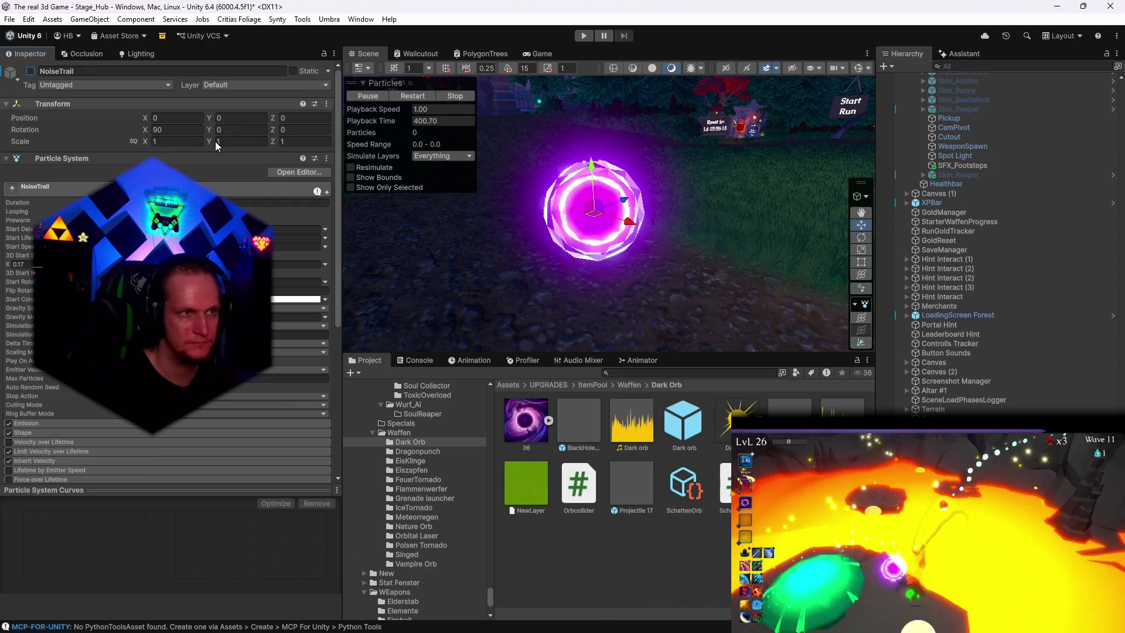
Step: Expand the orb's Renderer and give its particles the pink PolyBlackHole rim material
click(592, 235)
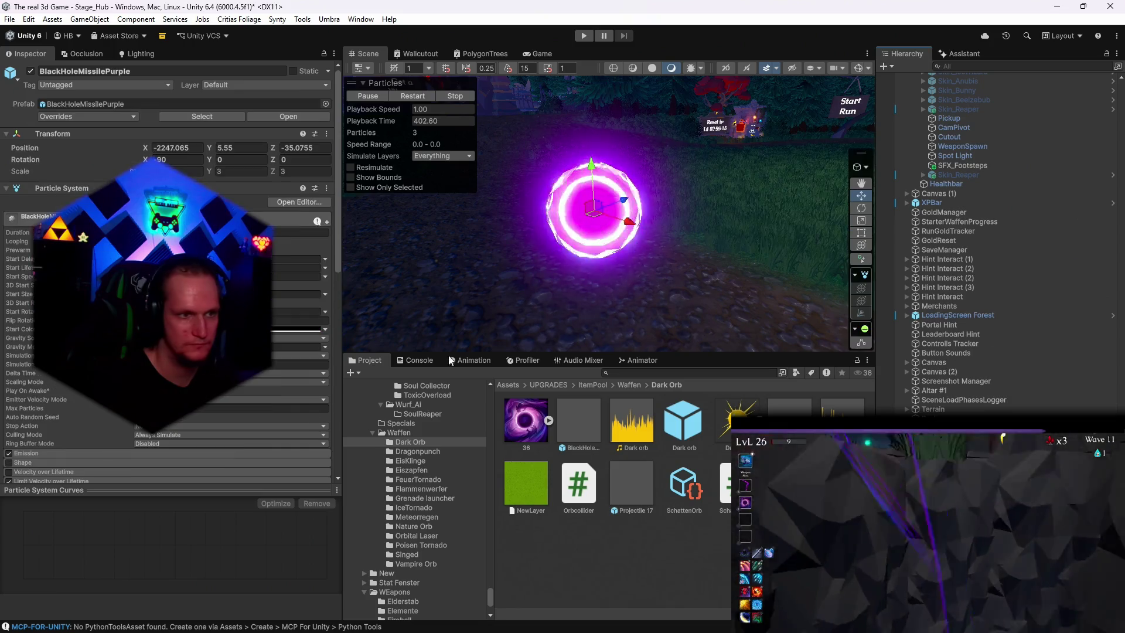
scroll(170, 264, down, 10)
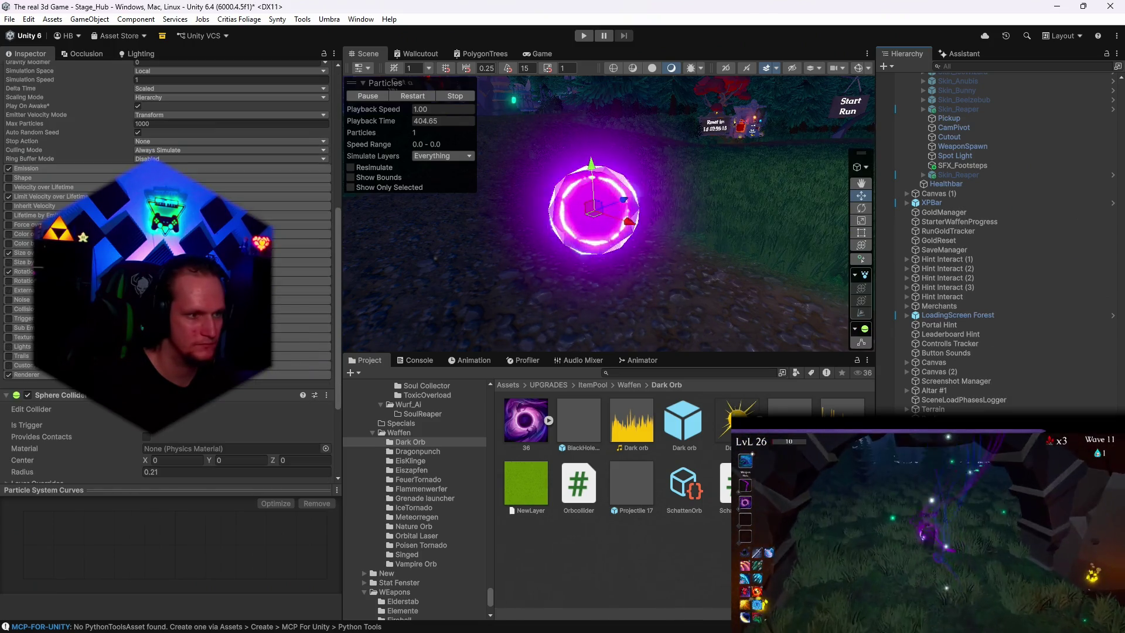
click(176, 374)
scroll(176, 374, down, 4)
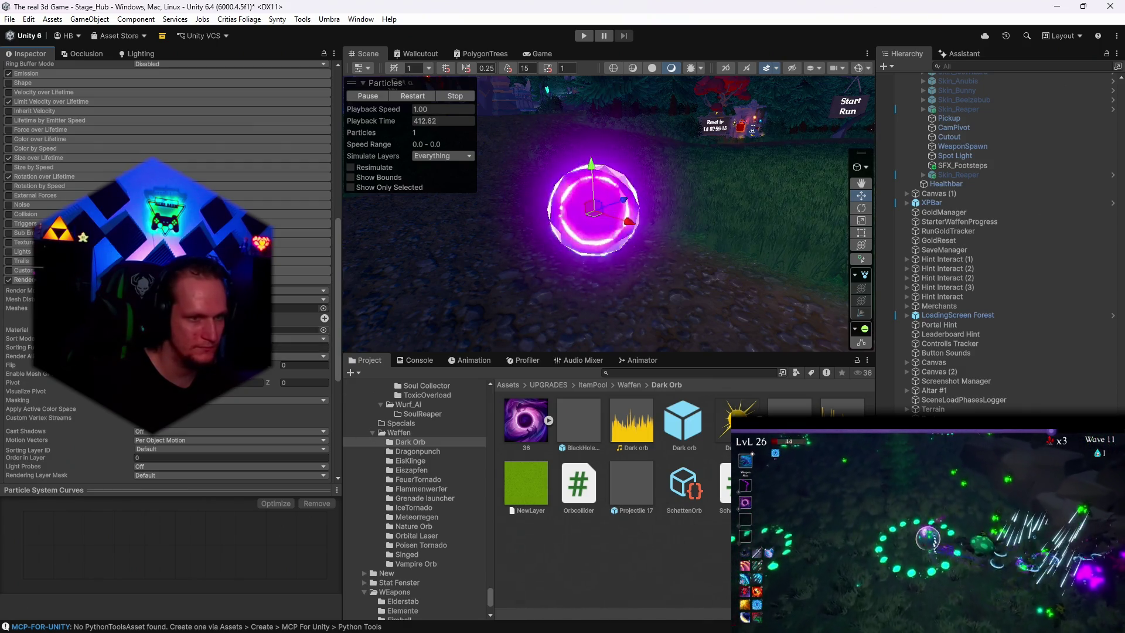
click(295, 329)
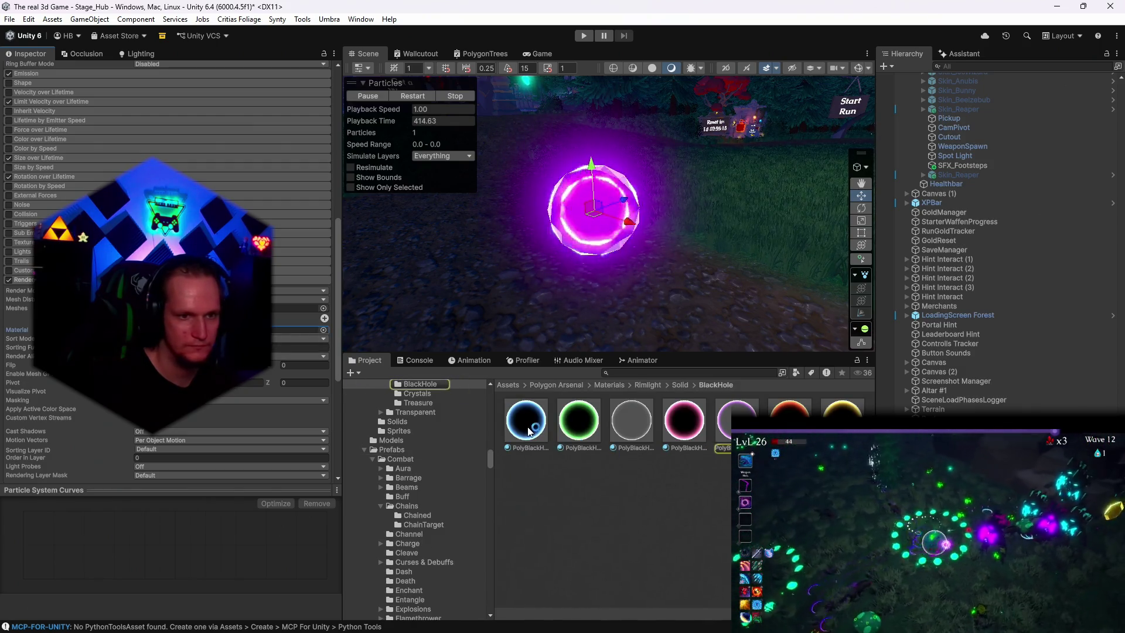
drag(526, 434, 296, 329)
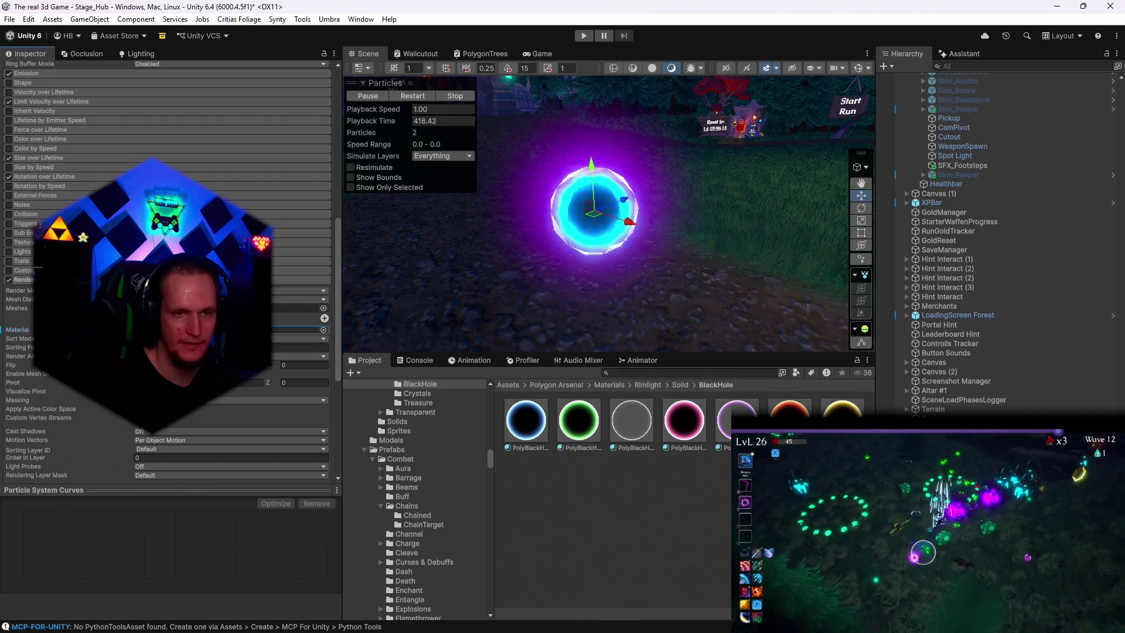
drag(684, 420, 596, 212)
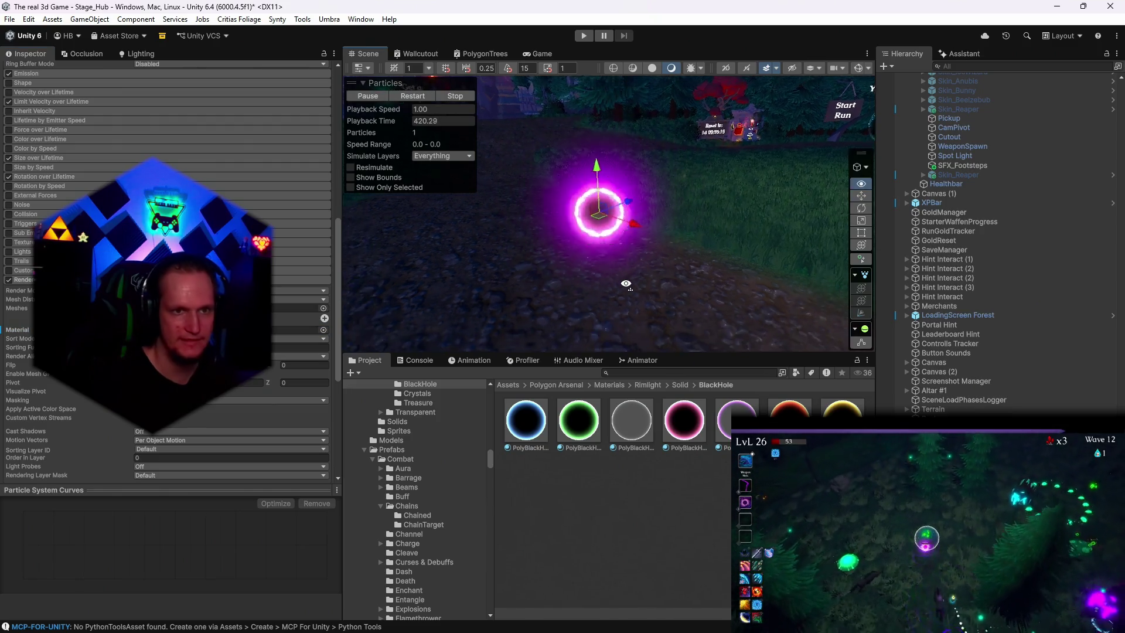
click(674, 434)
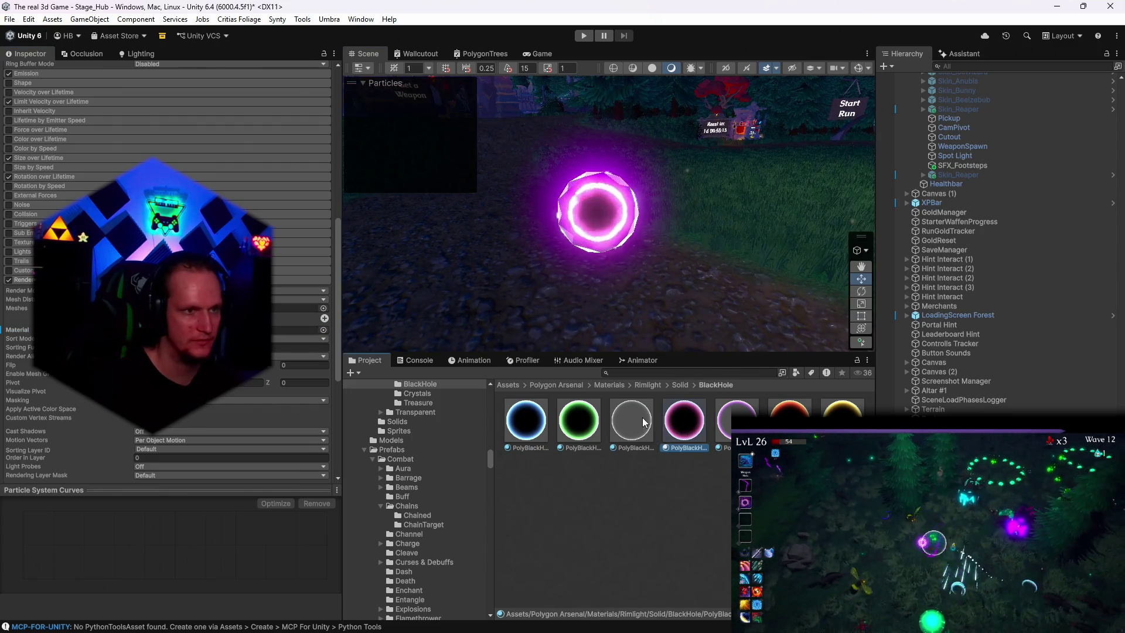
Step: Duplicate the PolyBlackHolePink material to create PolyBlackHolePink 1
click(222, 154)
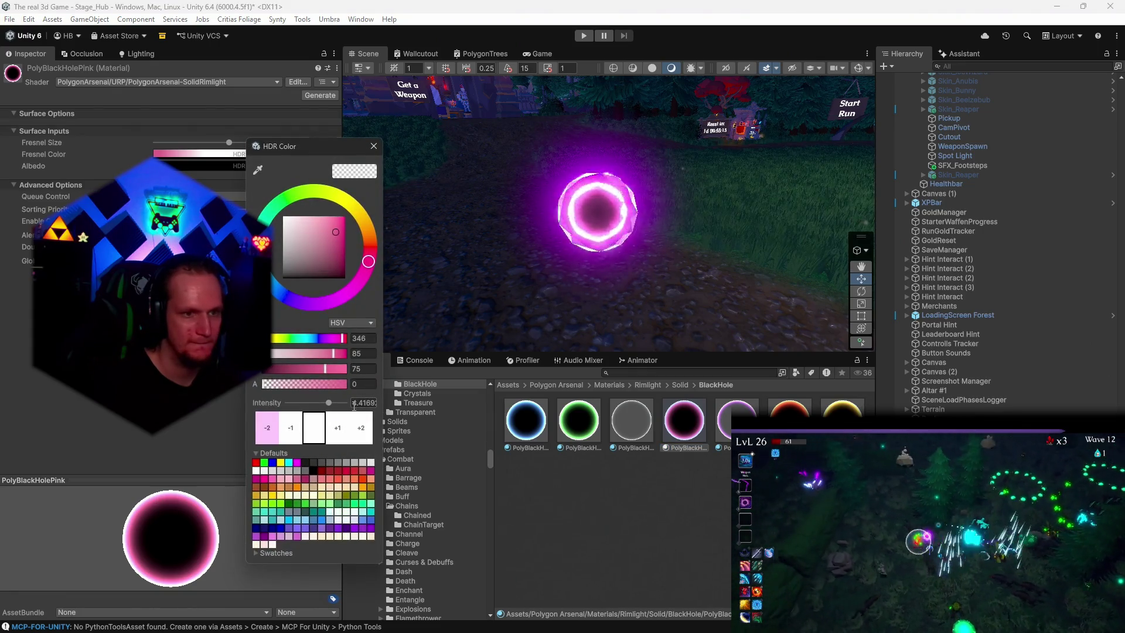
click(685, 436)
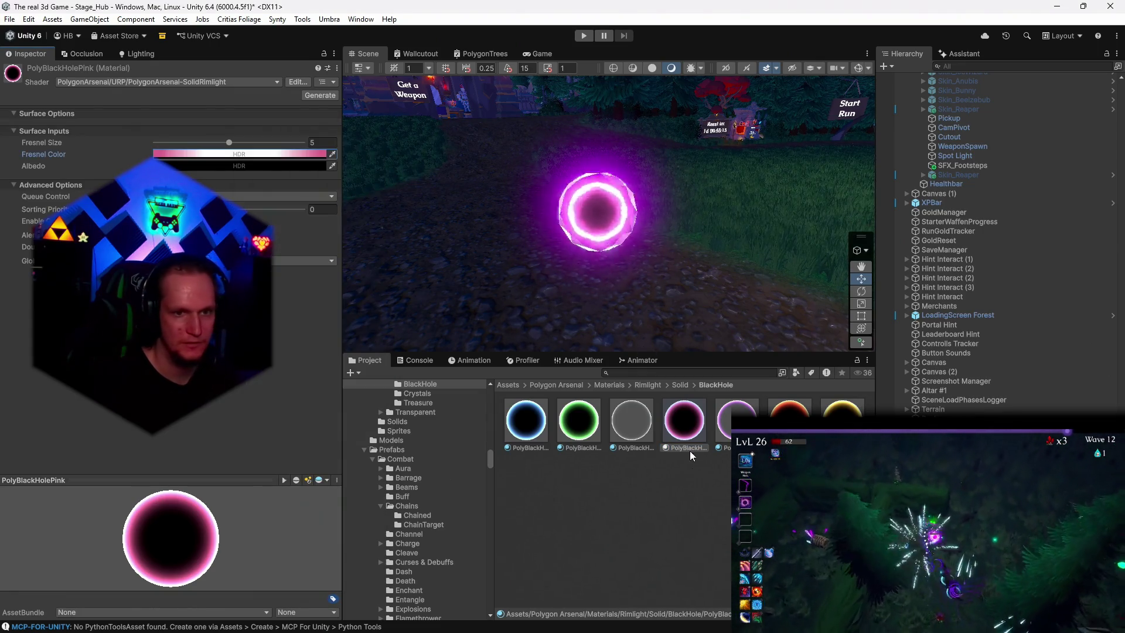
click(684, 437)
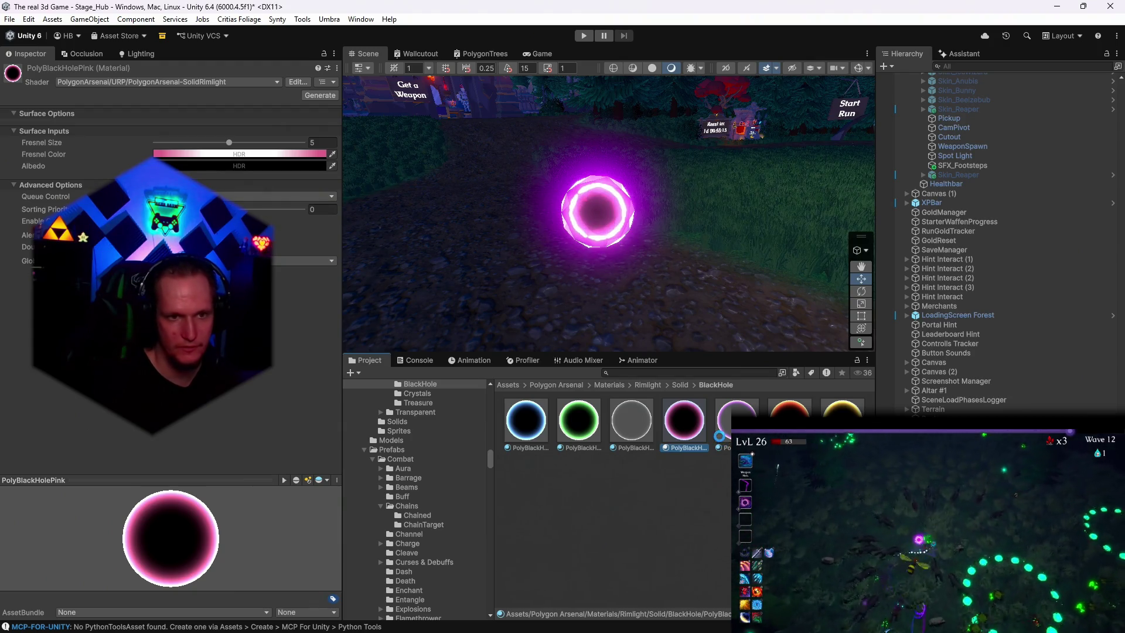
key(ctrl+d)
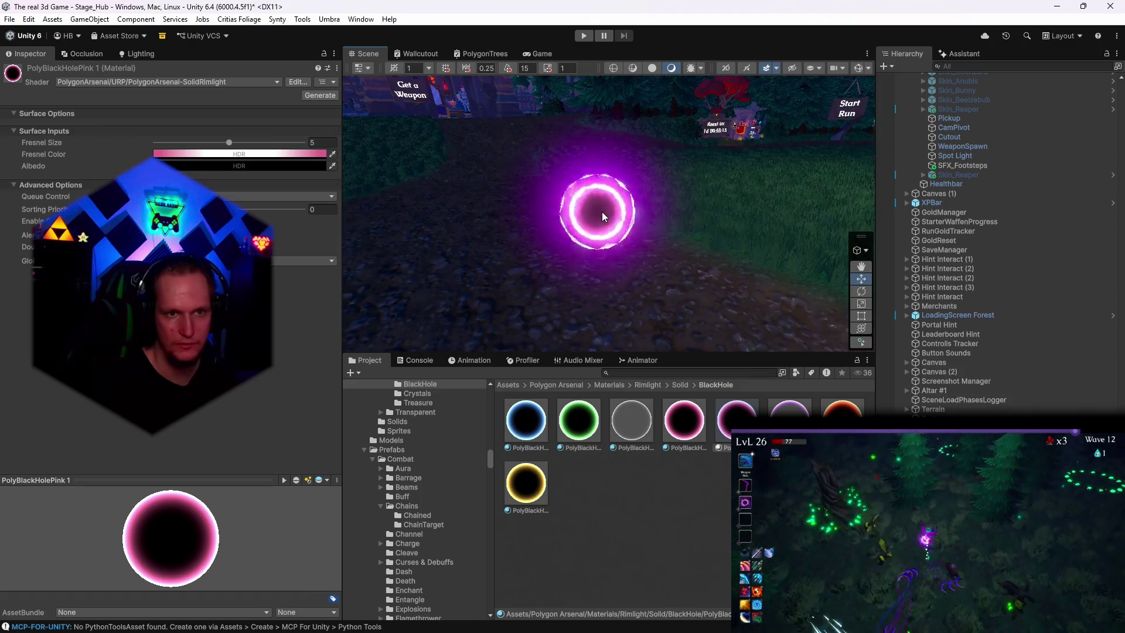
Step: Open OuterLayer's PolyBlackHolePink 1 material, dim its Fresnel colour, and bring the patch notes forward
click(603, 212)
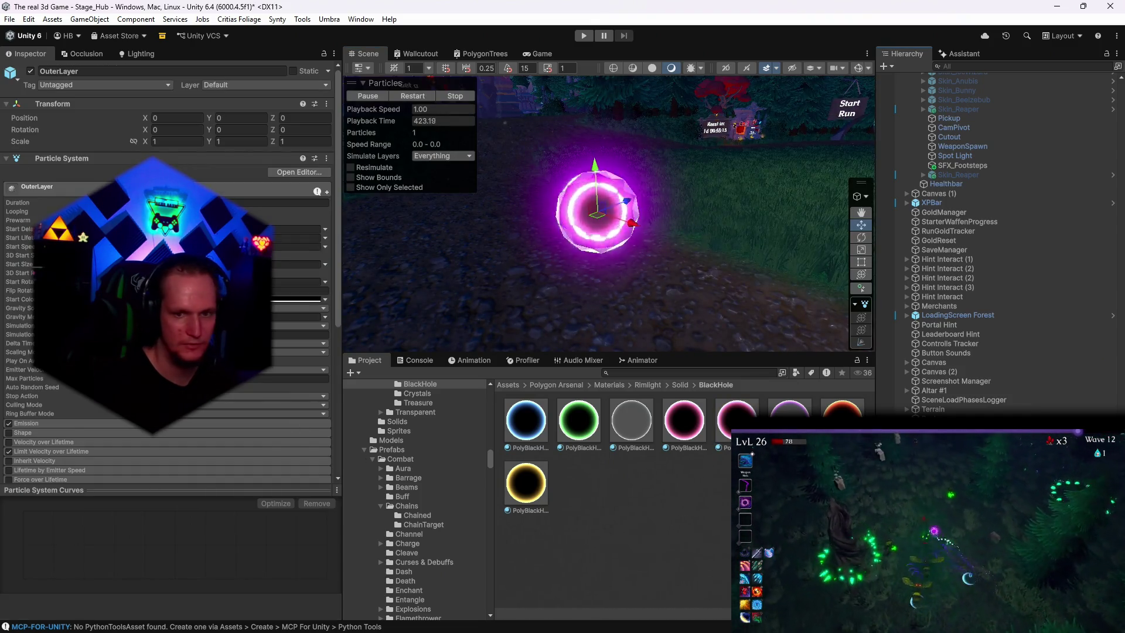
scroll(170, 270, down, 10)
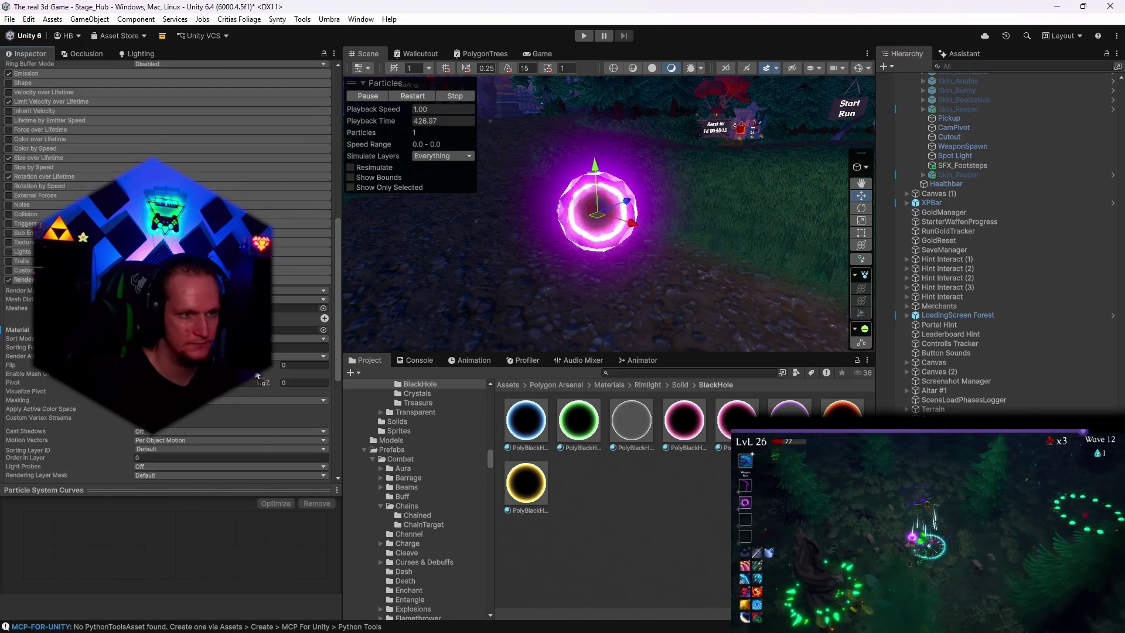
double_click(229, 329)
click(185, 153)
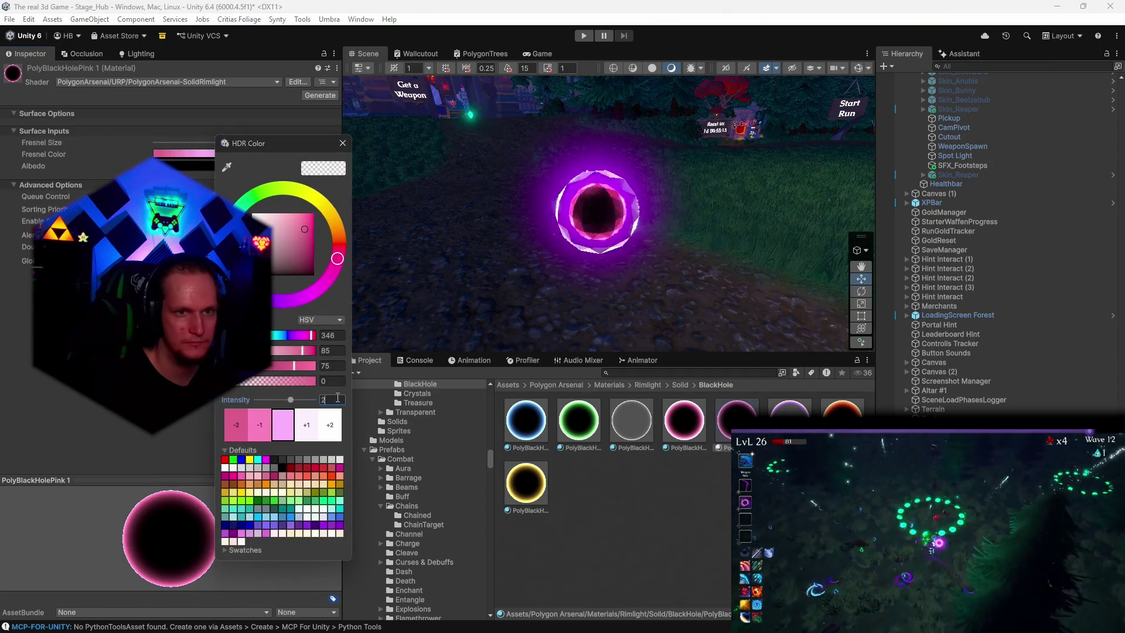
mouse_move(621, 270)
mouse_down()
mouse_move(678, 271)
mouse_move(540, 274)
mouse_move(721, 274)
mouse_move(672, 279)
mouse_up()
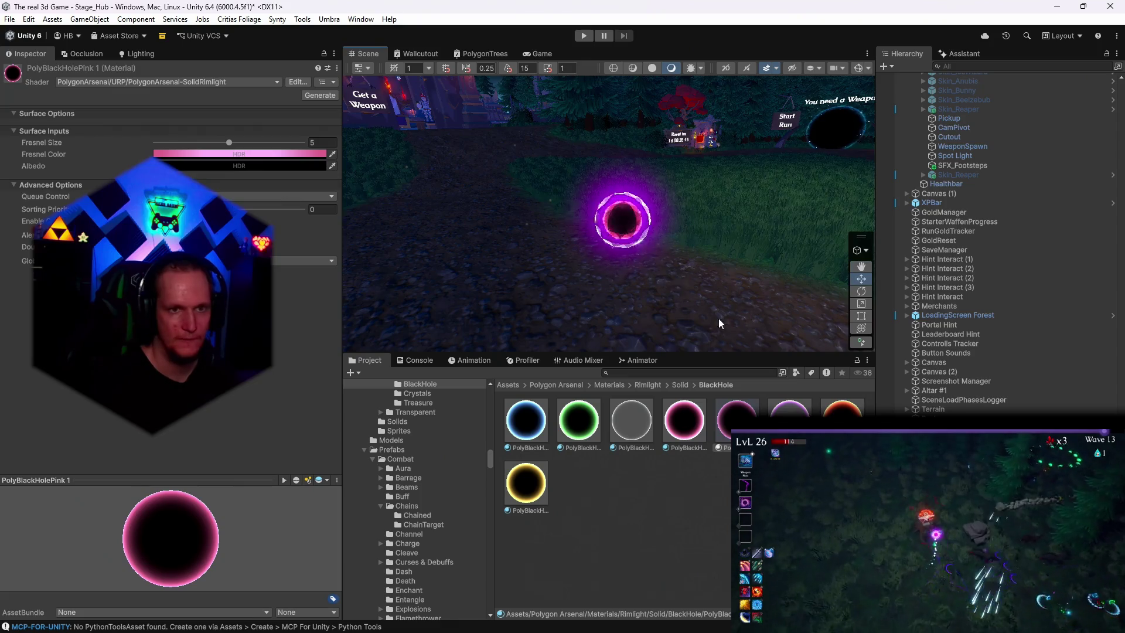
mouse_move(832, 631)
click(771, 619)
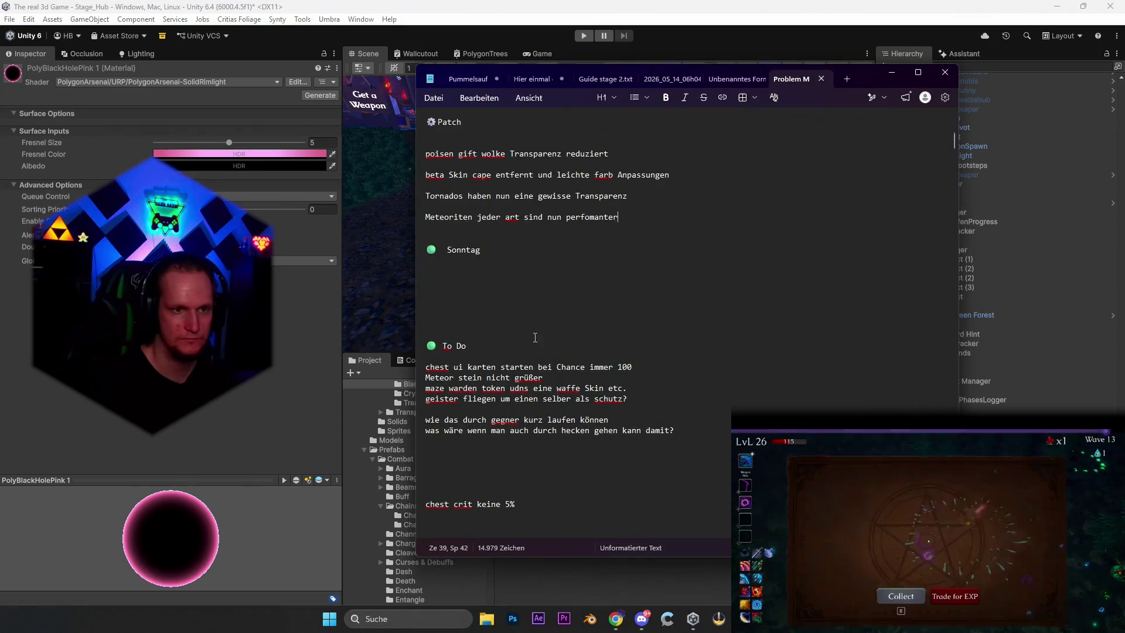
Step: Add a new line after the last patch note and minimize Notepad to return to Unity
scroll(557, 369, up, 2)
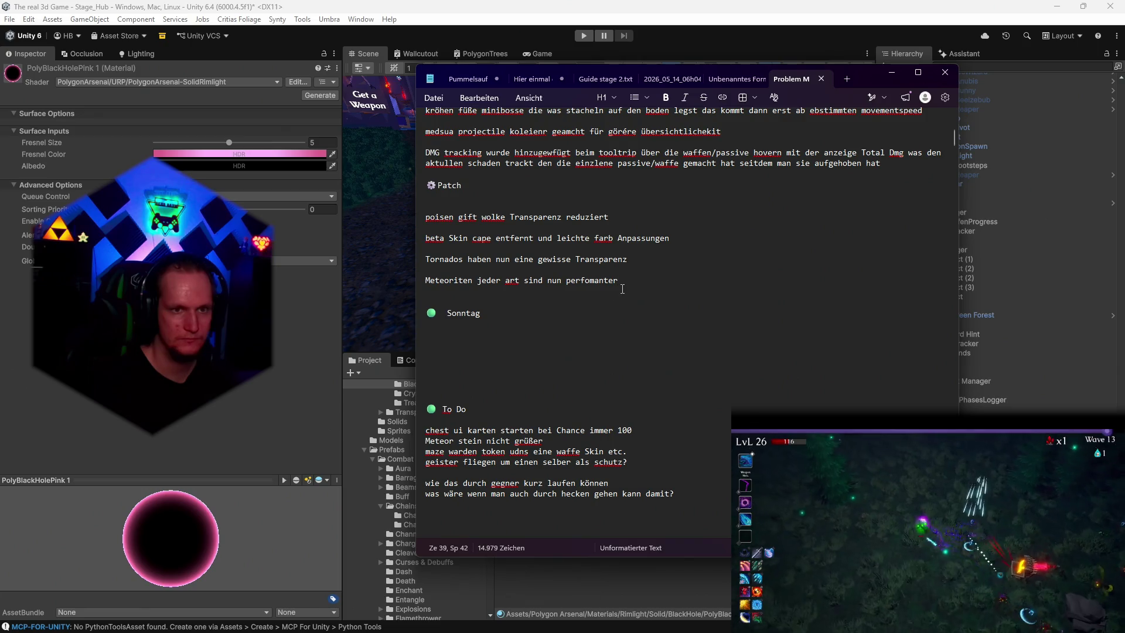
key(Return)
key(Return)
text(dark orb optisch lecht angepasst)
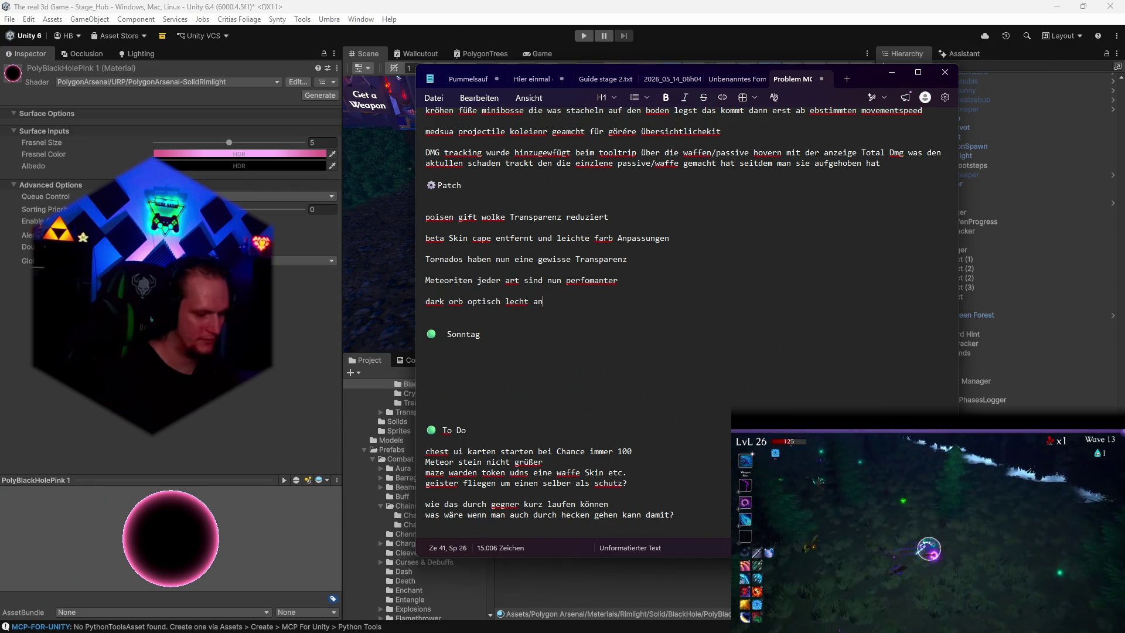
click(893, 73)
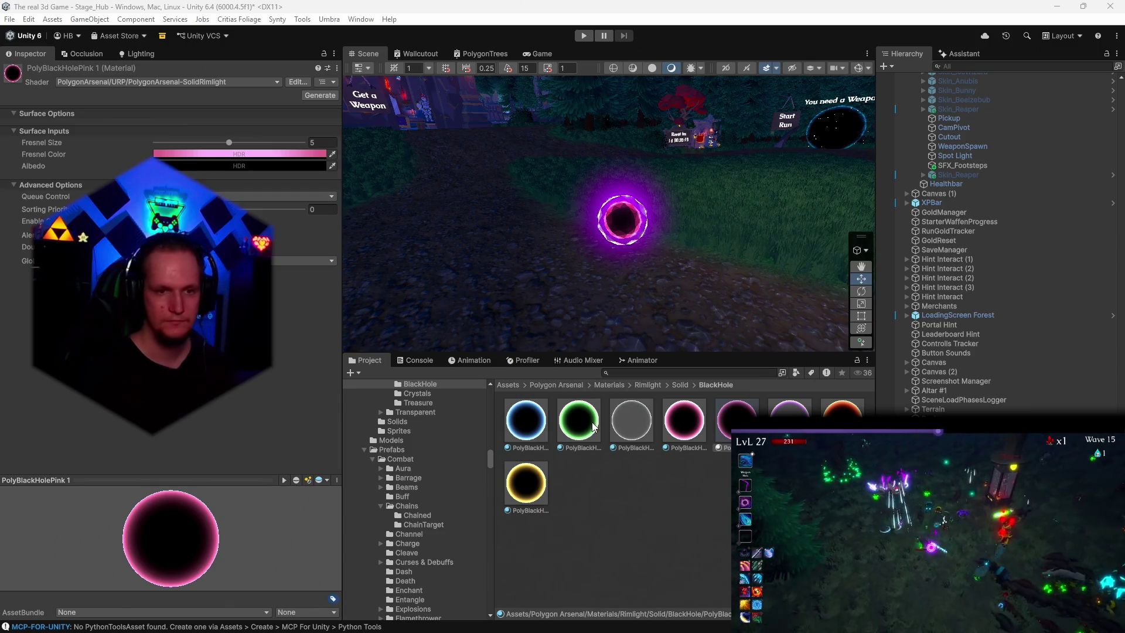
Step: Restore Notepad and delete the 'Meteor stein nicht grüßer' to-do line
mouse_move(879, 632)
click(616, 628)
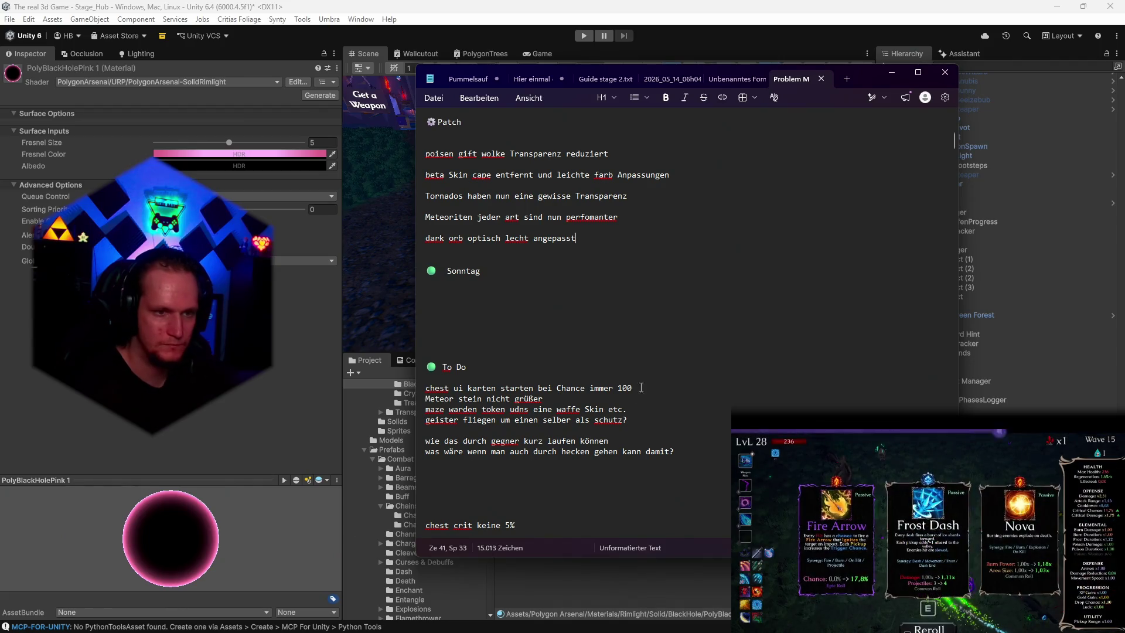
click(548, 399)
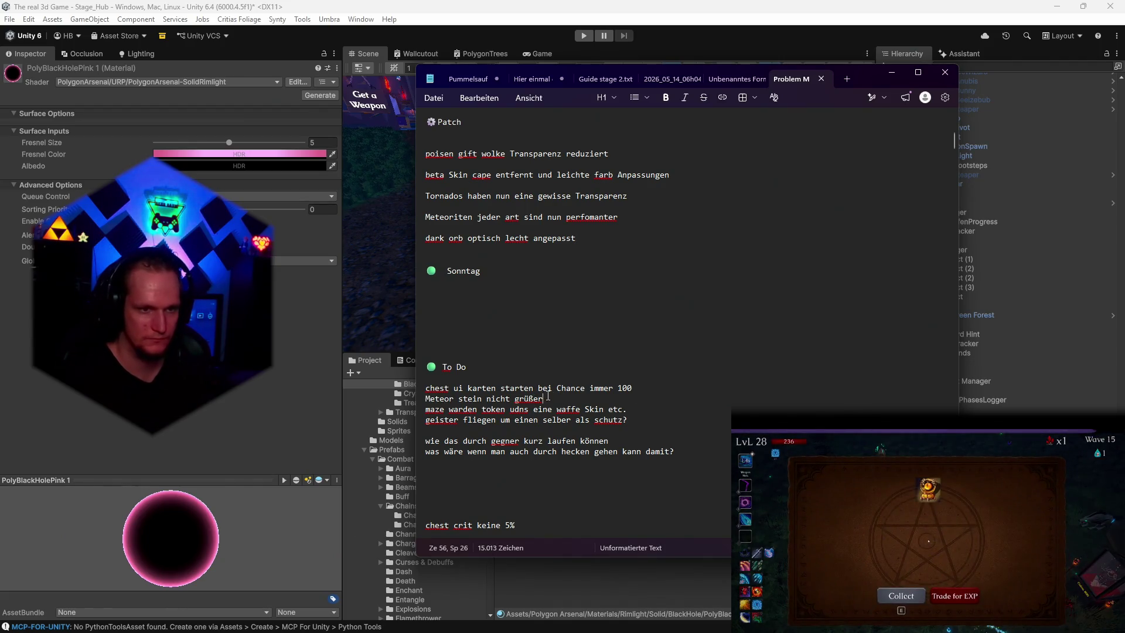
key(shift+Home)
key(BackSpace)
Step: Scroll down the to-do list and delete the 'cape' entry
scroll(554, 452, down, 2)
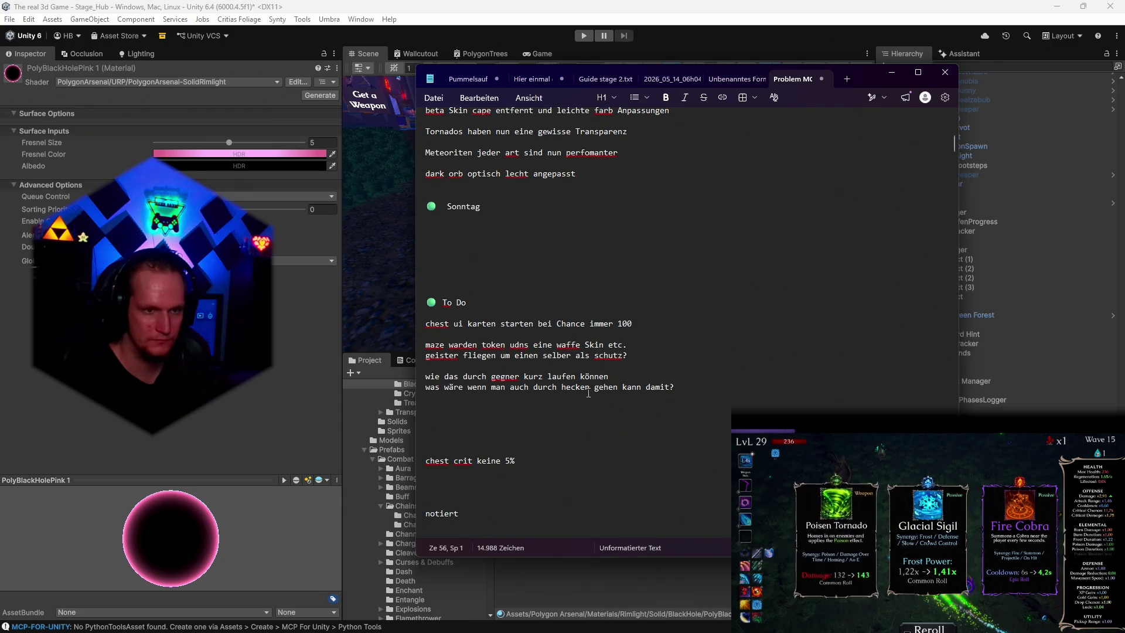
scroll(586, 399, down, 10)
scroll(543, 374, down, 2)
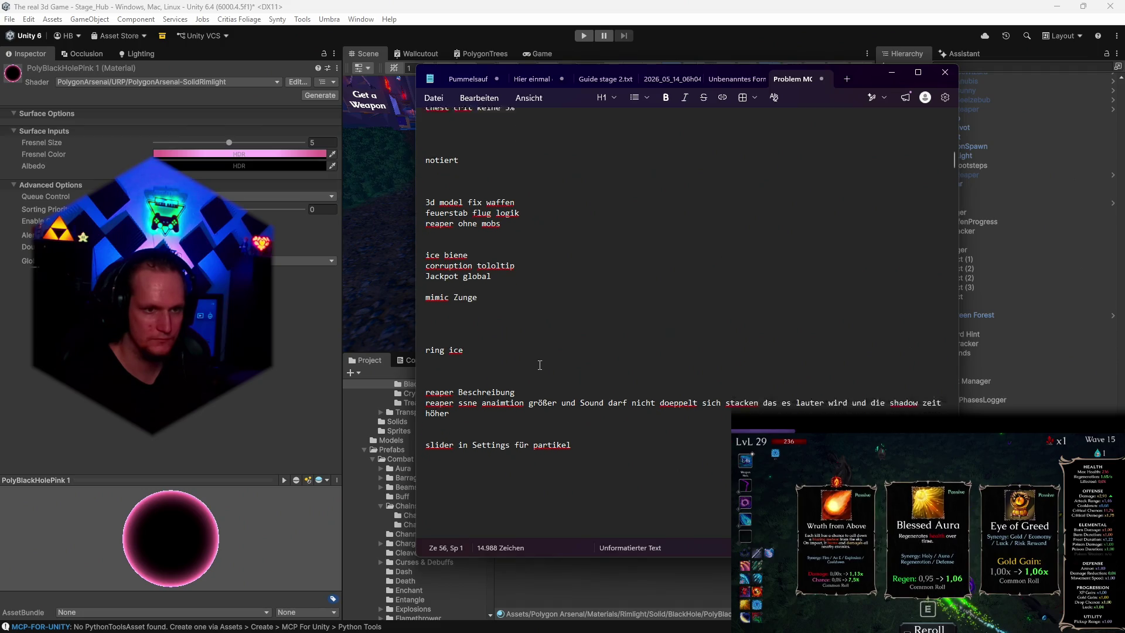
scroll(588, 366, down, 2)
scroll(588, 367, down, 10)
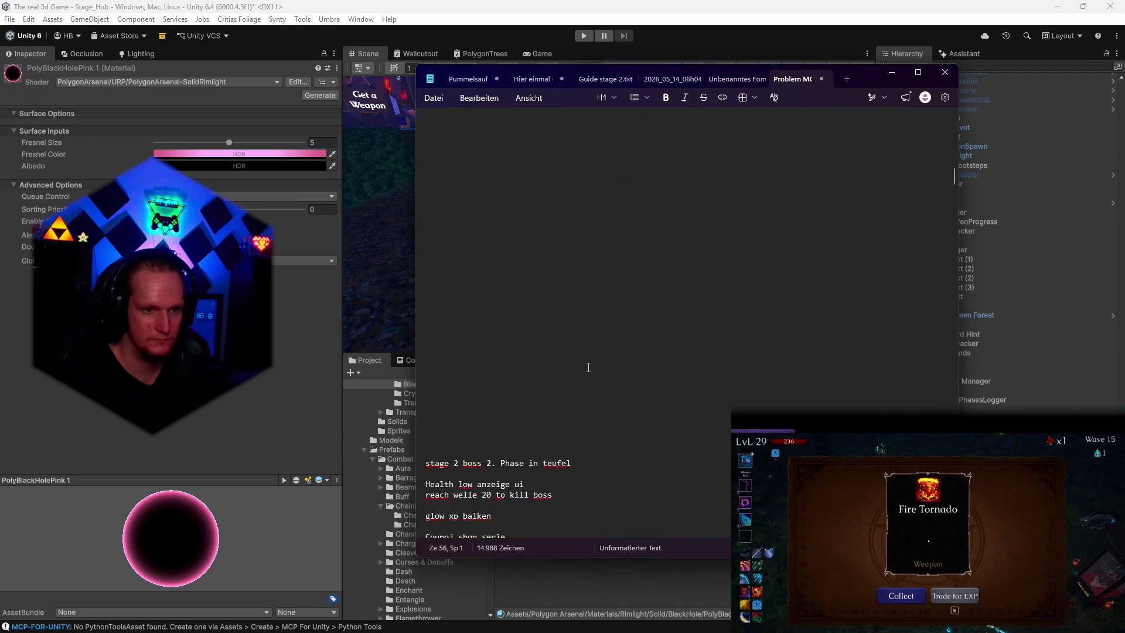
scroll(585, 375, down, 4)
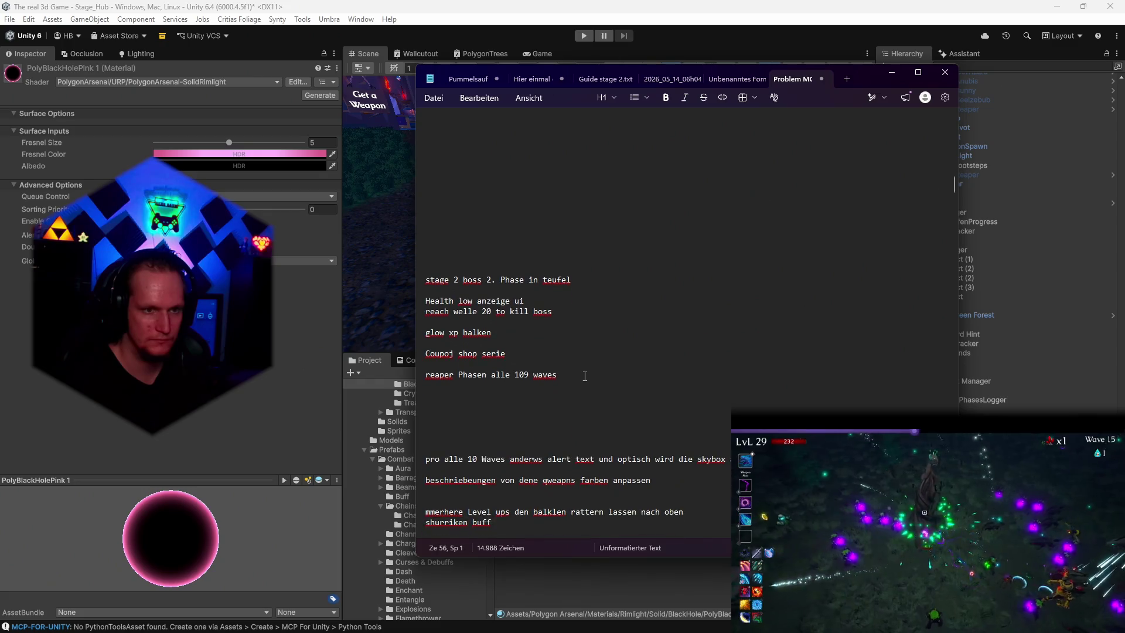
scroll(584, 375, down, 4)
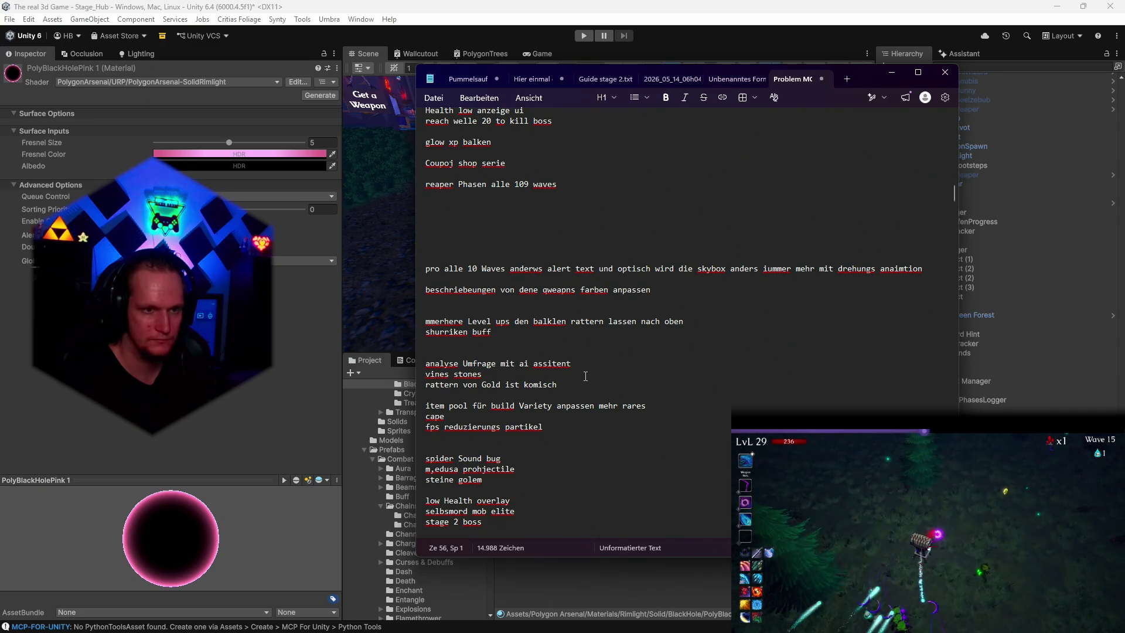
scroll(585, 375, down, 2)
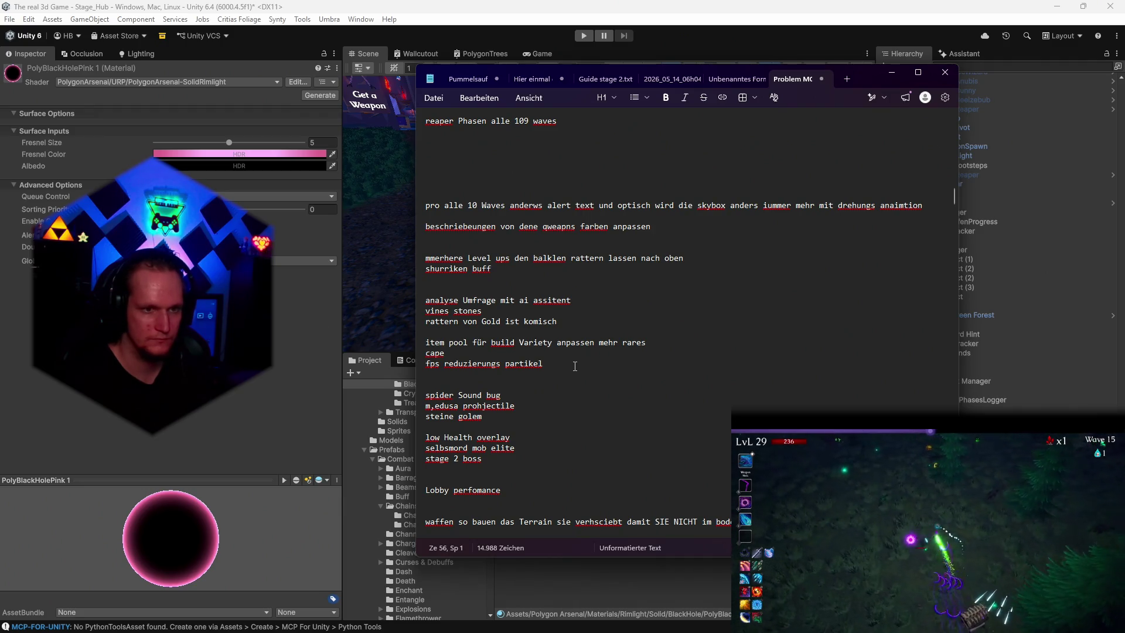
scroll(573, 363, down, 2)
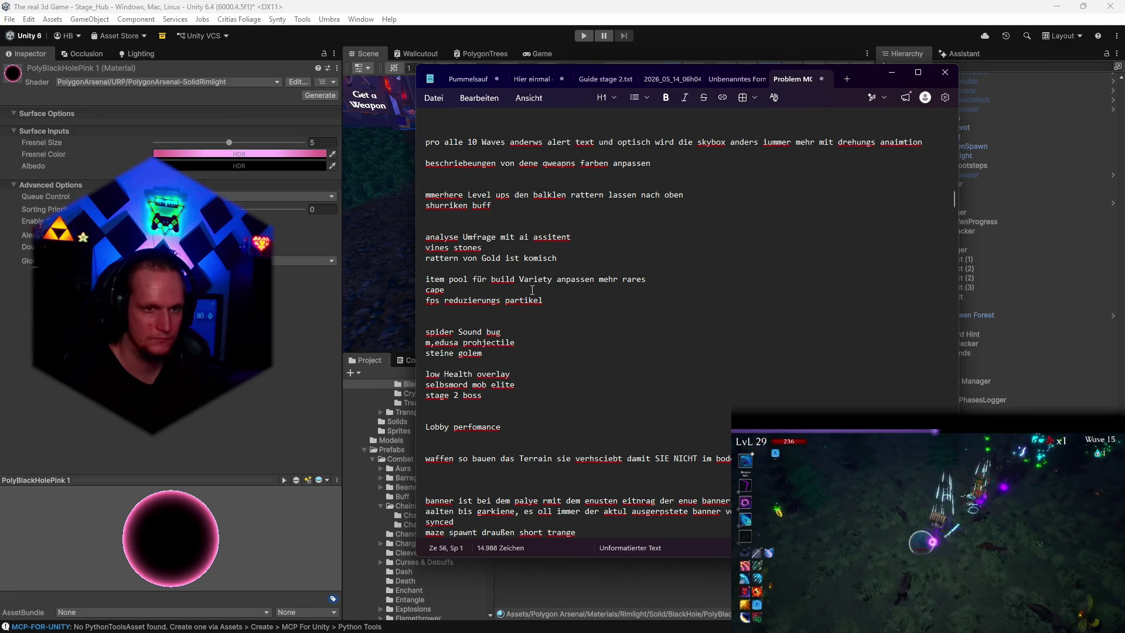
double_click(435, 291)
key(BackSpace)
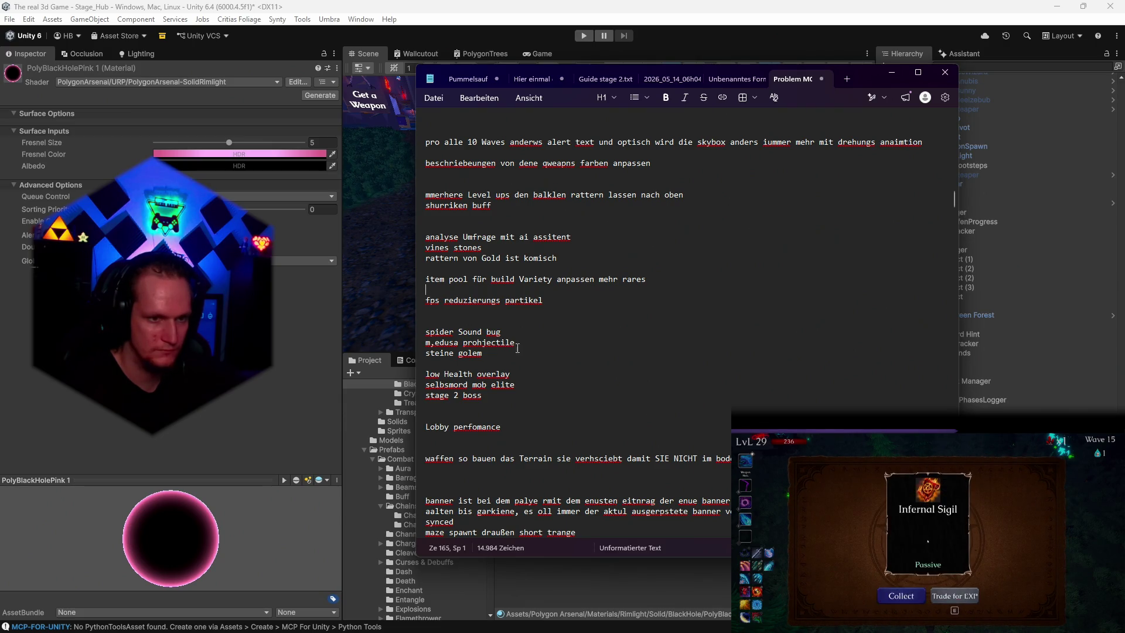
scroll(522, 349, down, 2)
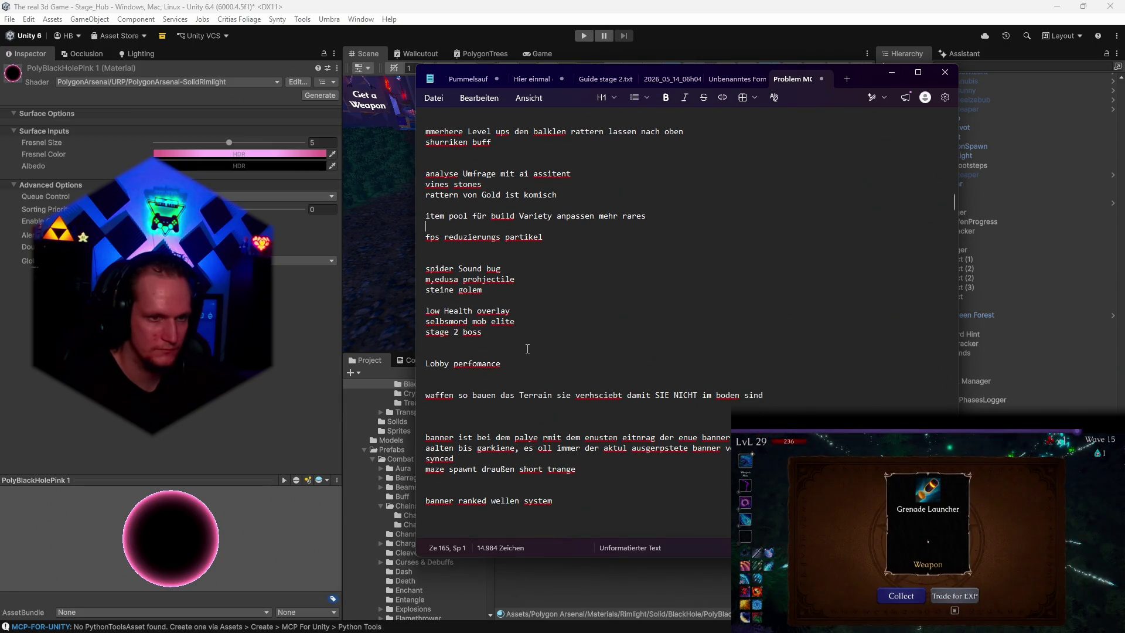
scroll(528, 348, down, 2)
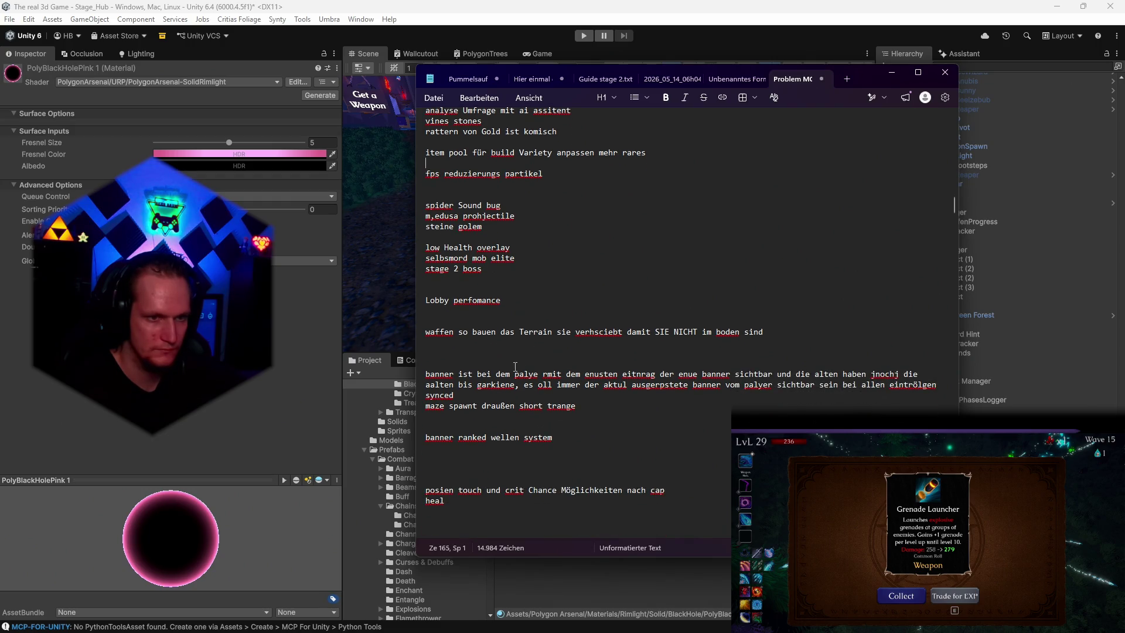
scroll(494, 328, down, 2)
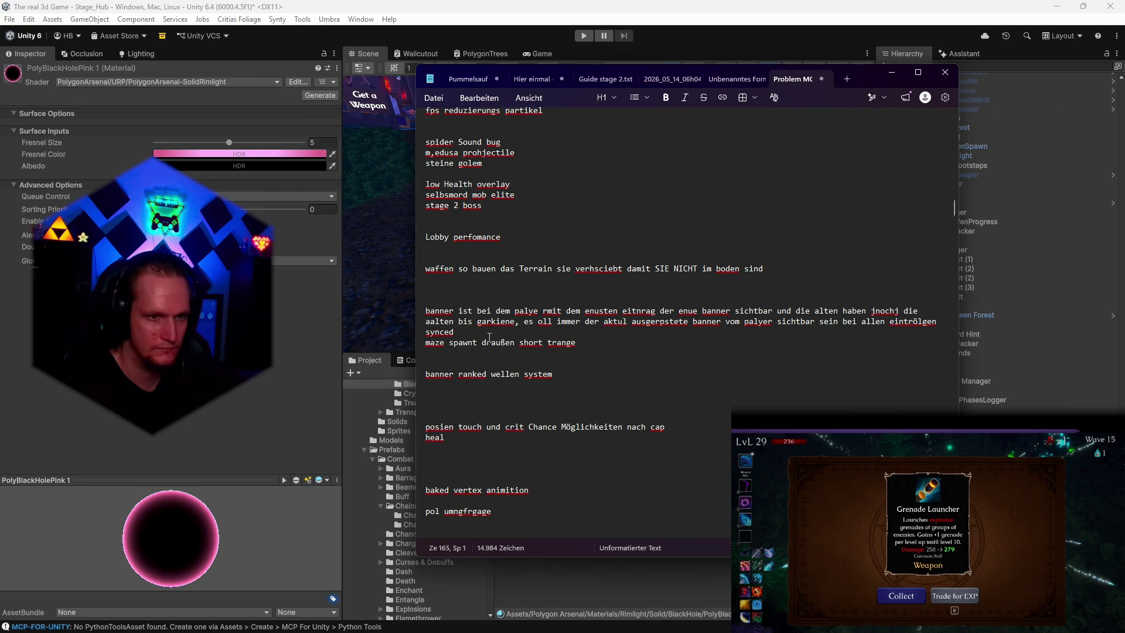
scroll(489, 338, down, 2)
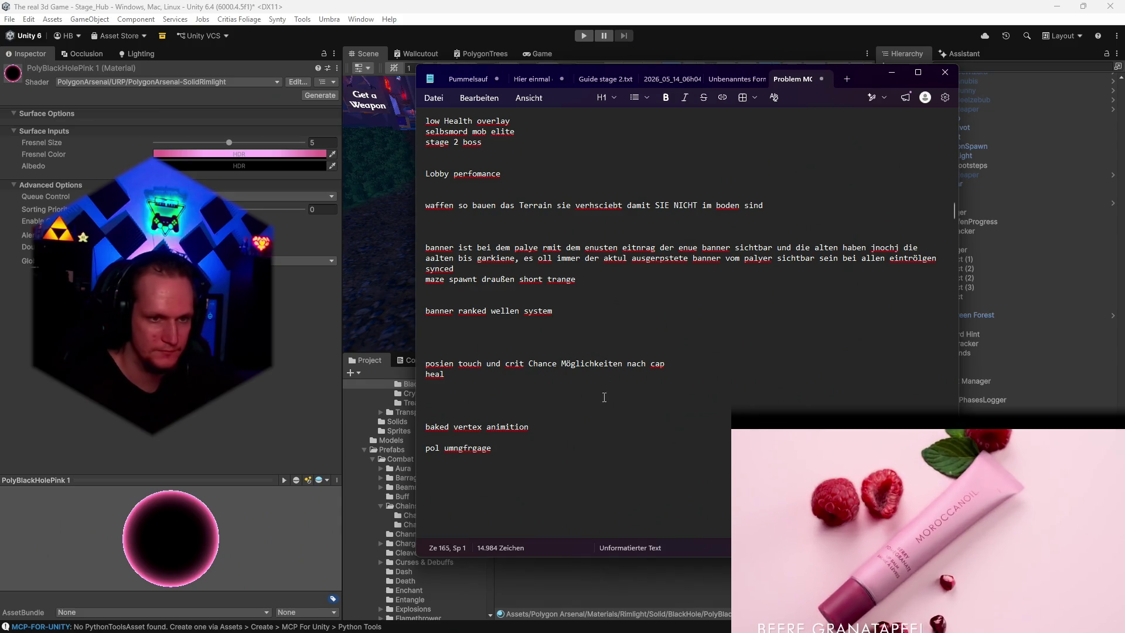
scroll(604, 398, down, 3)
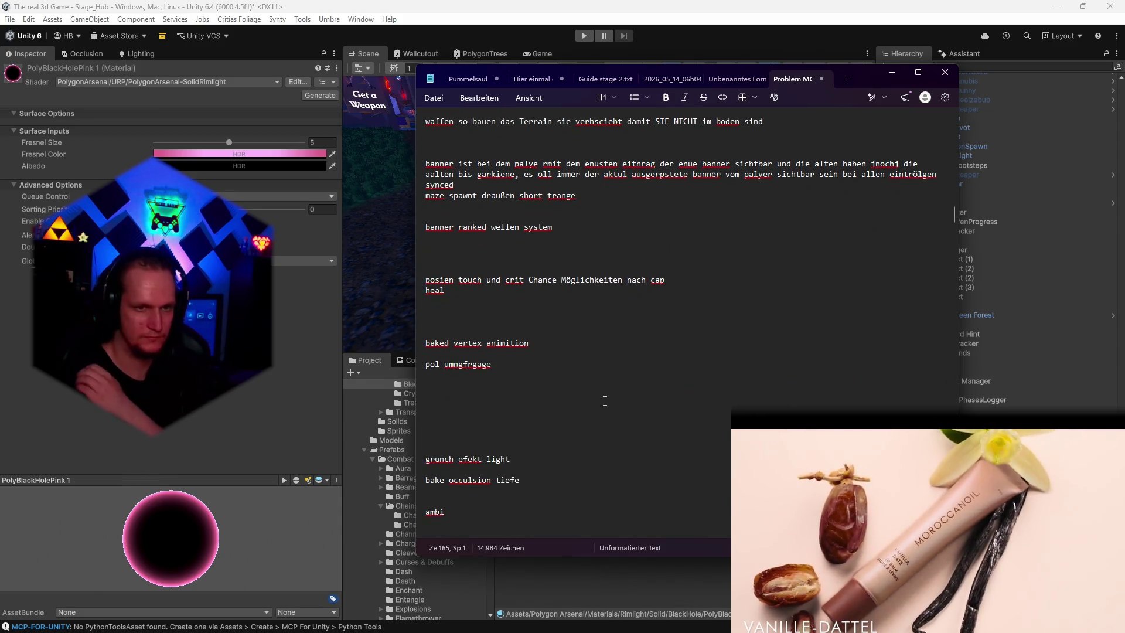
scroll(605, 401, down, 1)
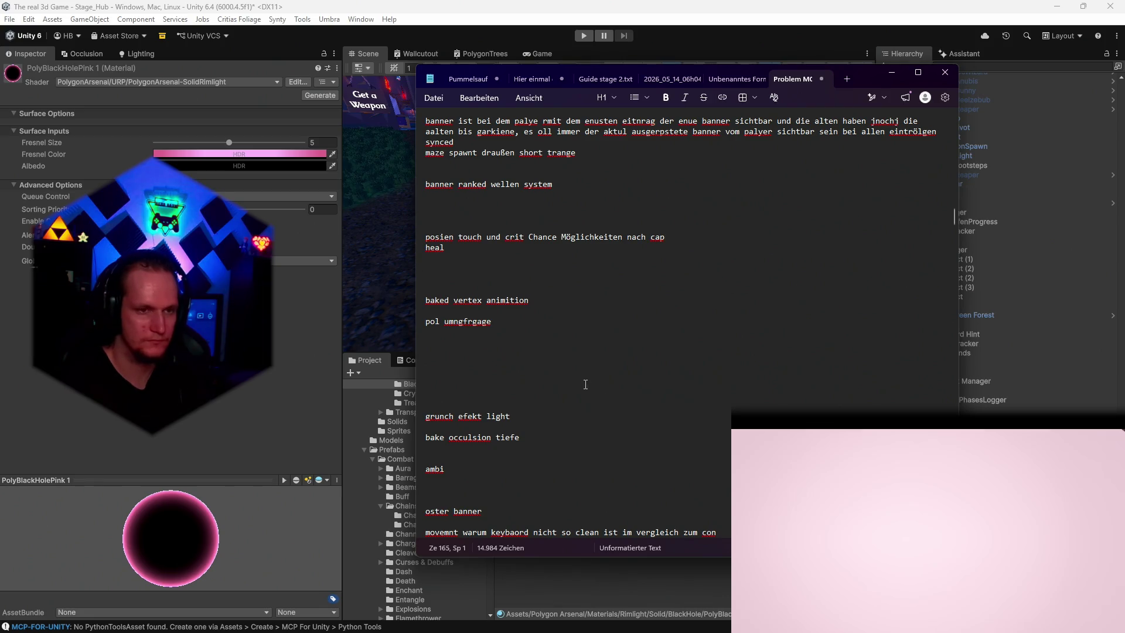
scroll(557, 349, down, 2)
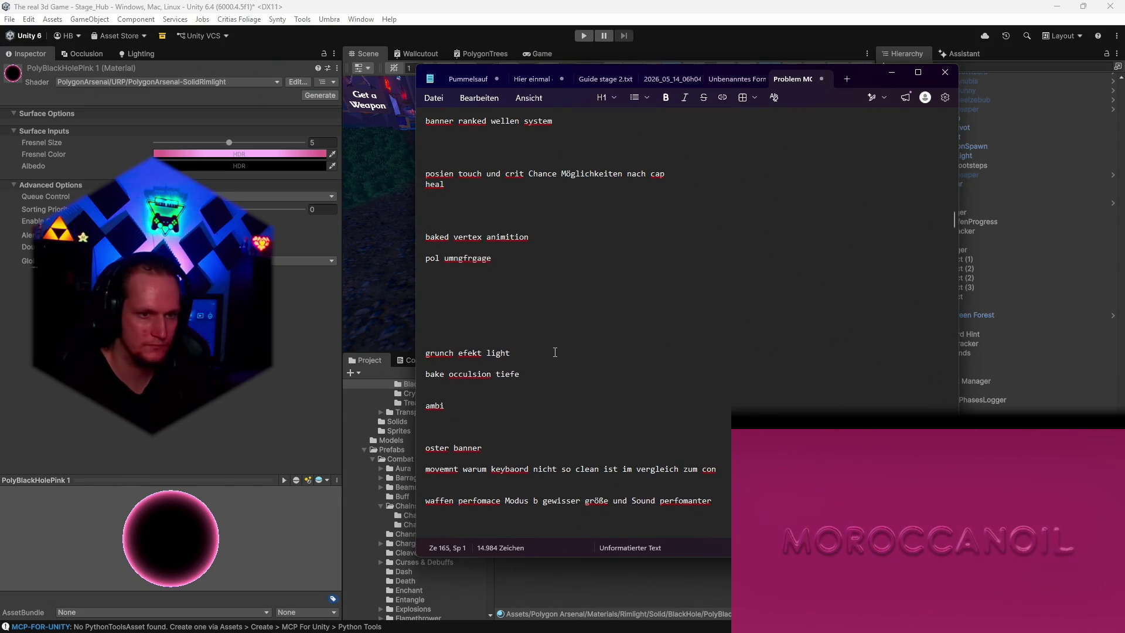
scroll(555, 352, down, 1)
scroll(553, 349, down, 2)
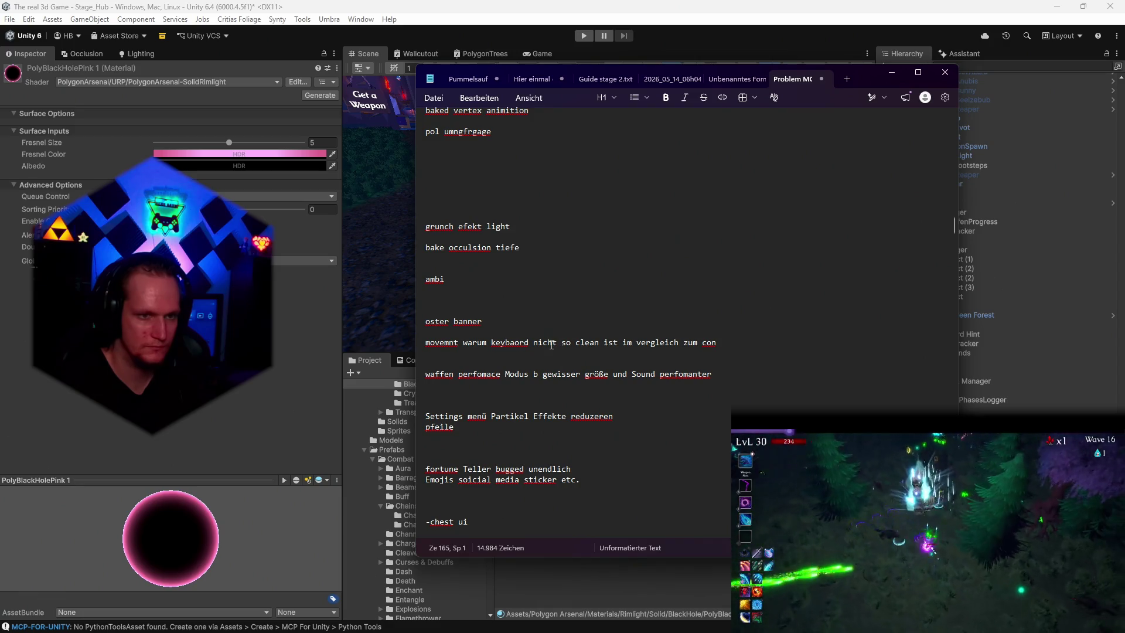
scroll(551, 344, down, 2)
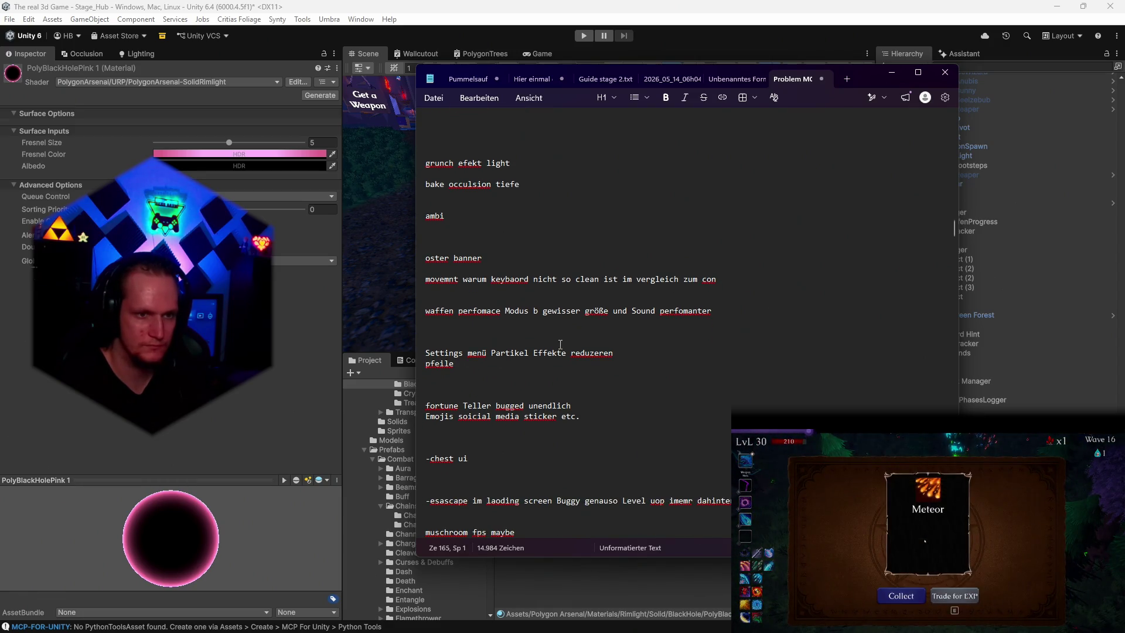
scroll(548, 349, down, 2)
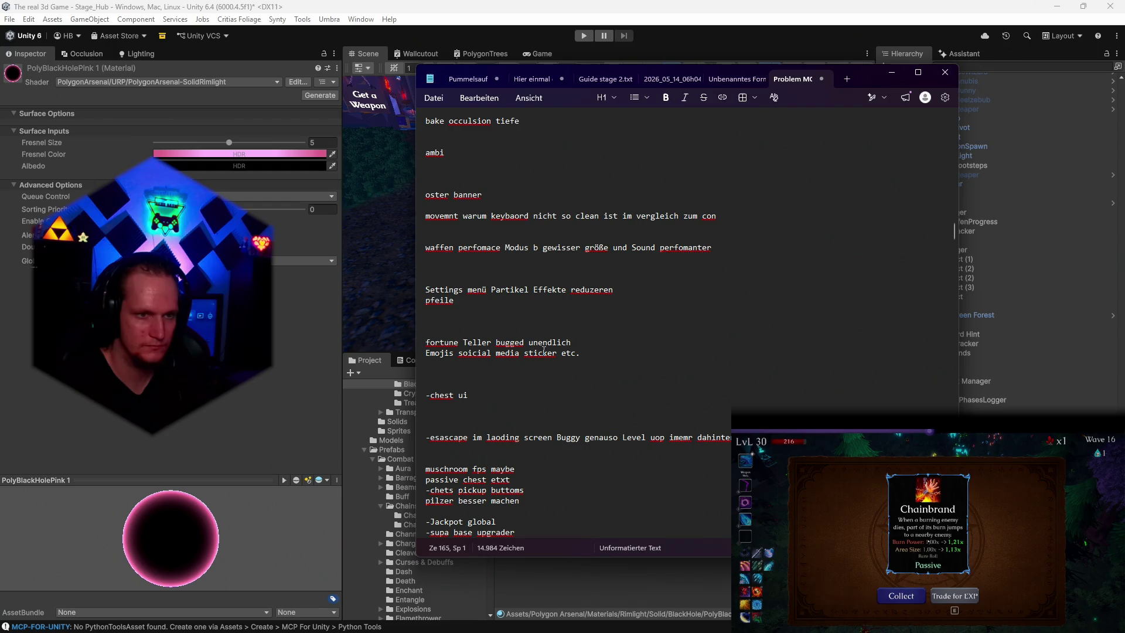
scroll(543, 351, down, 2)
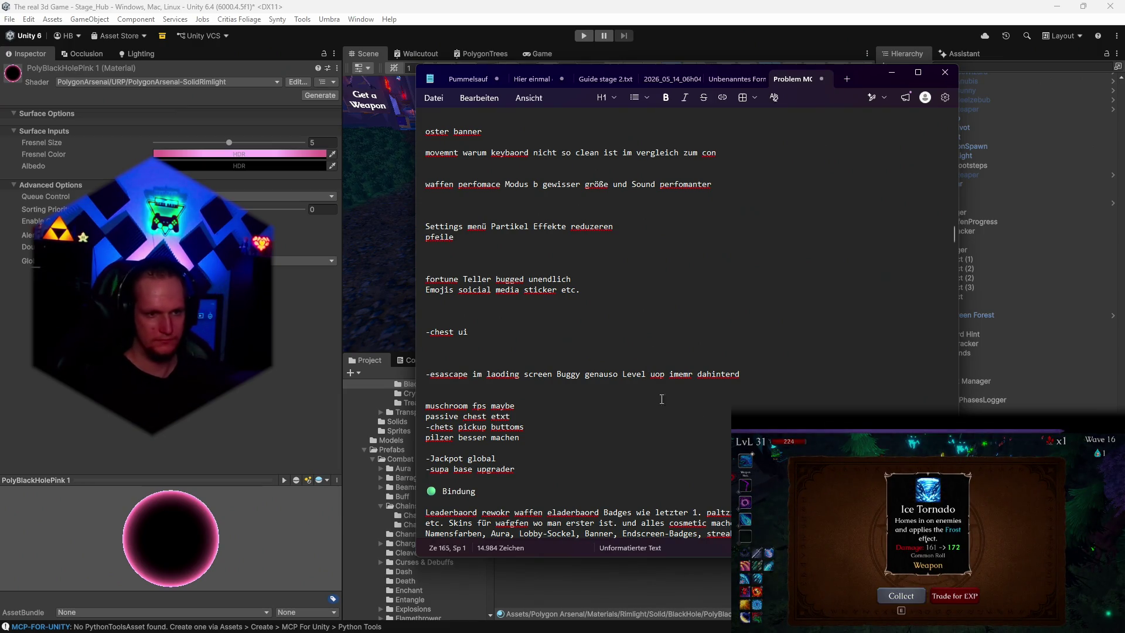
scroll(661, 399, down, 4)
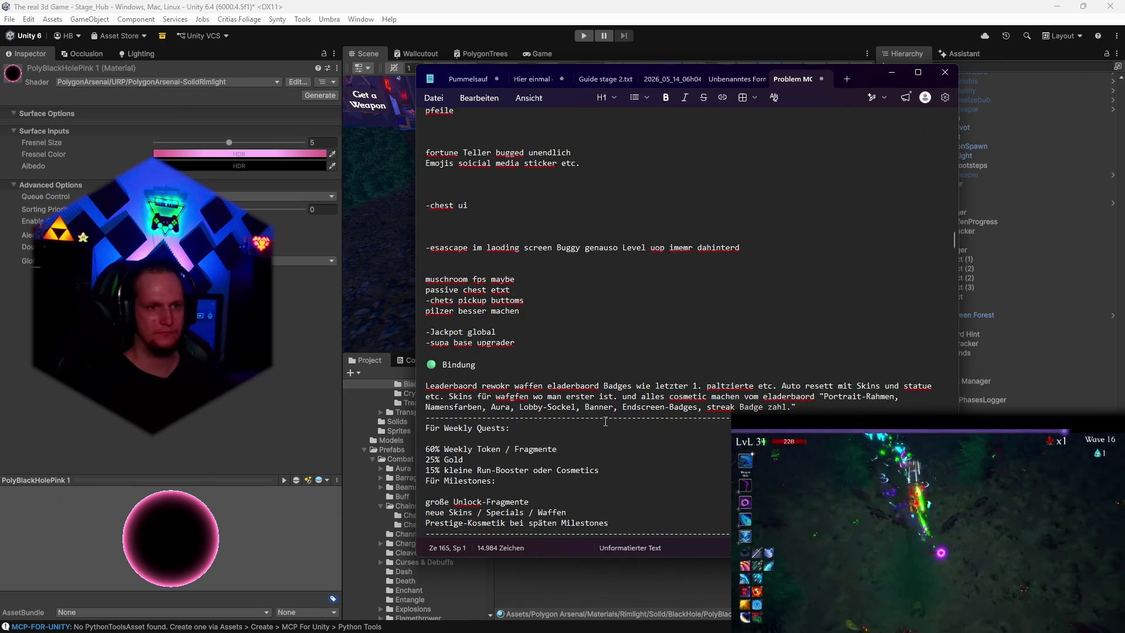
scroll(603, 417, down, 10)
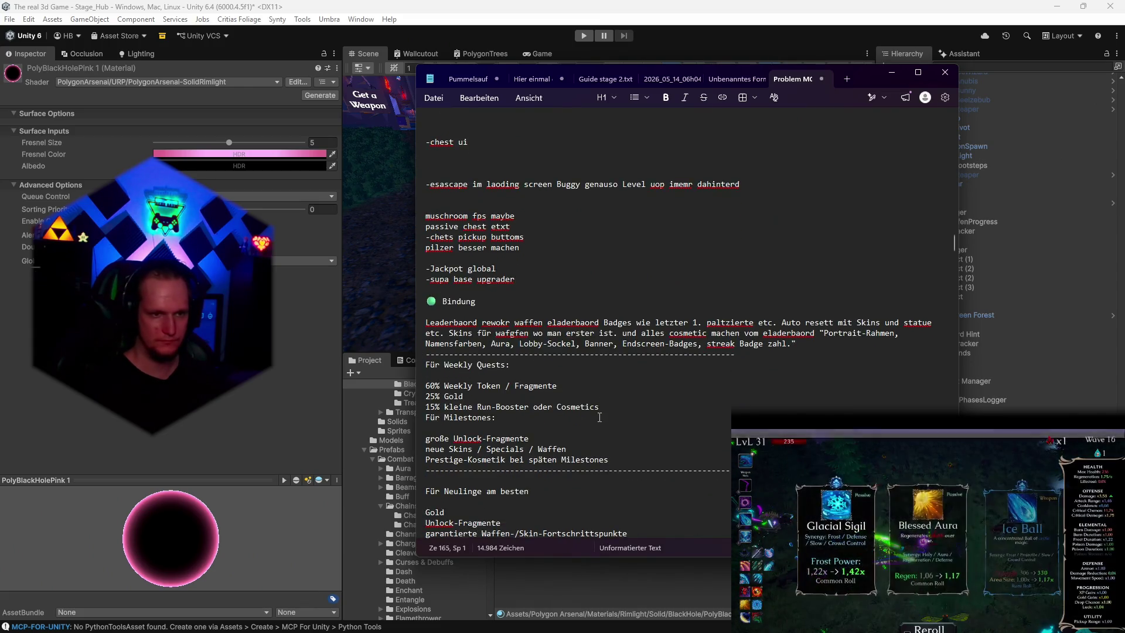
scroll(600, 414, down, 20)
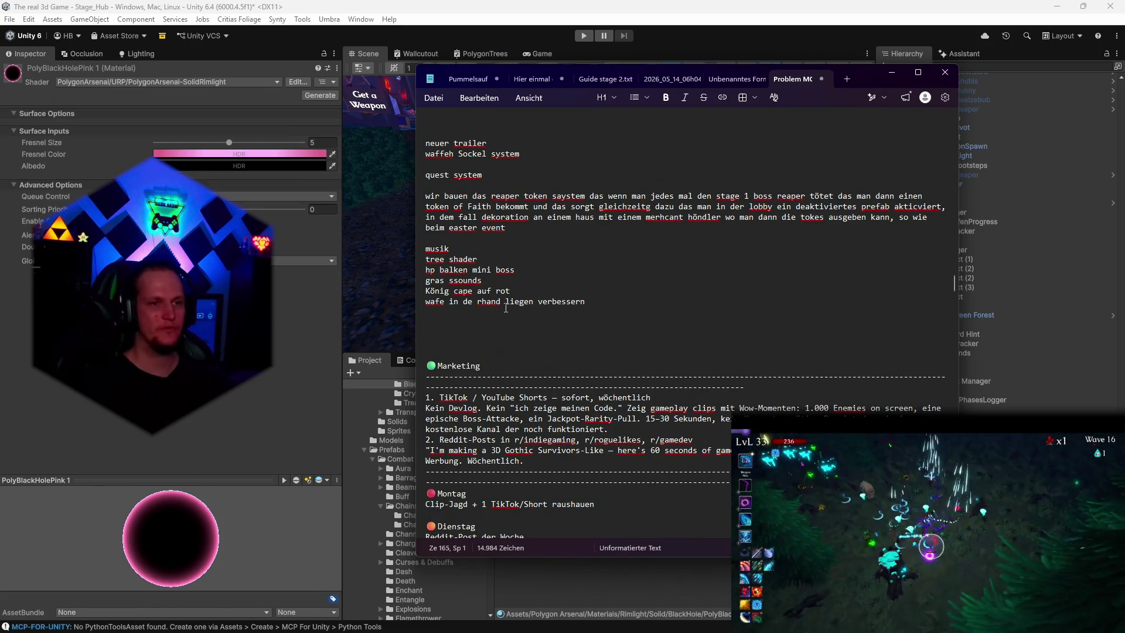
scroll(506, 307, up, 2)
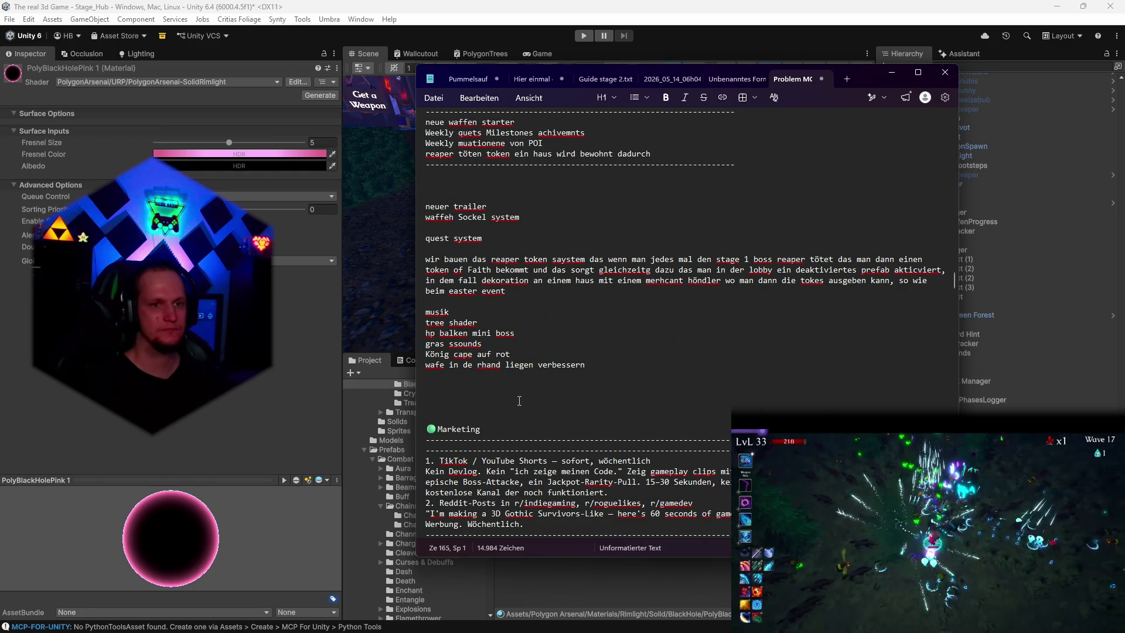
scroll(520, 401, down, 2)
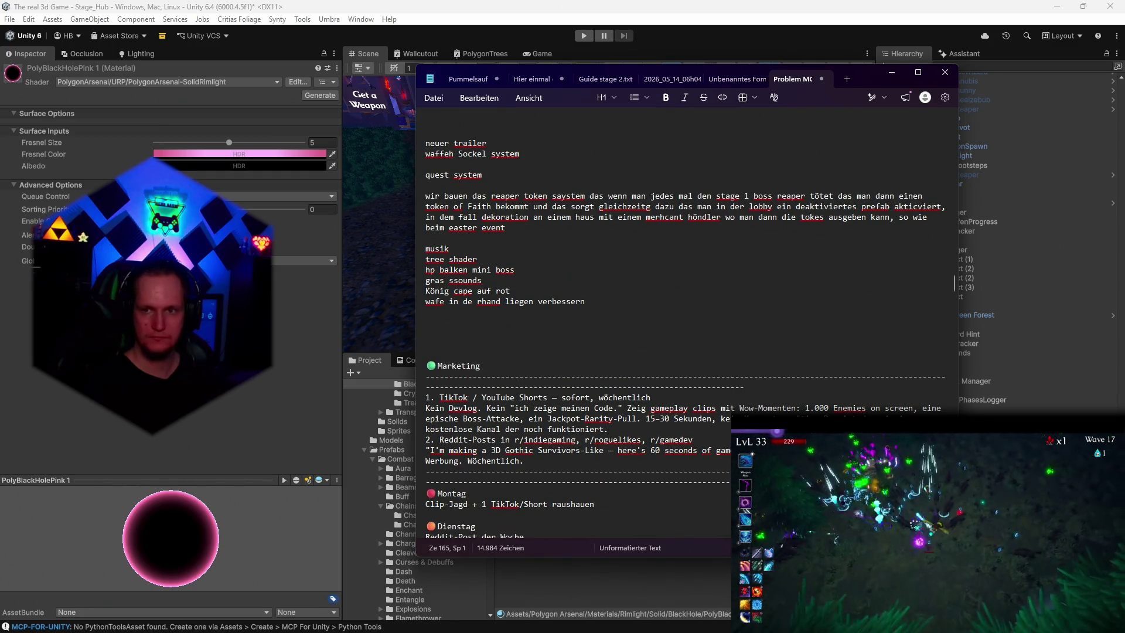
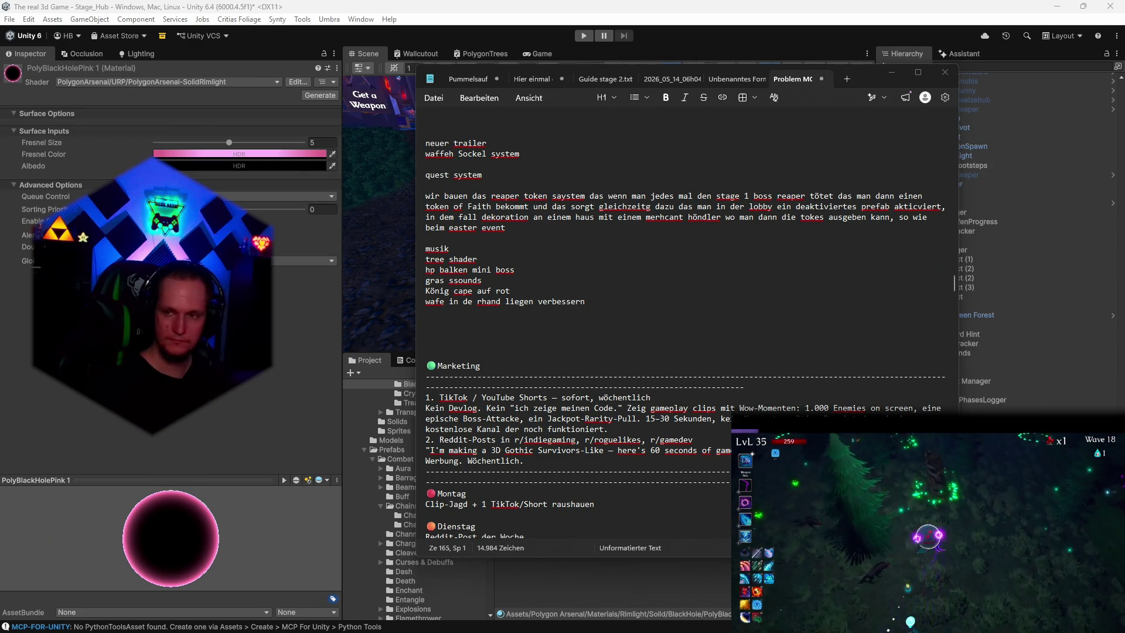
Step: Scroll the notes and select the line 'chest ui karten starten bei Chance immer 100'
scroll(628, 398, up, 20)
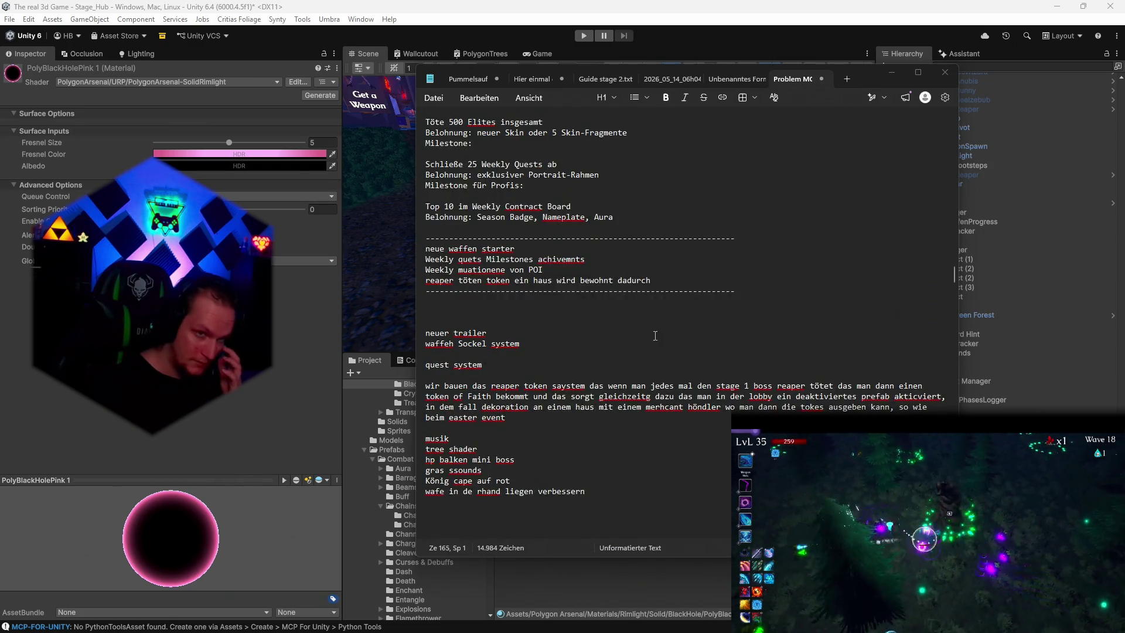
scroll(628, 398, down, 10)
scroll(586, 387, up, 20)
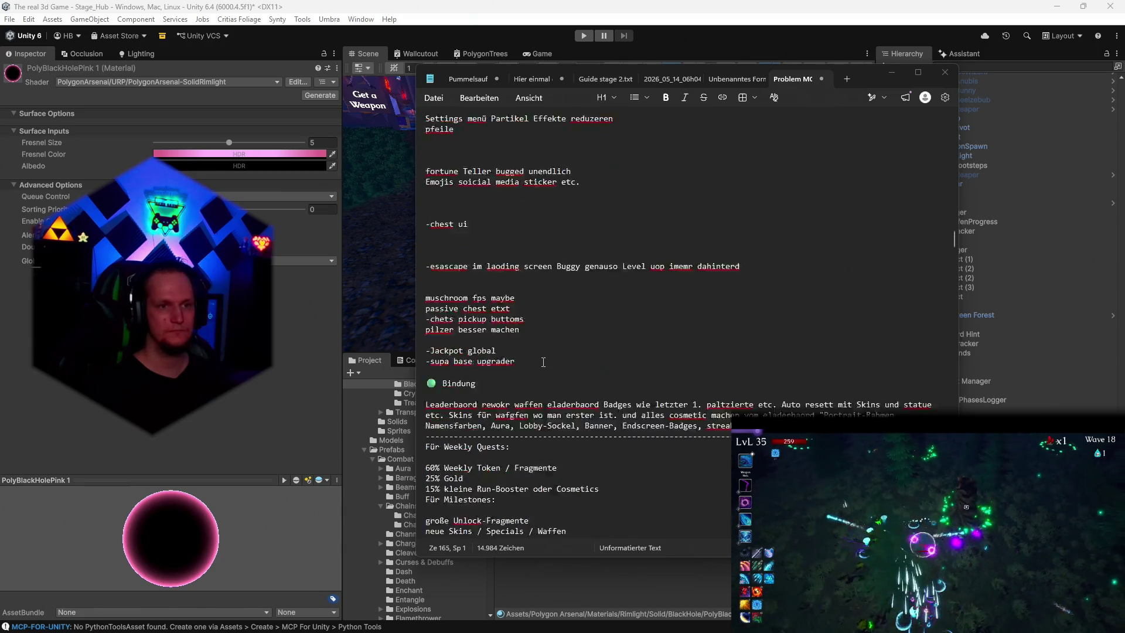
scroll(576, 380, up, 20)
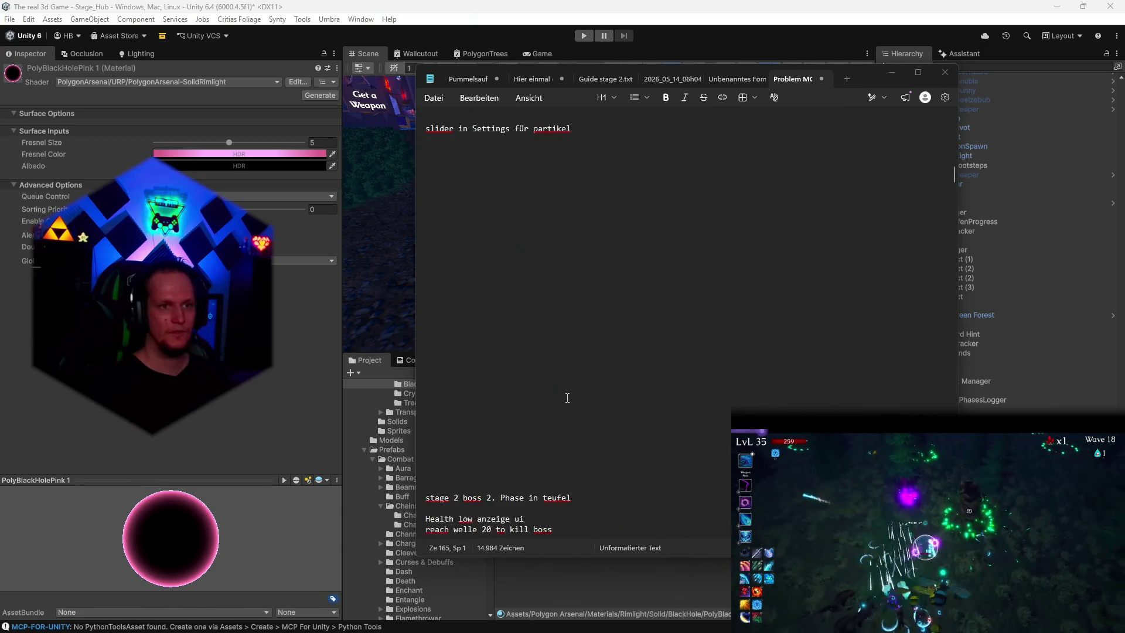
scroll(560, 410, up, 4)
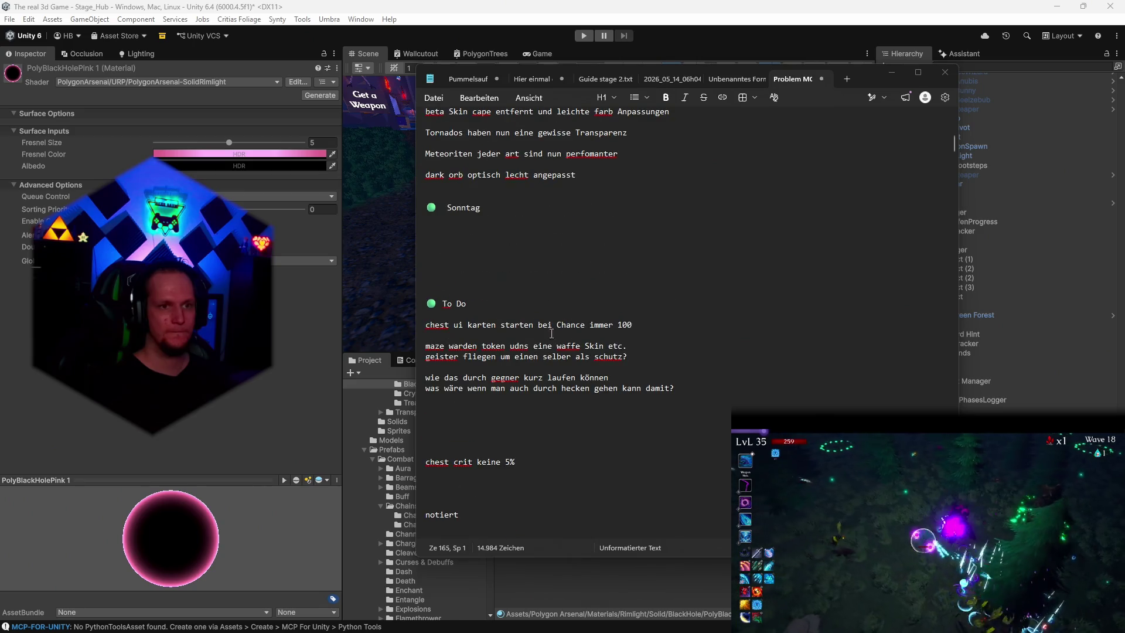
triple_click(637, 324)
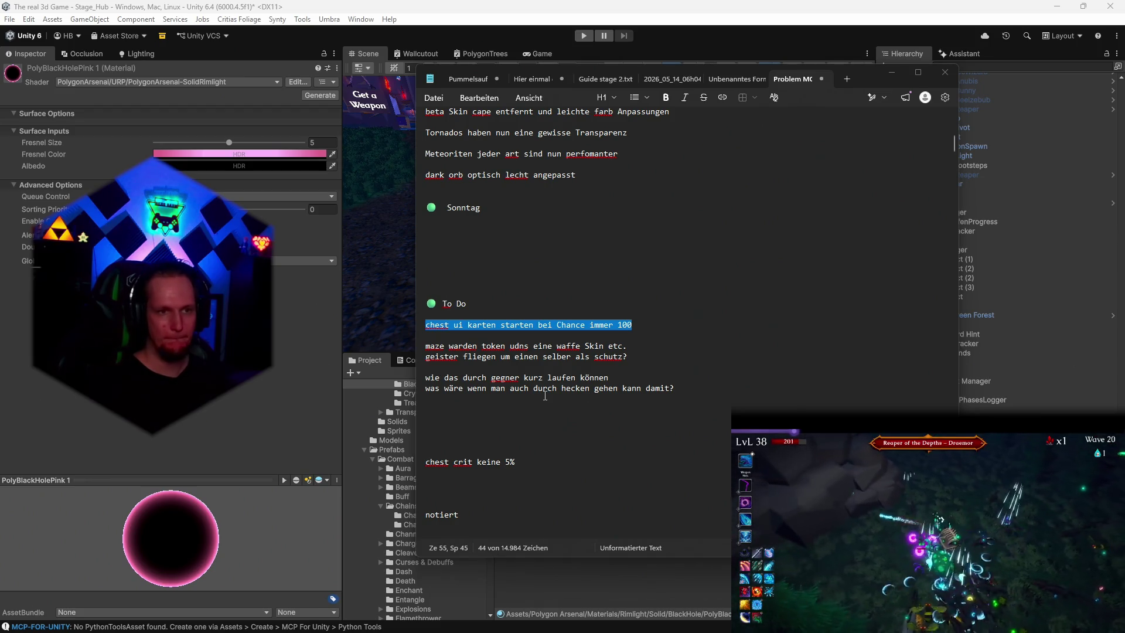
Step: Delete the two-line DMG tracking paragraph from the notes and return to Unity
scroll(562, 397, up, 6)
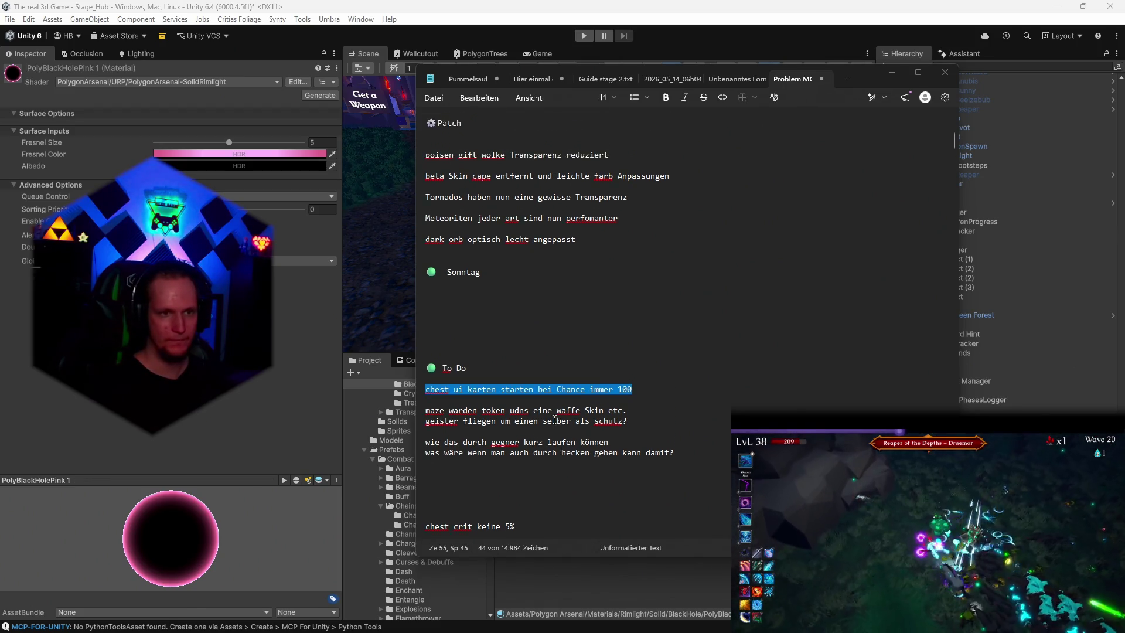
scroll(563, 419, up, 4)
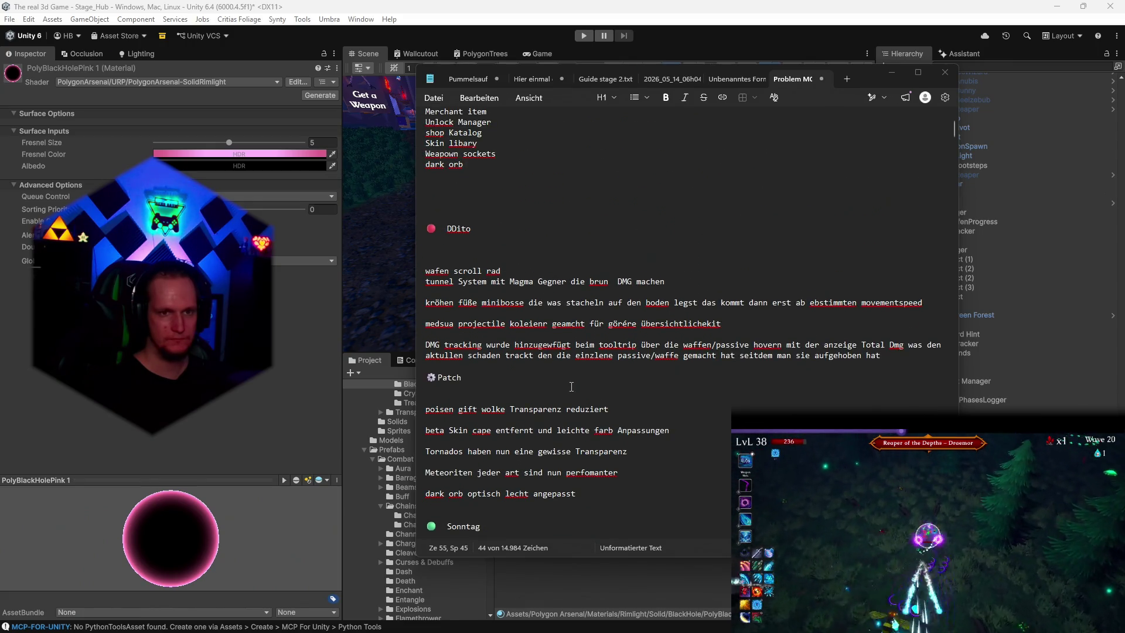
scroll(585, 385, down, 4)
drag(887, 228, 417, 217)
key(BackSpace)
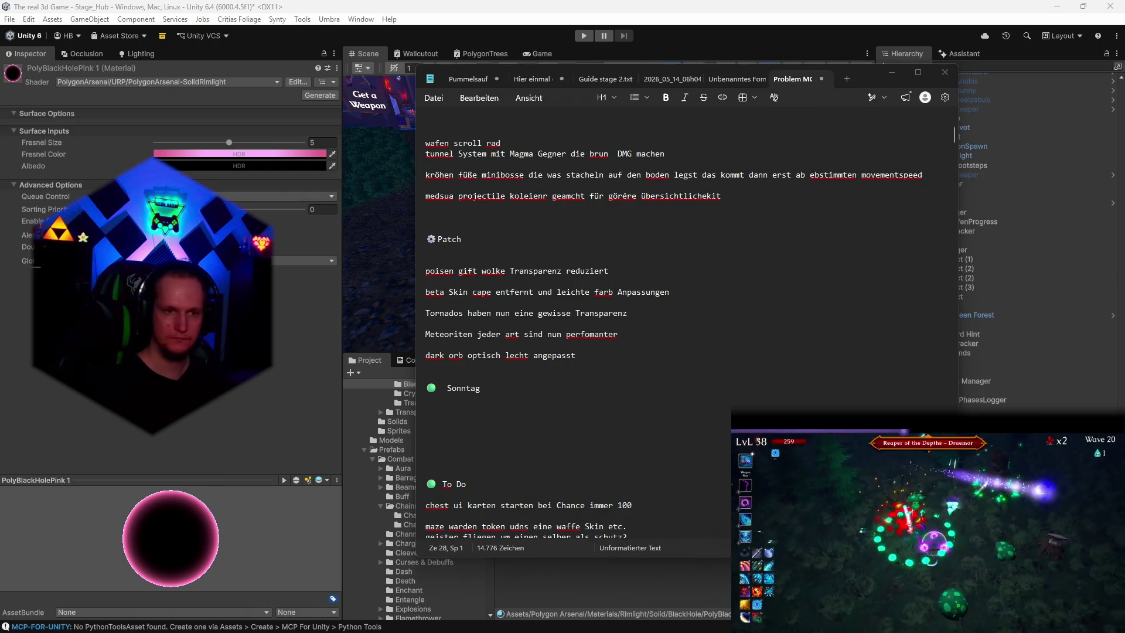
key(alt+Tab)
scroll(445, 447, down, 15)
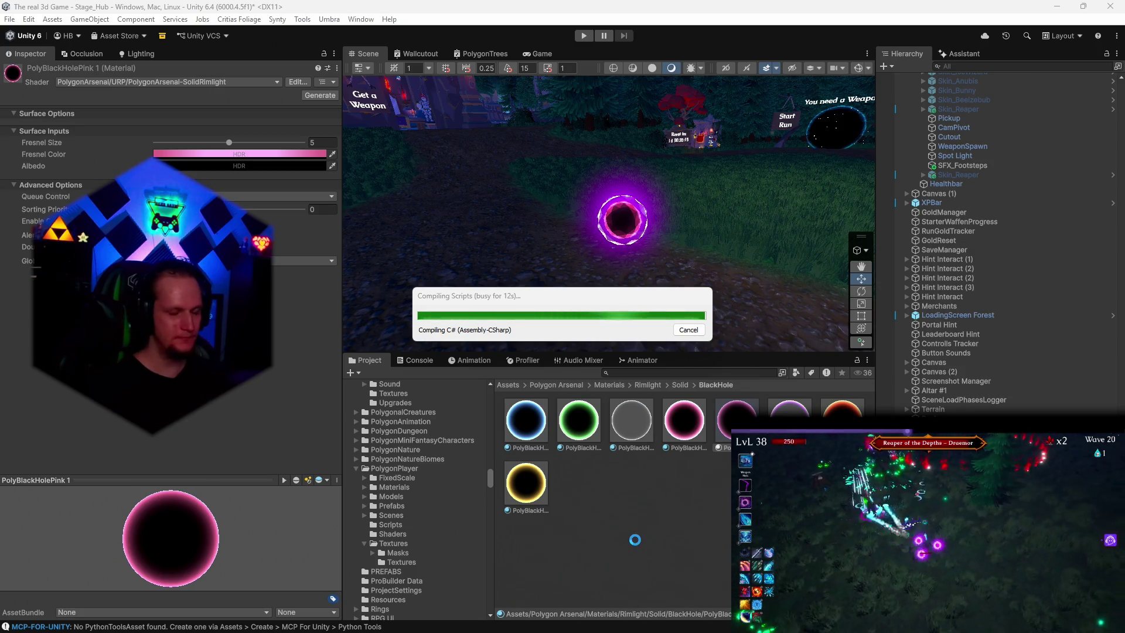
Step: Bring Discord forward and open the Wood Wide Web server's Chat channel
click(638, 624)
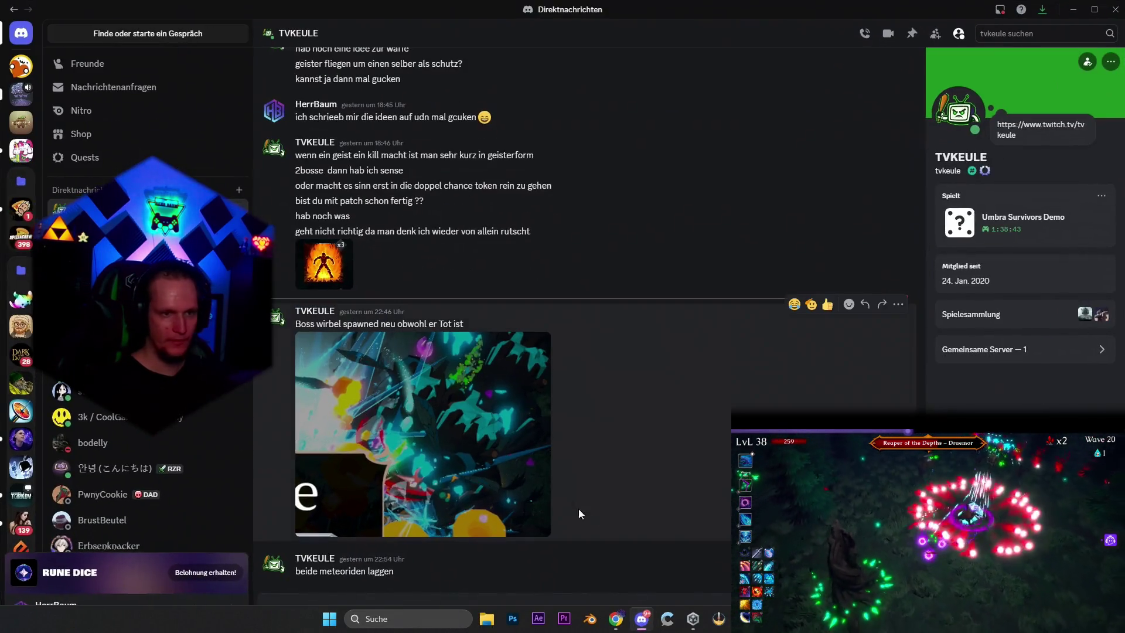
scroll(543, 453, up, 5)
scroll(528, 455, down, 10)
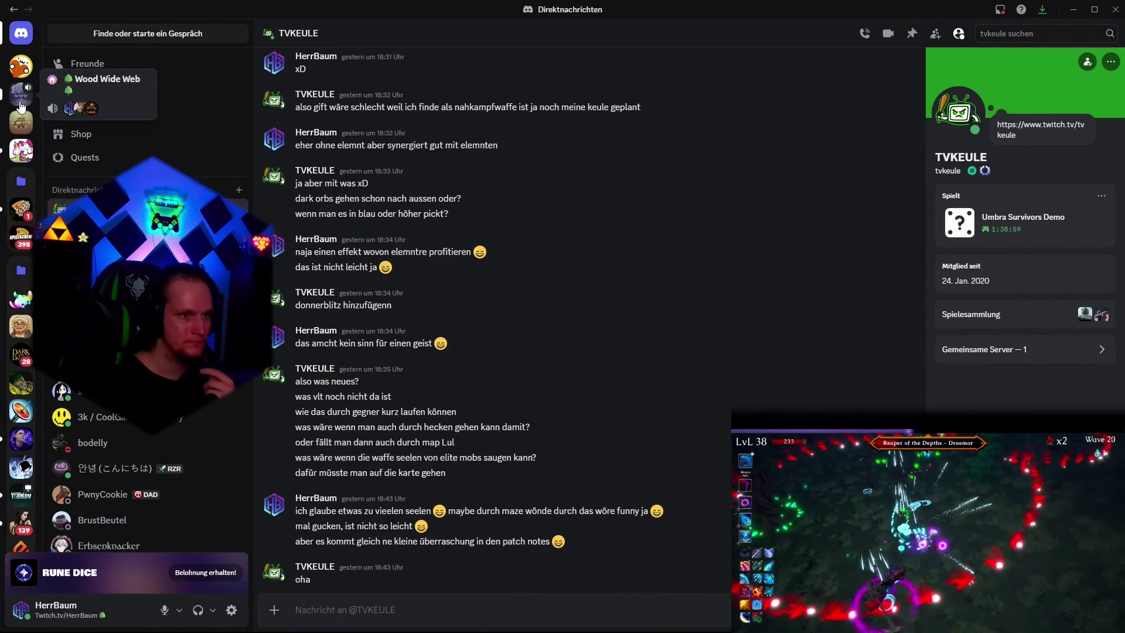
click(21, 94)
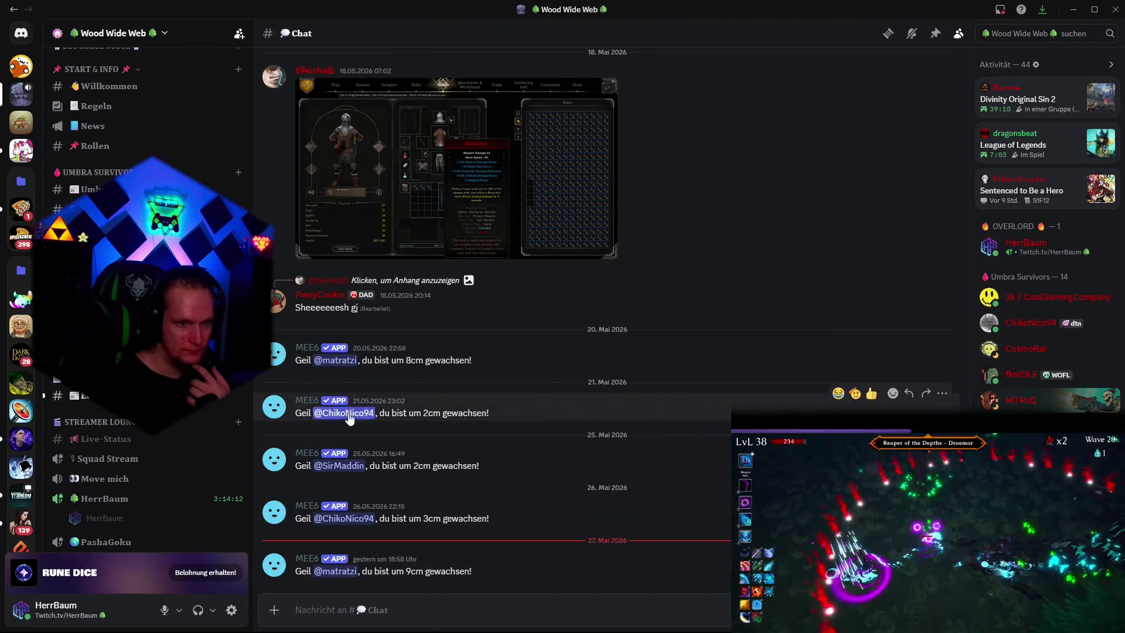
Step: View the 'wtf xD' screenshot full-size, close it, and play the orange gameplay clip
scroll(457, 410, up, 8)
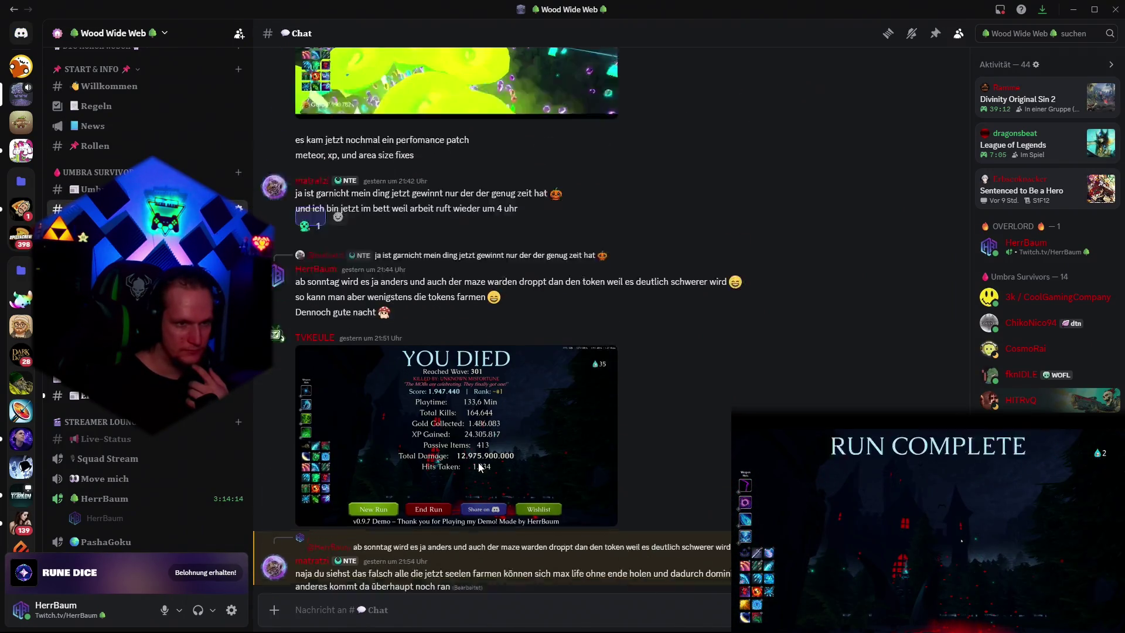
click(441, 350)
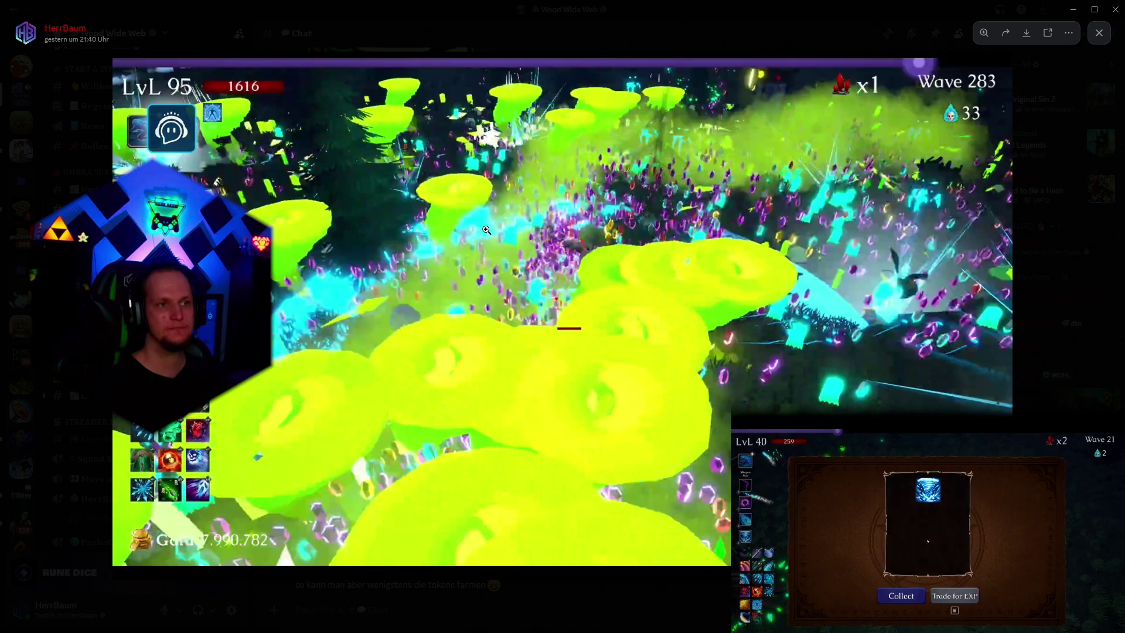
click(1100, 34)
scroll(640, 393, up, 10)
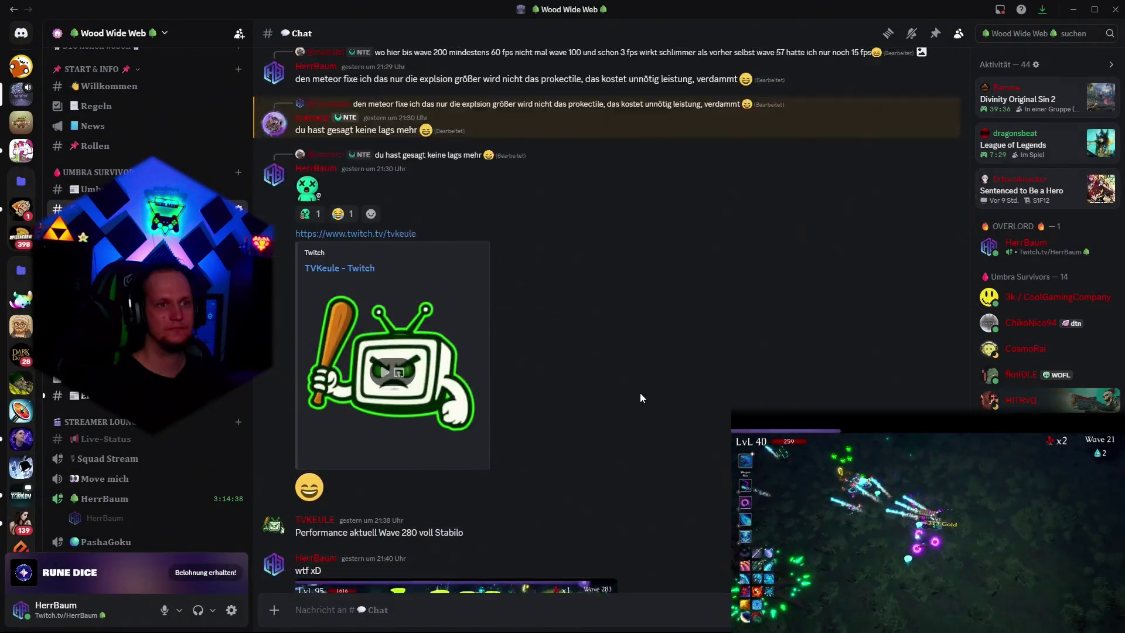
scroll(638, 405, up, 3)
click(498, 411)
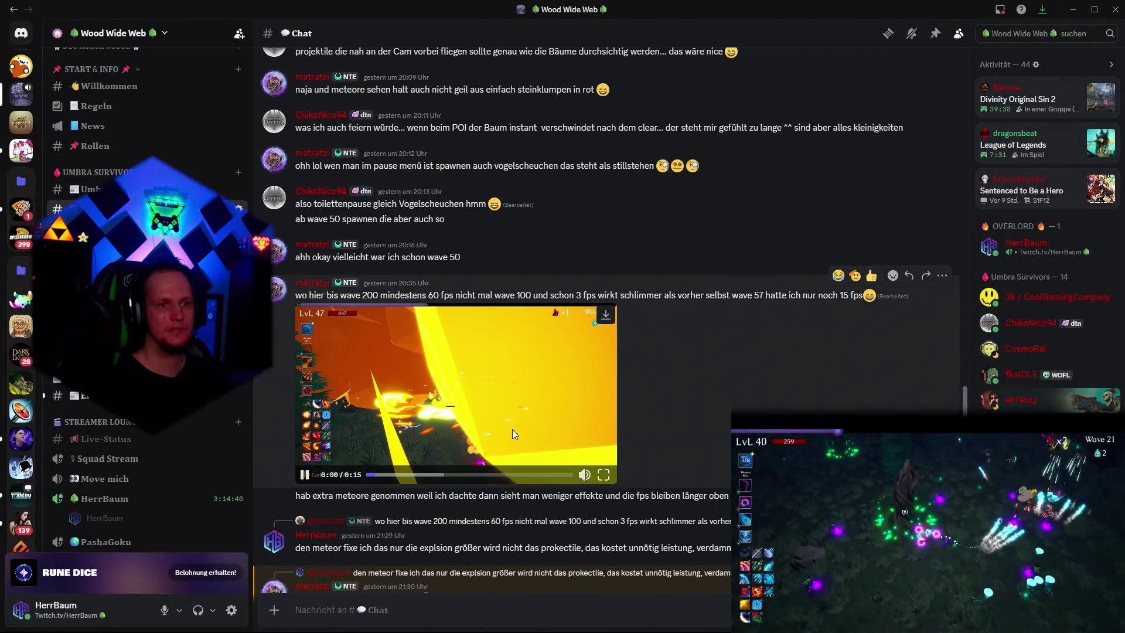
Step: Watch the orange gameplay clip full-screen, then exit full-screen
click(603, 474)
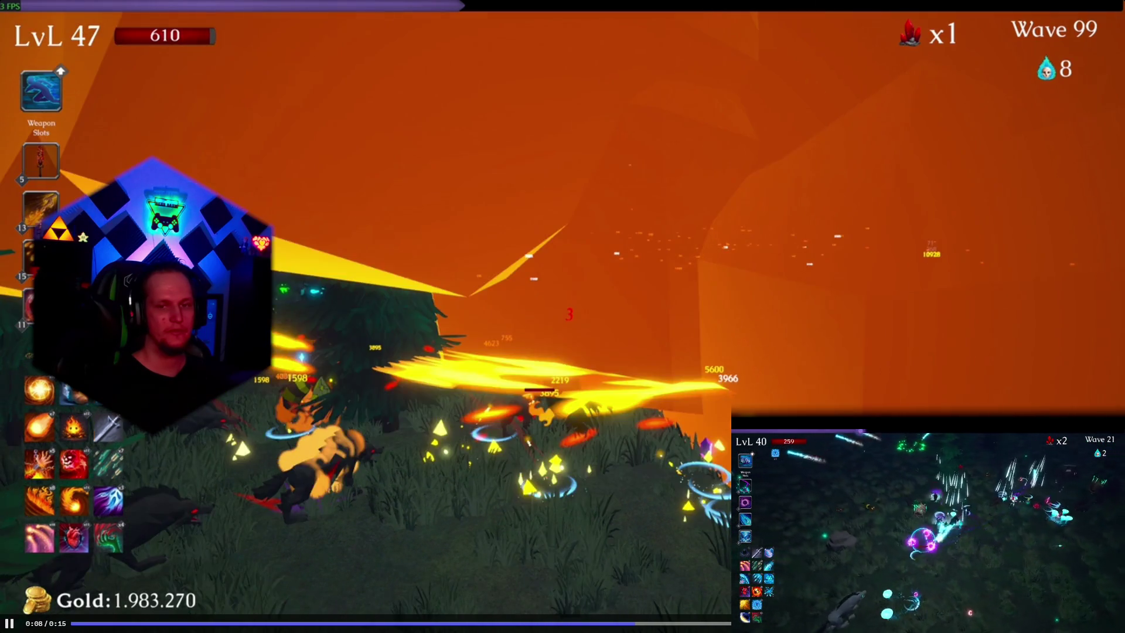
key(Escape)
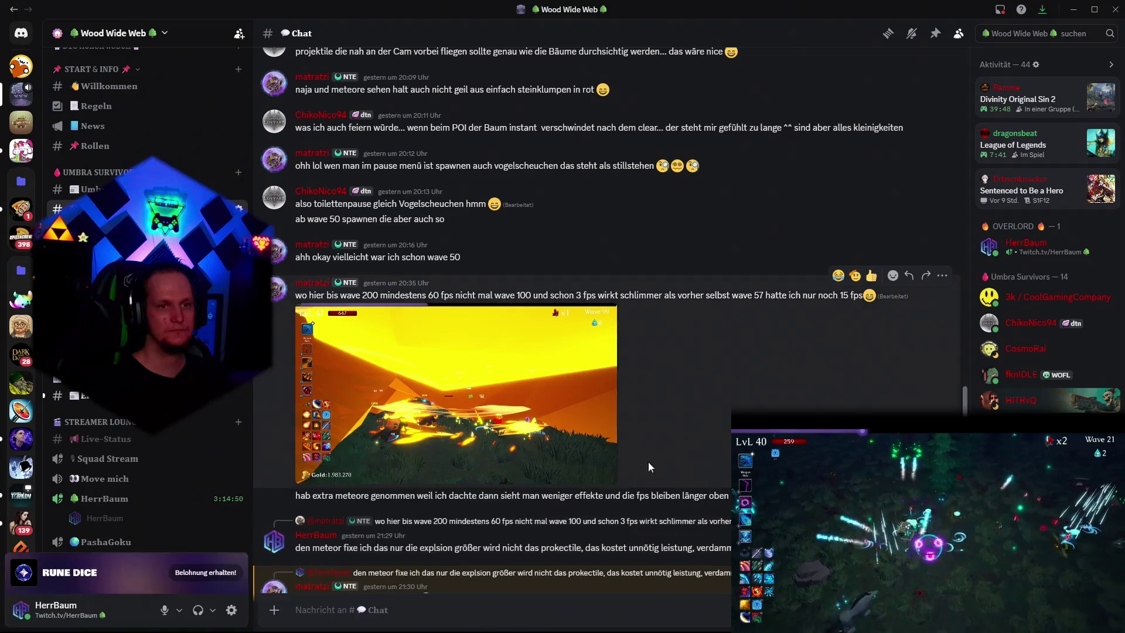
scroll(607, 453, up, 5)
Step: Watch the orange-rock clip full-screen, exit it, and minimize Discord
click(451, 393)
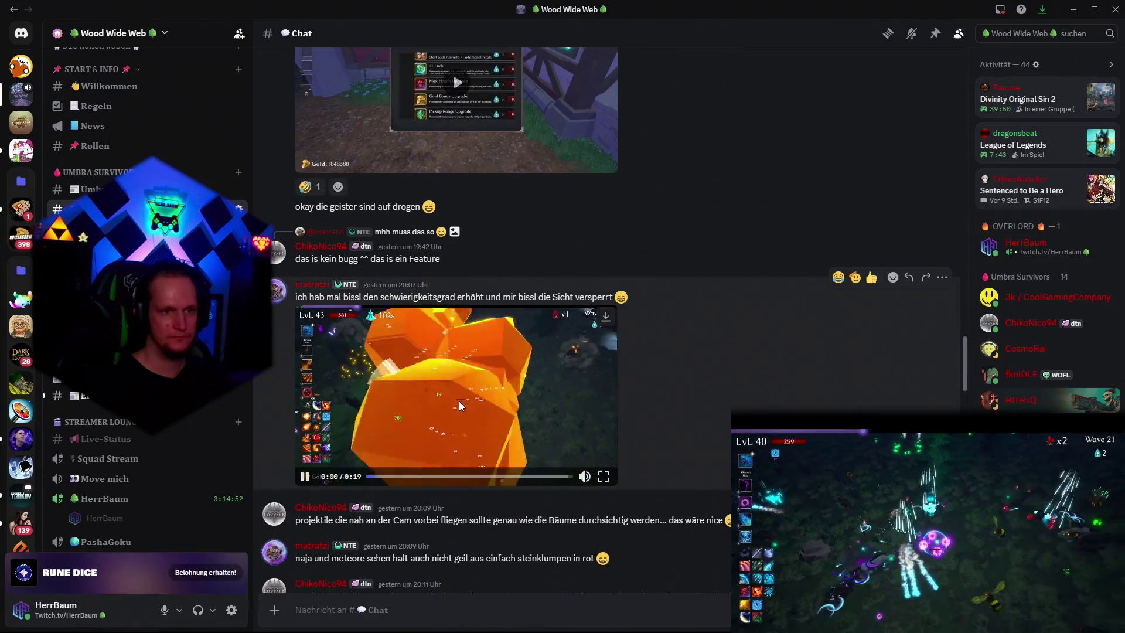
click(604, 476)
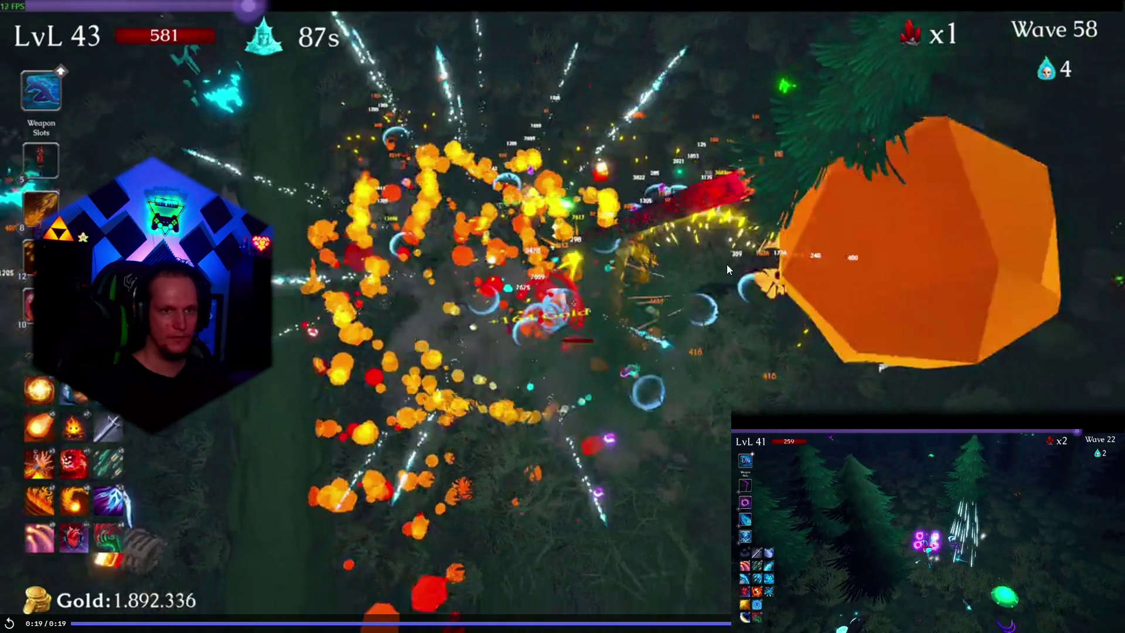
key(Escape)
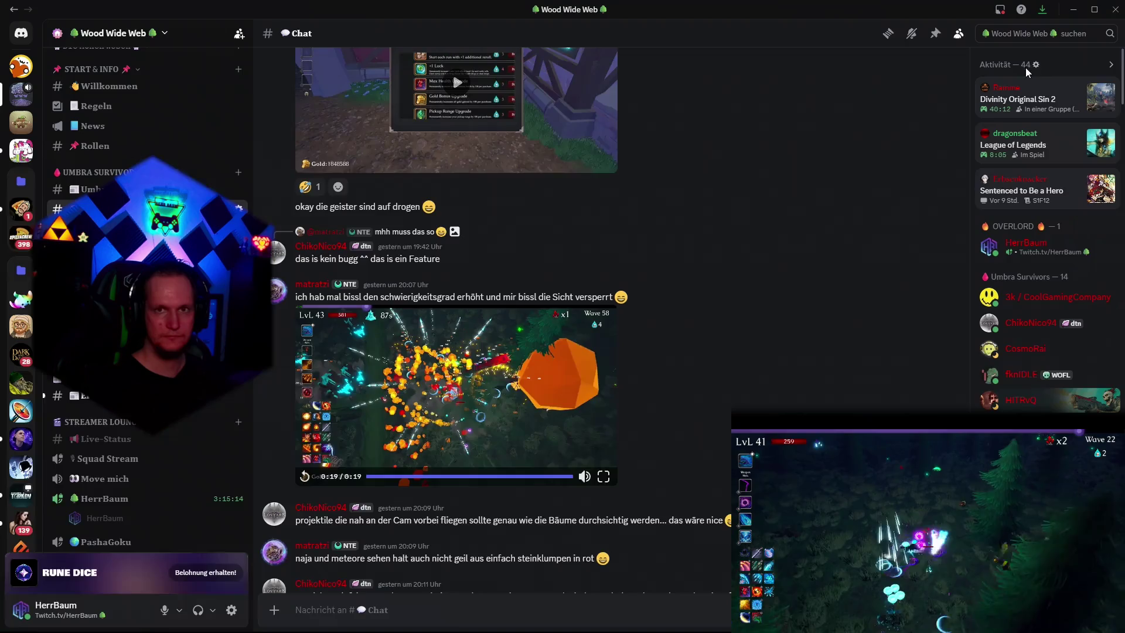
click(1080, 16)
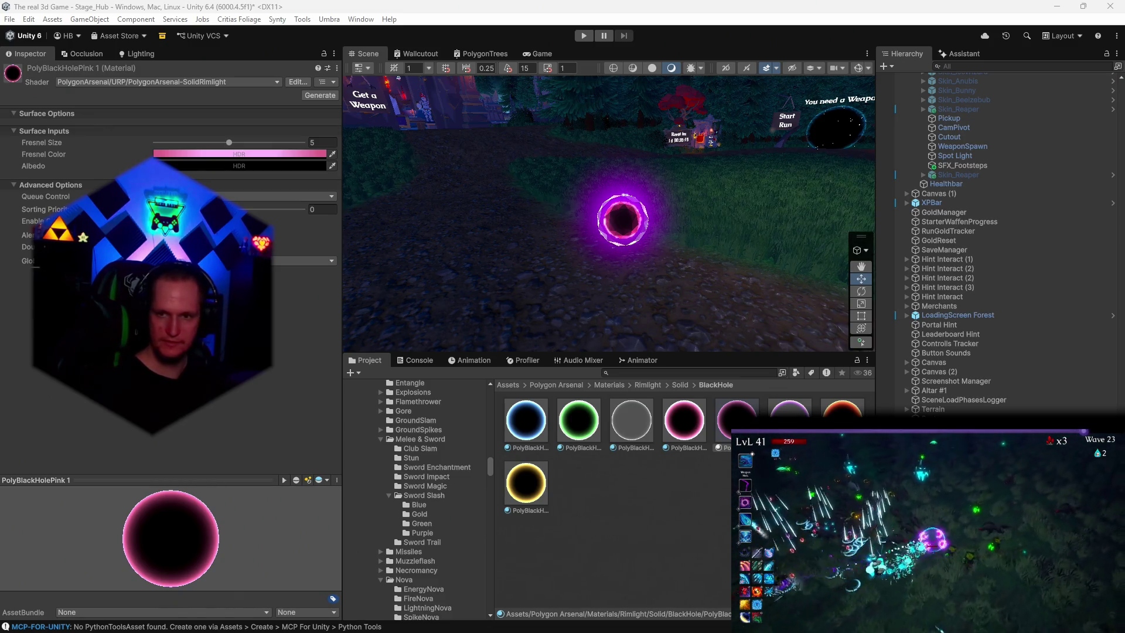
scroll(462, 504, down, 10)
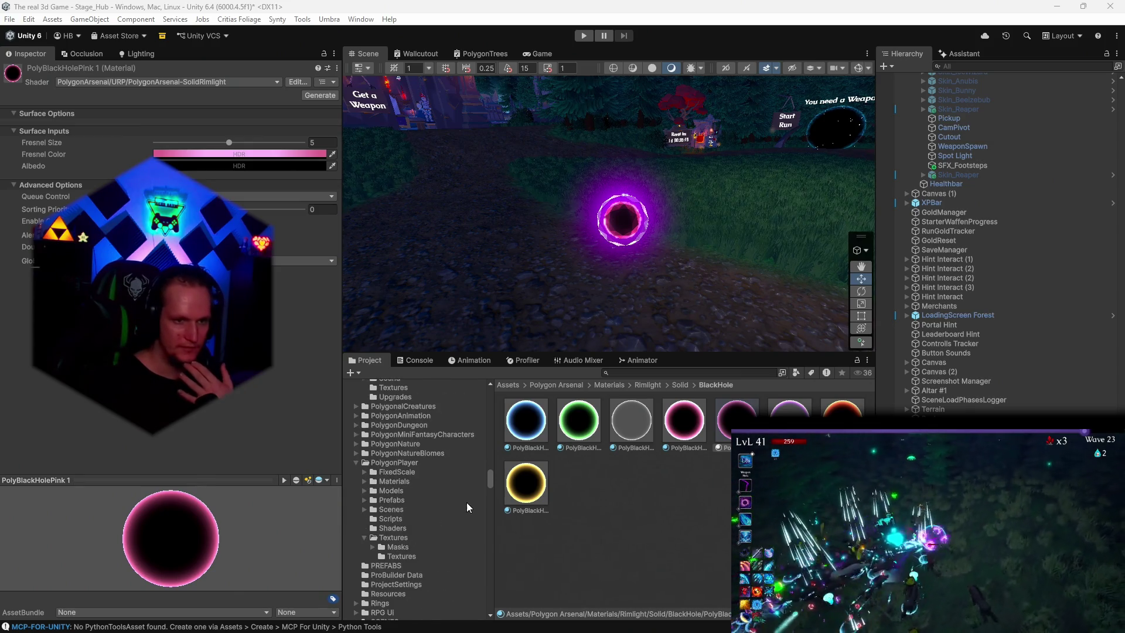
drag(486, 480, 486, 583)
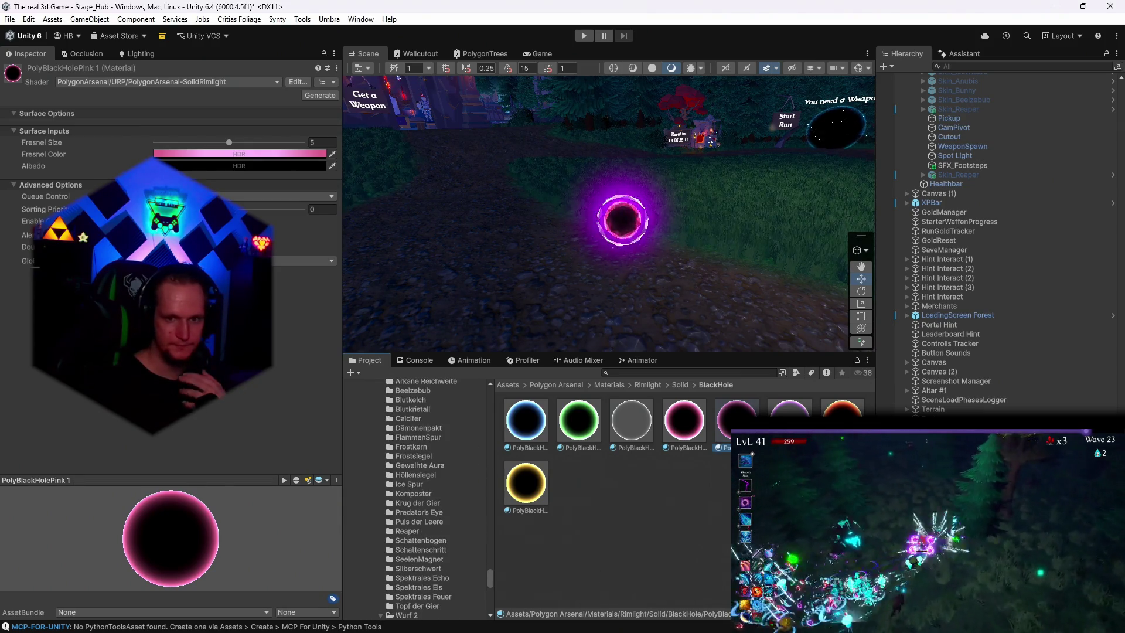
click(623, 220)
click(88, 116)
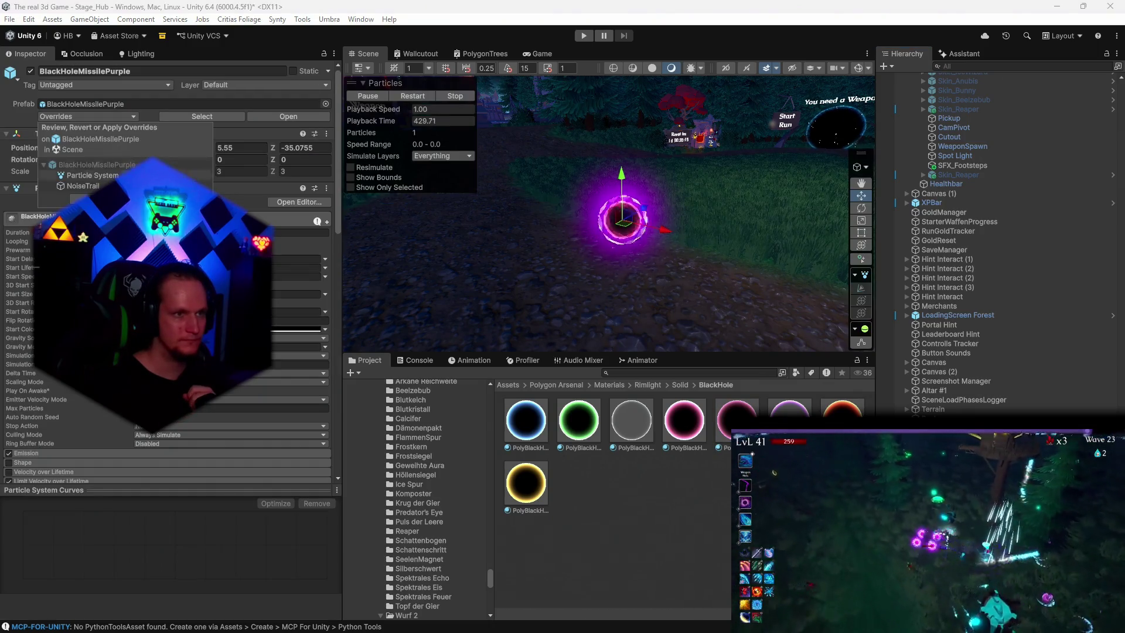
click(622, 220)
click(623, 219)
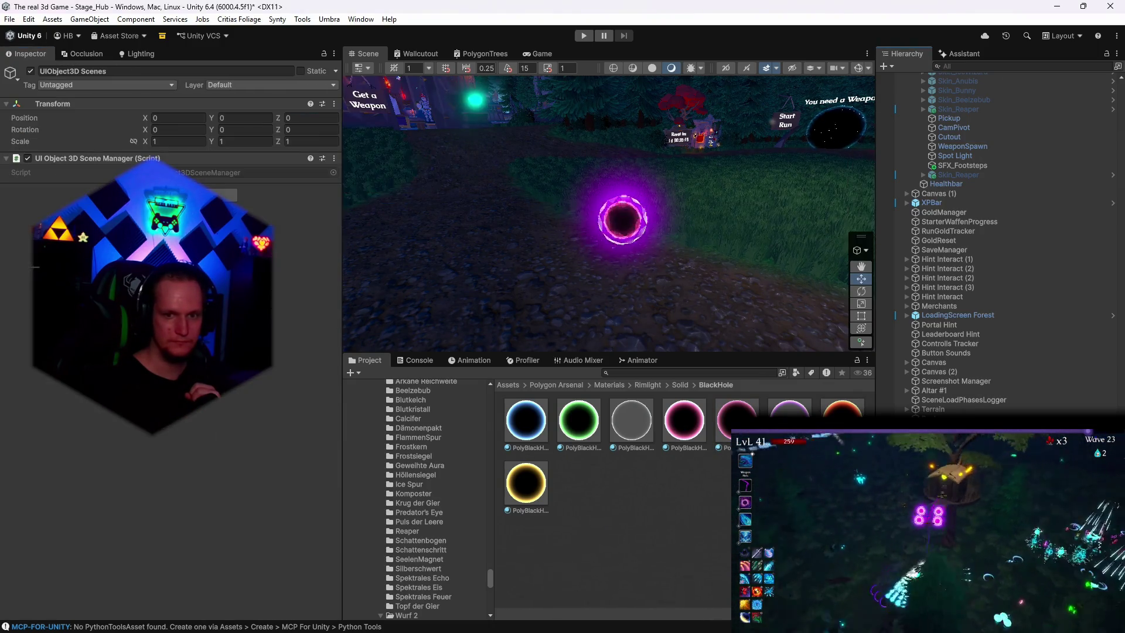
click(623, 219)
click(623, 219)
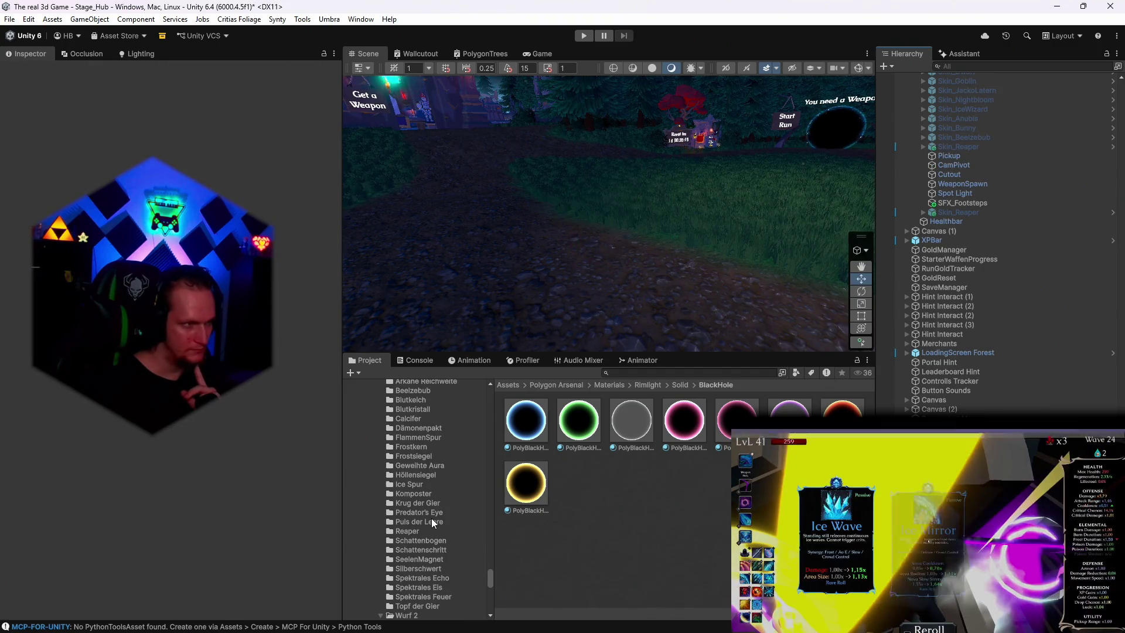
scroll(433, 538, down, 8)
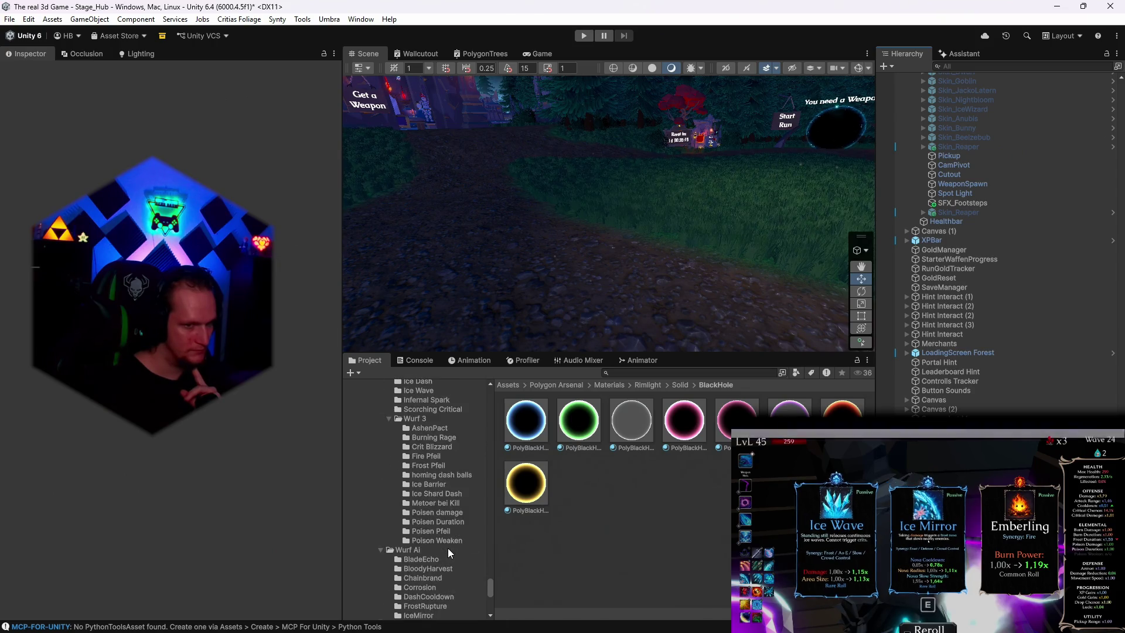
scroll(448, 548, down, 5)
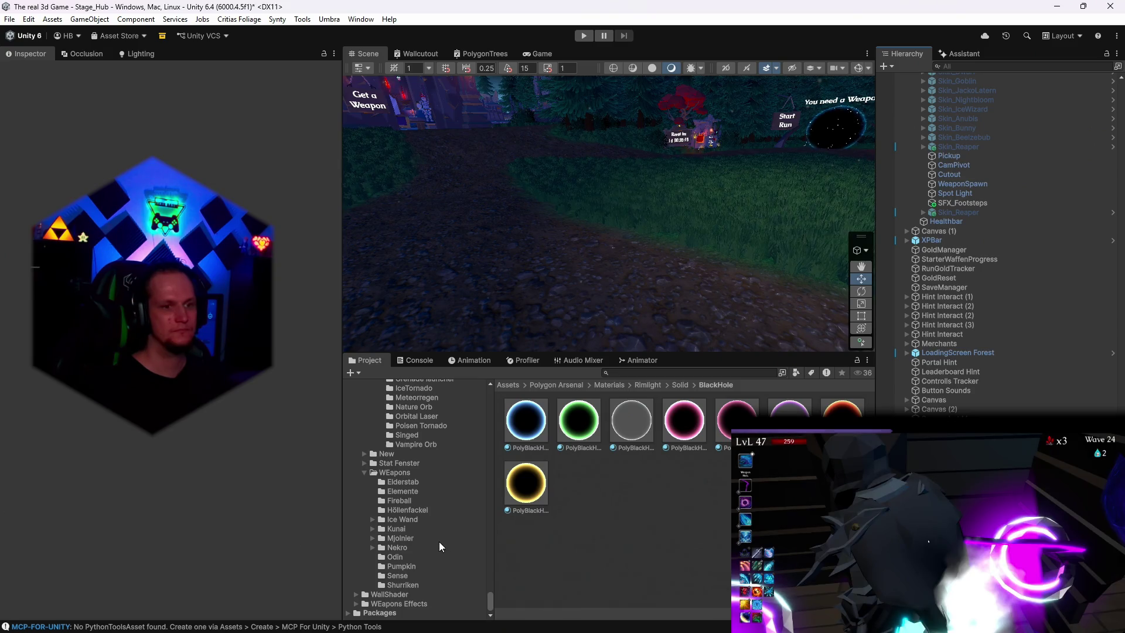
scroll(436, 540, up, 5)
scroll(424, 543, down, 5)
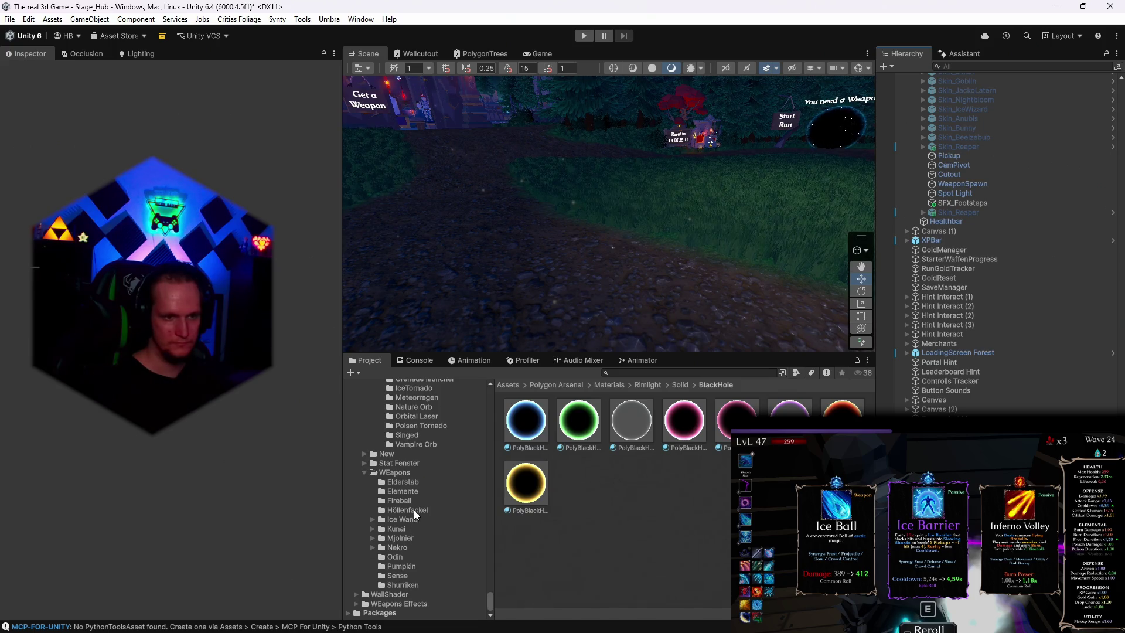
scroll(414, 493, up, 3)
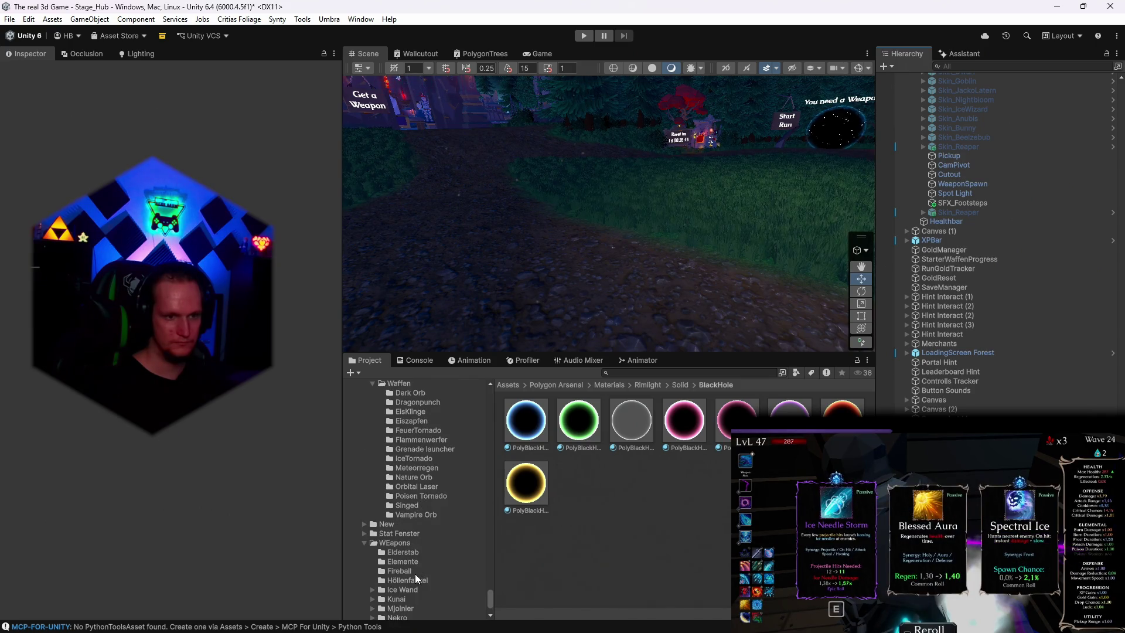
scroll(415, 542, up, 3)
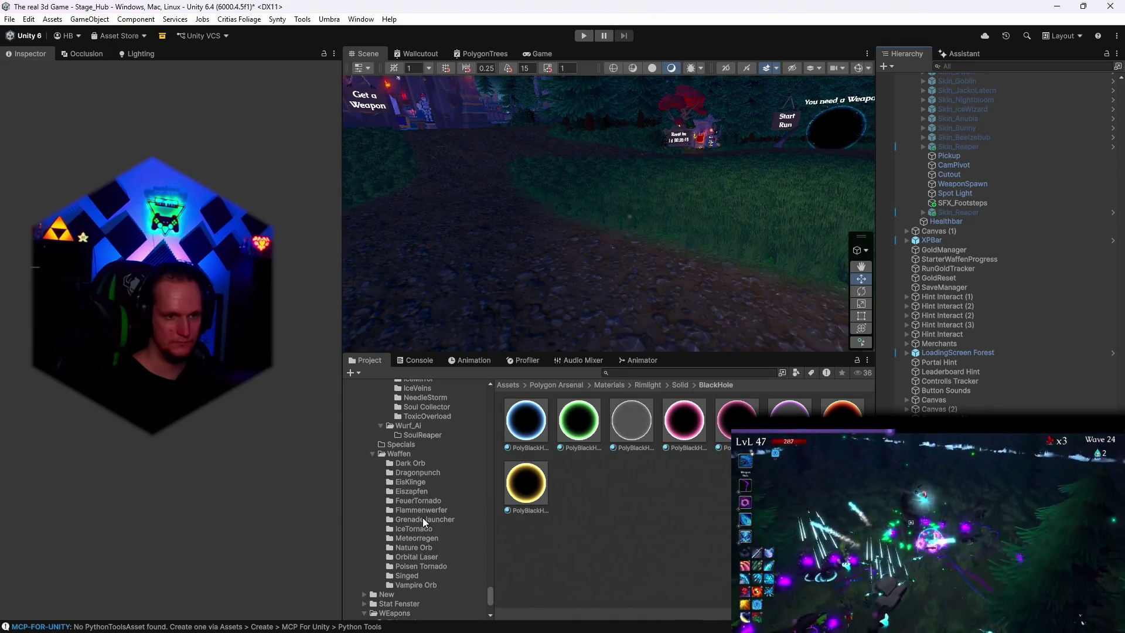
scroll(423, 520, up, 2)
scroll(424, 525, down, 3)
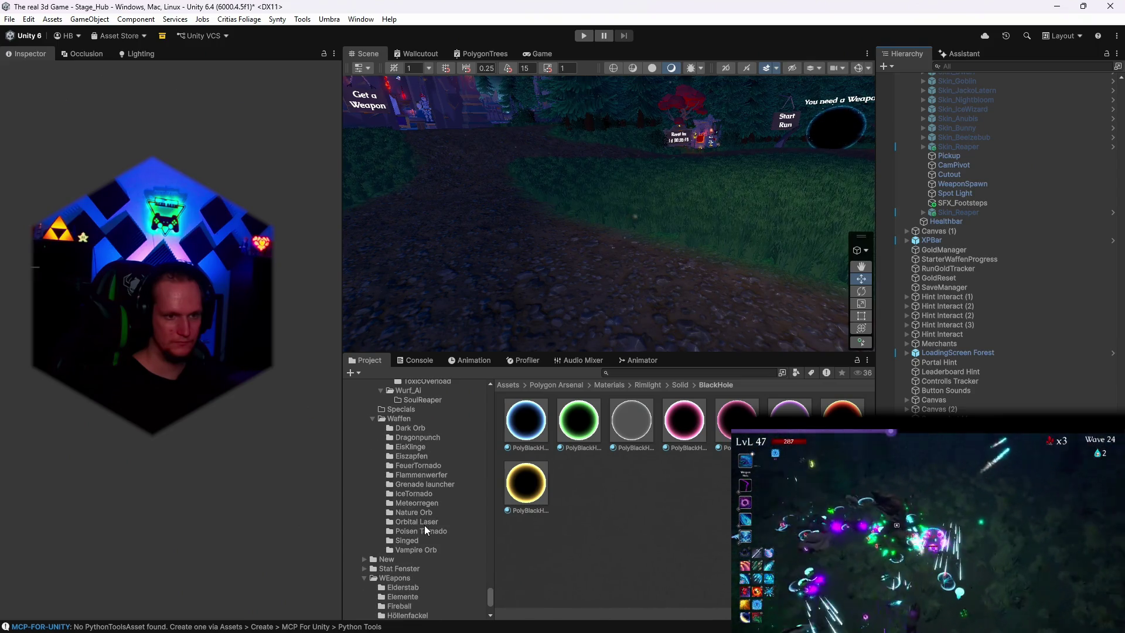
scroll(424, 525, up, 2)
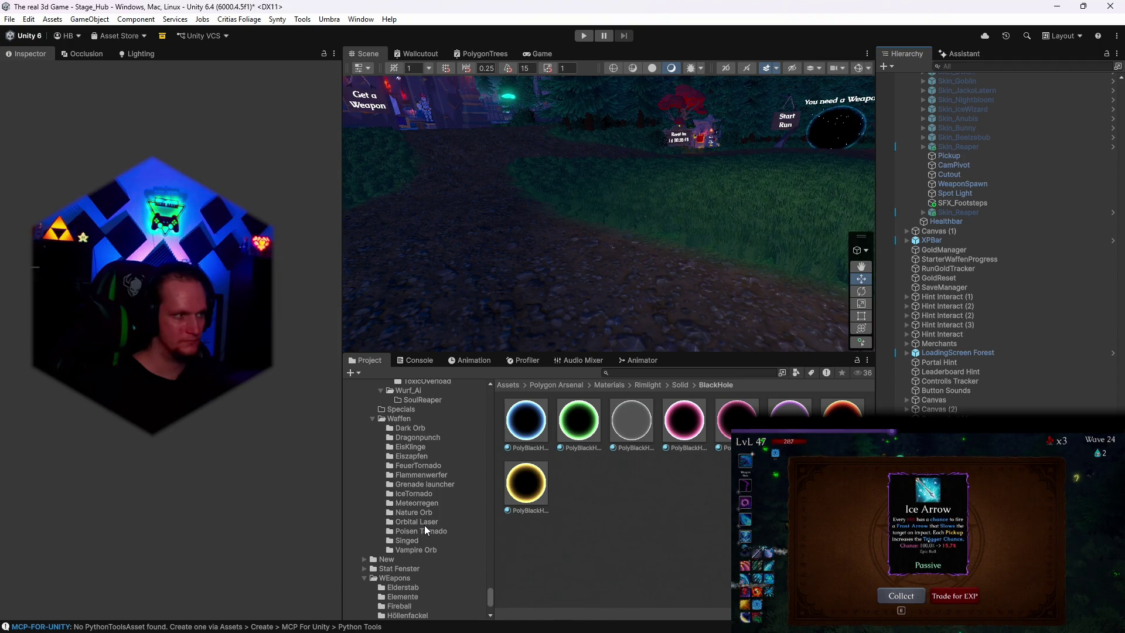
scroll(424, 525, up, 2)
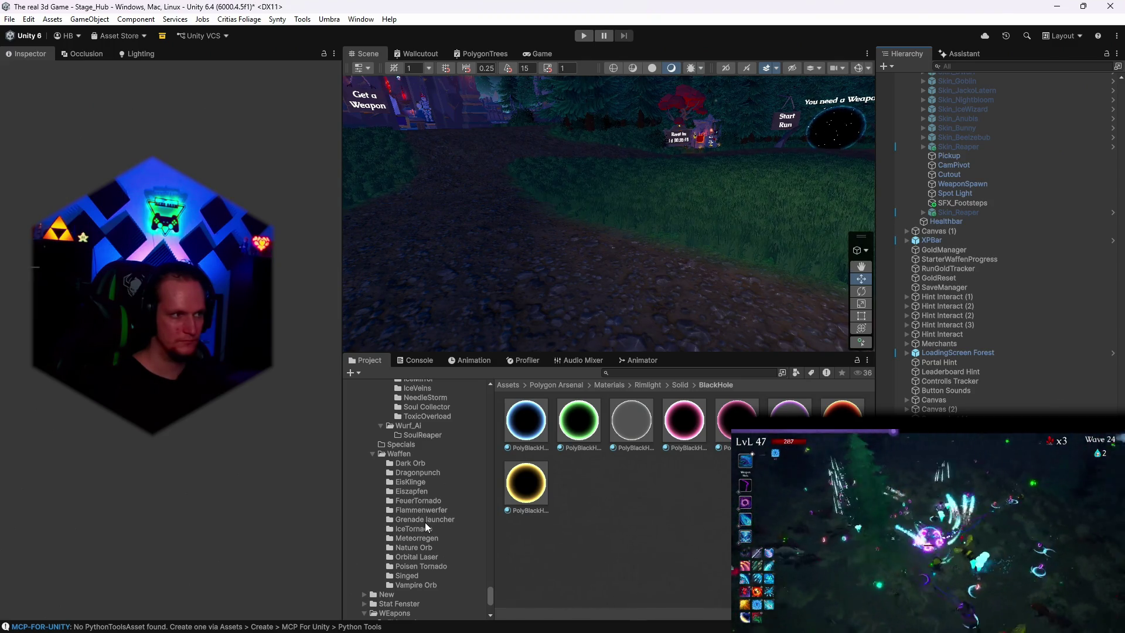
scroll(424, 524, up, 2)
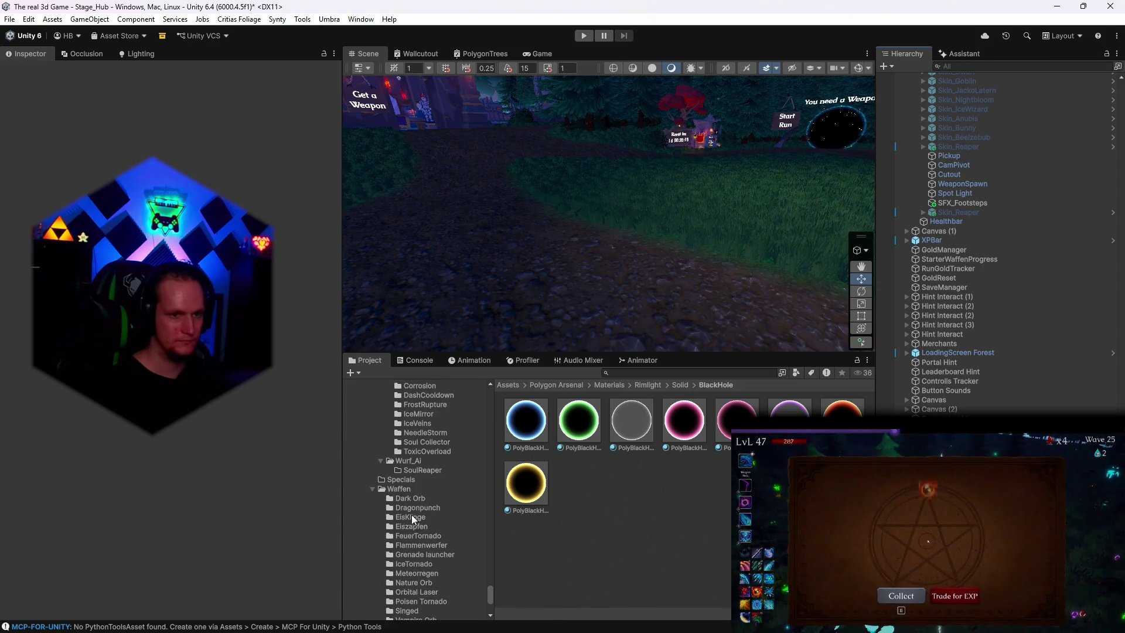
scroll(433, 519, up, 2)
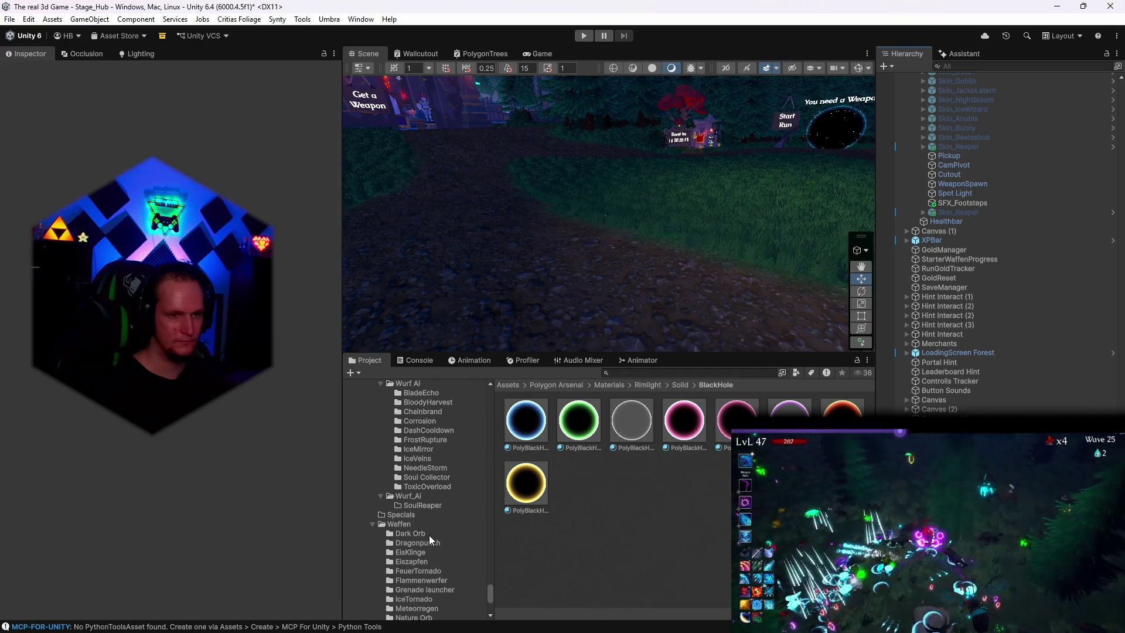
scroll(428, 535, up, 2)
click(426, 521)
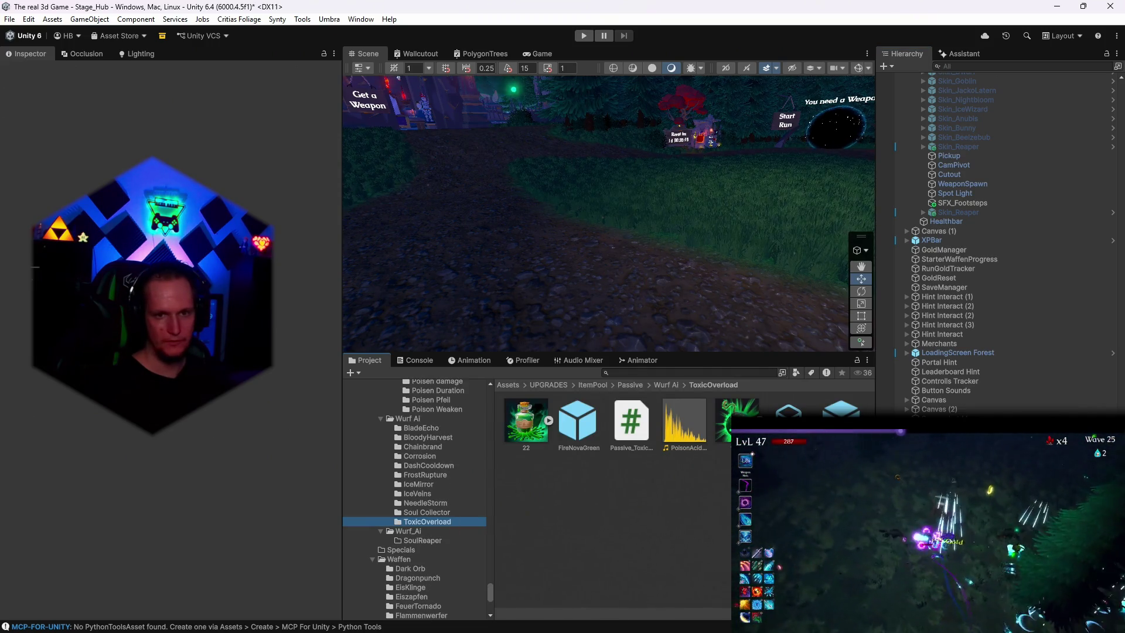
Step: Place a FireNovaGreen effect in the scene, undoing the stray ToxicOverload drop, and restart its particles
mouse_move(788, 413)
mouse_down()
mouse_move(596, 287)
mouse_move(607, 256)
mouse_up()
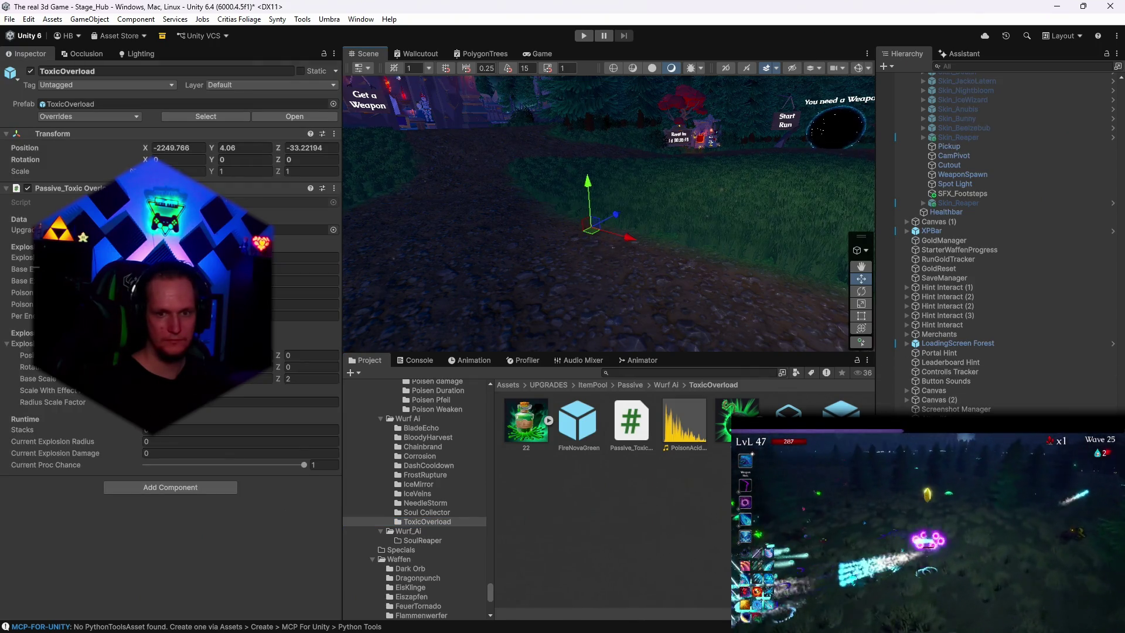
key(ctrl+z)
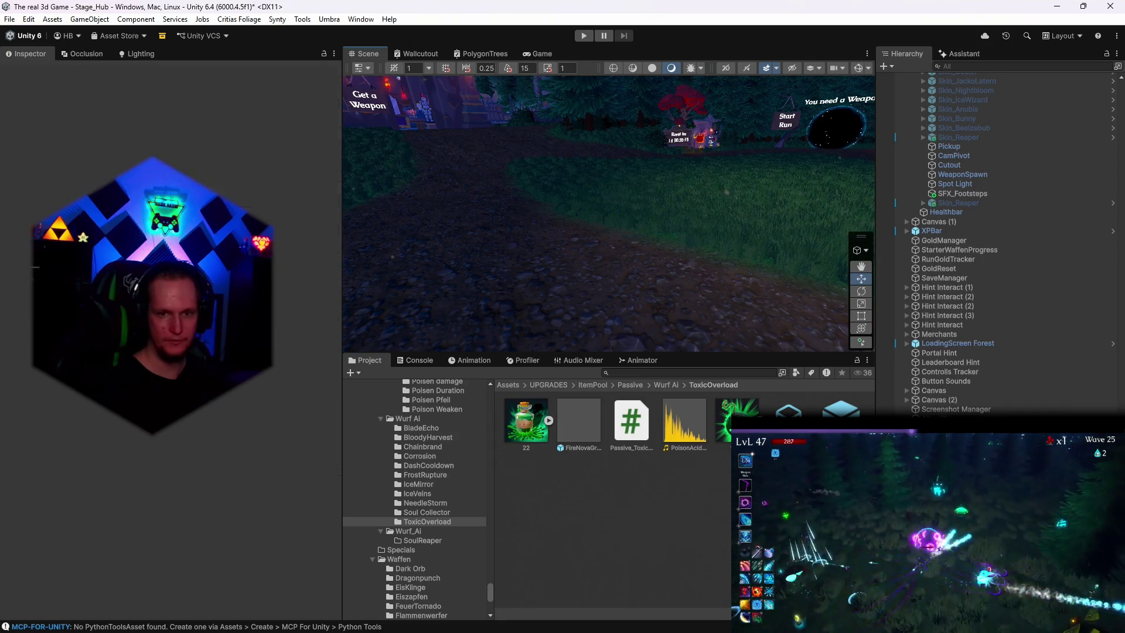
mouse_move(585, 395)
mouse_down()
mouse_move(578, 297)
mouse_move(589, 238)
mouse_up()
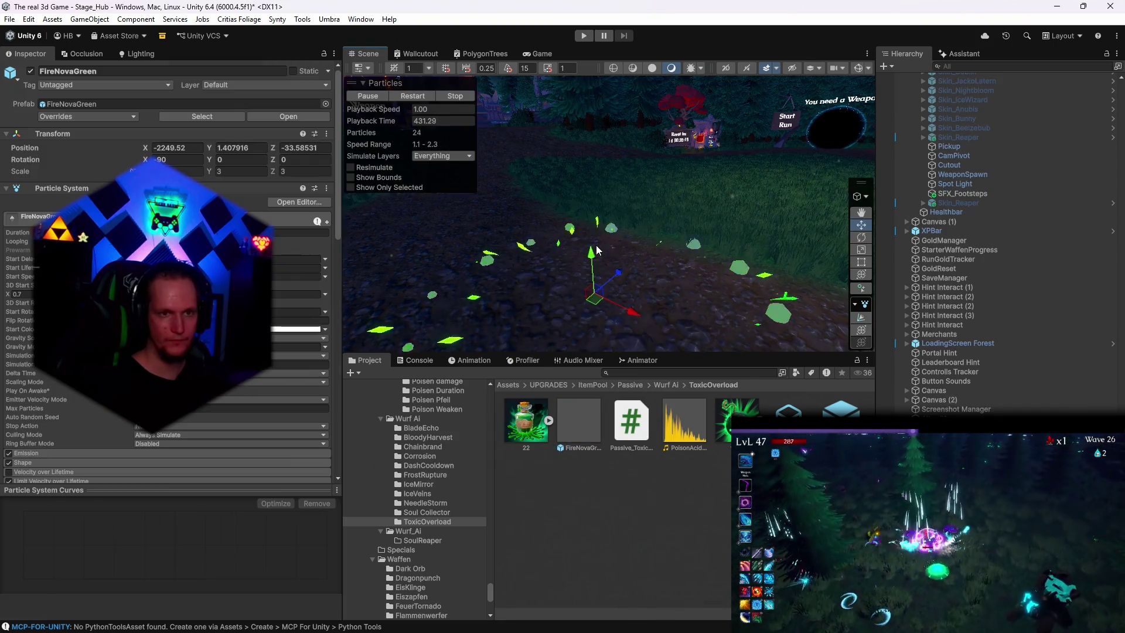
click(419, 97)
scroll(170, 270, down, 10)
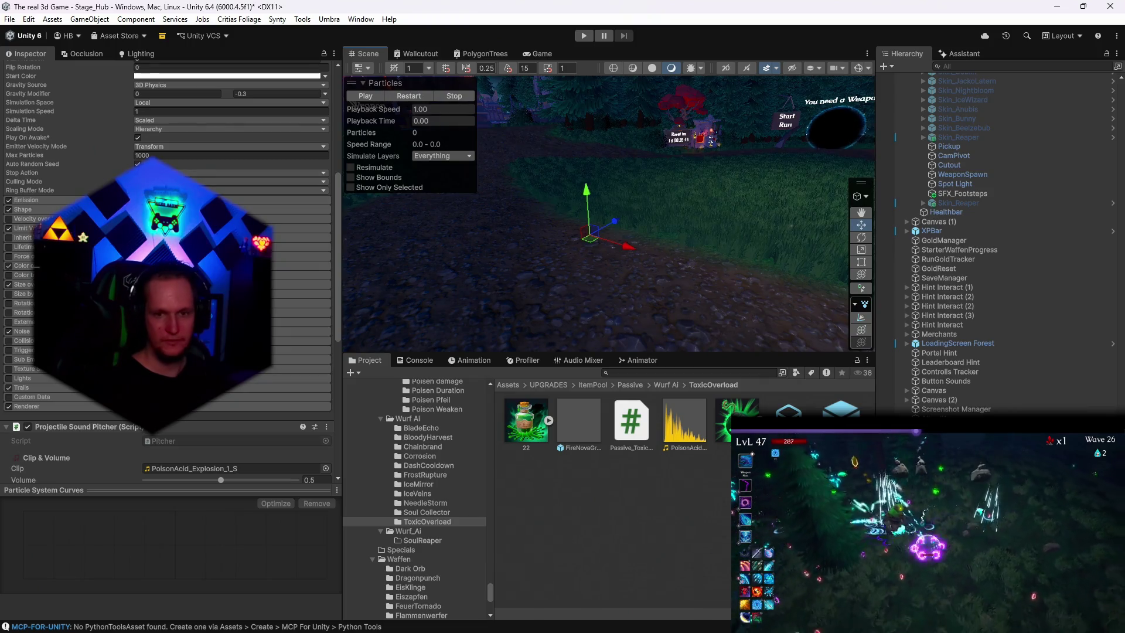
scroll(1008, 241, down, 1)
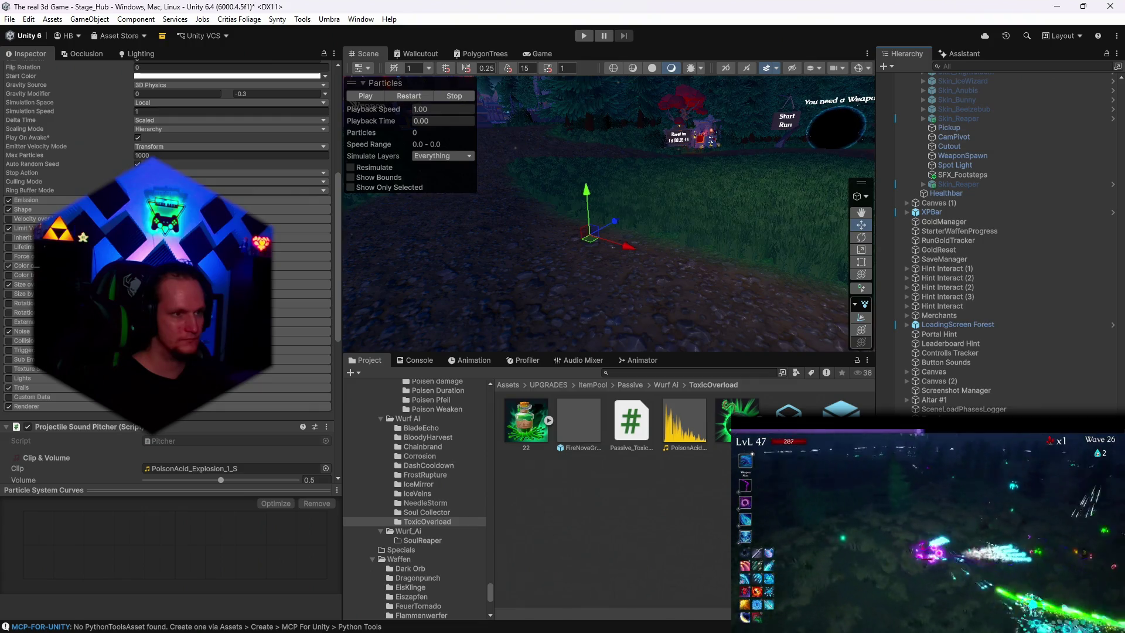
Step: Lower the first Color over Lifetime gradient's start alpha and delete its end alpha key
click(26, 266)
click(296, 276)
click(585, 393)
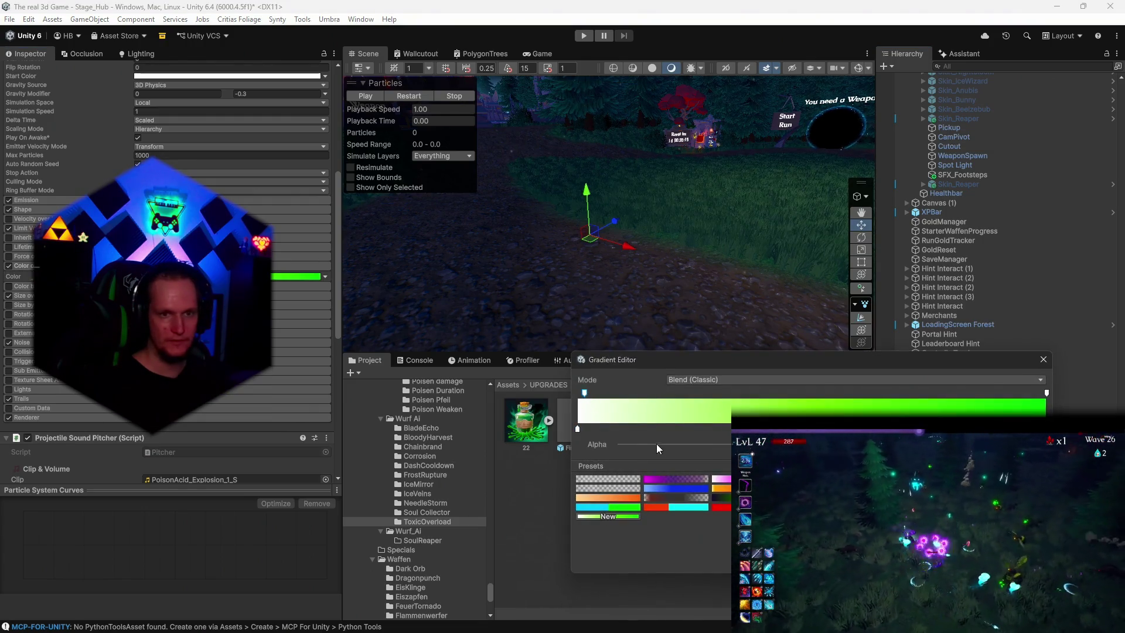
drag(657, 444, 650, 444)
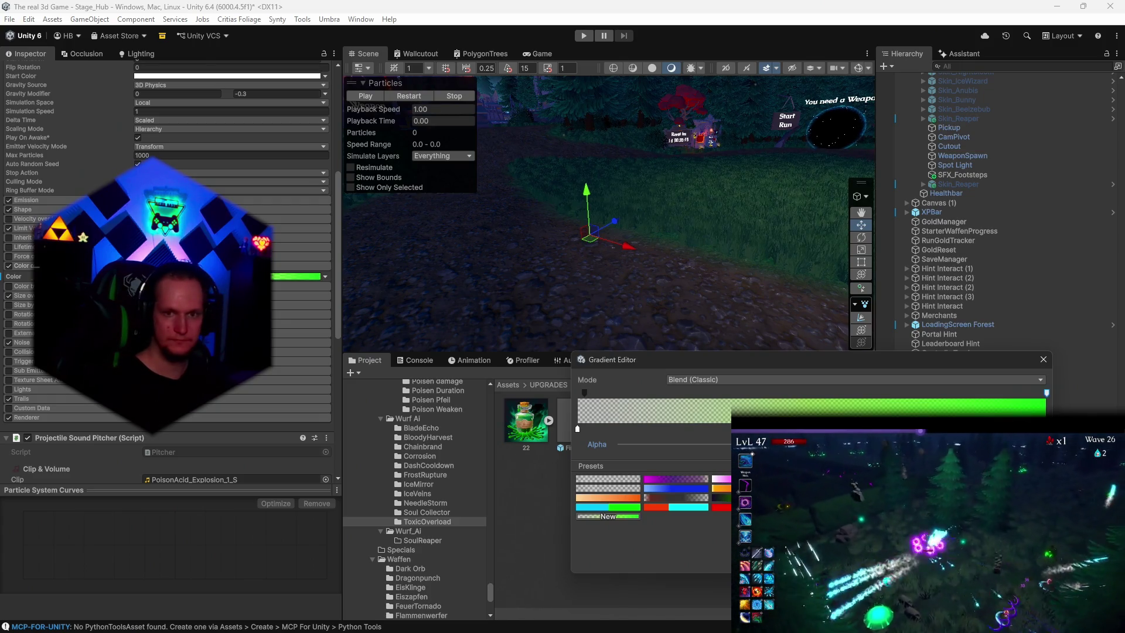
key(Delete)
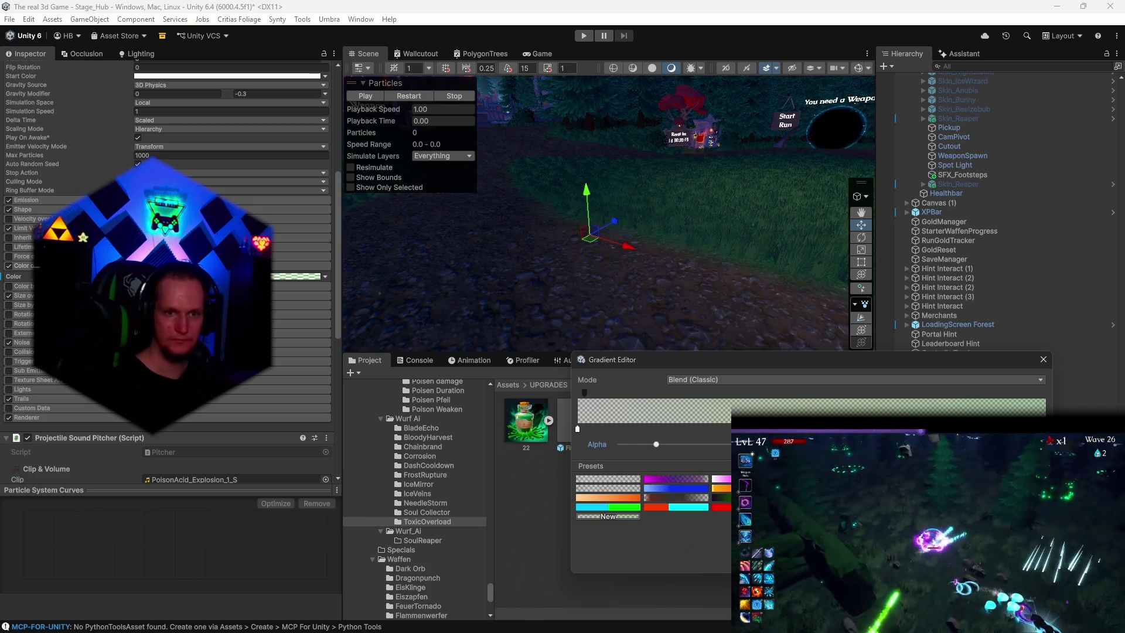
click(409, 97)
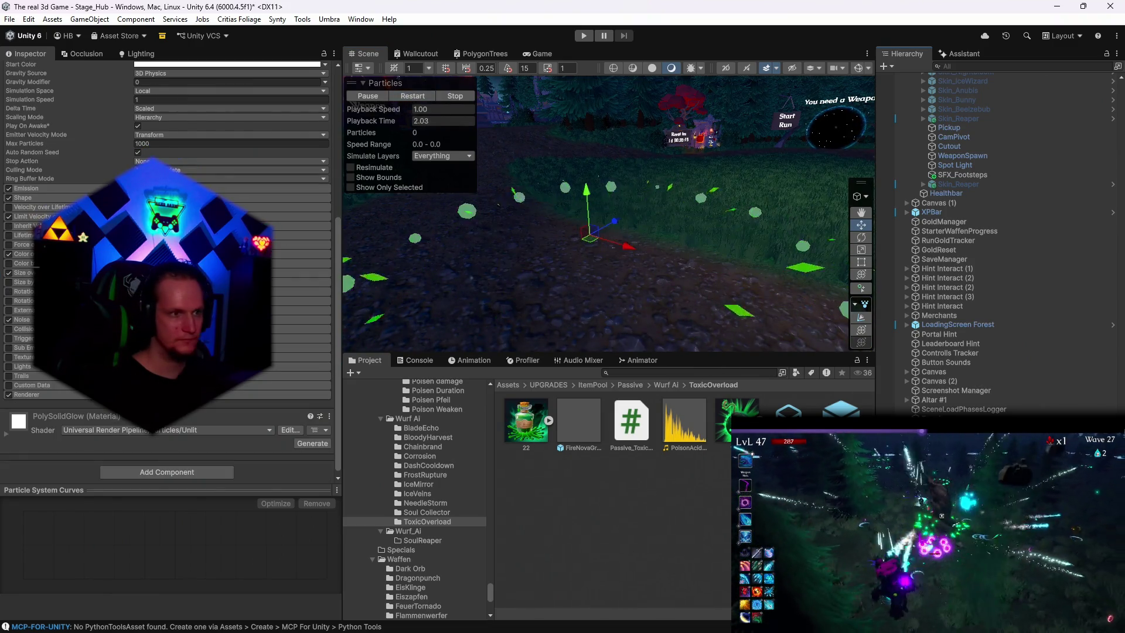
Step: Lower both alpha keys on the second white-to-green gradient and replay the particles
click(296, 264)
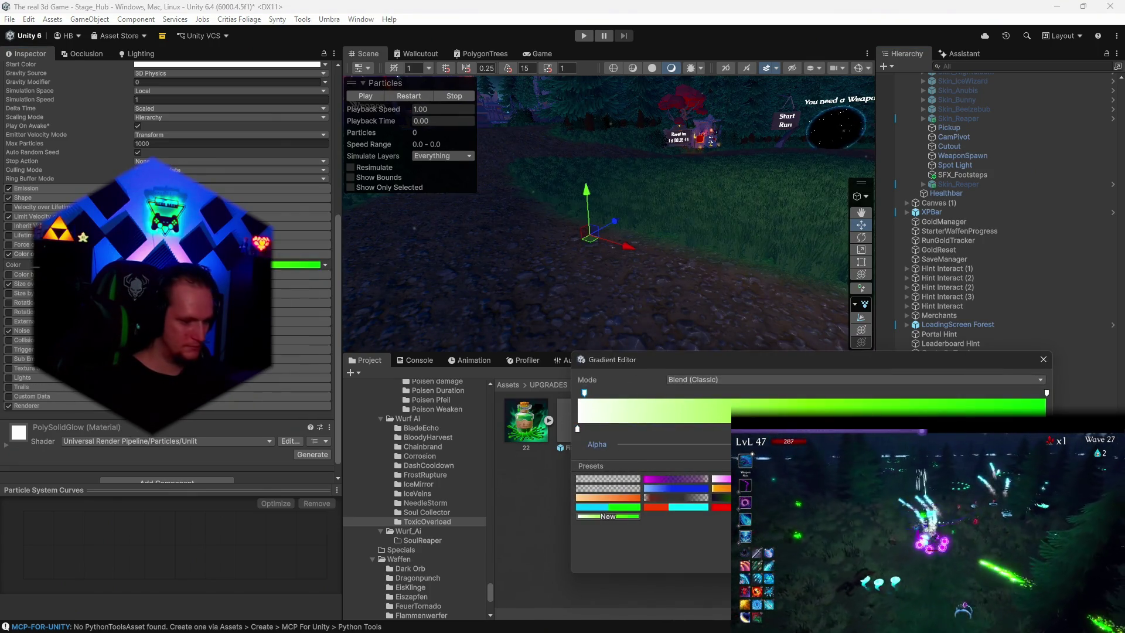
click(626, 444)
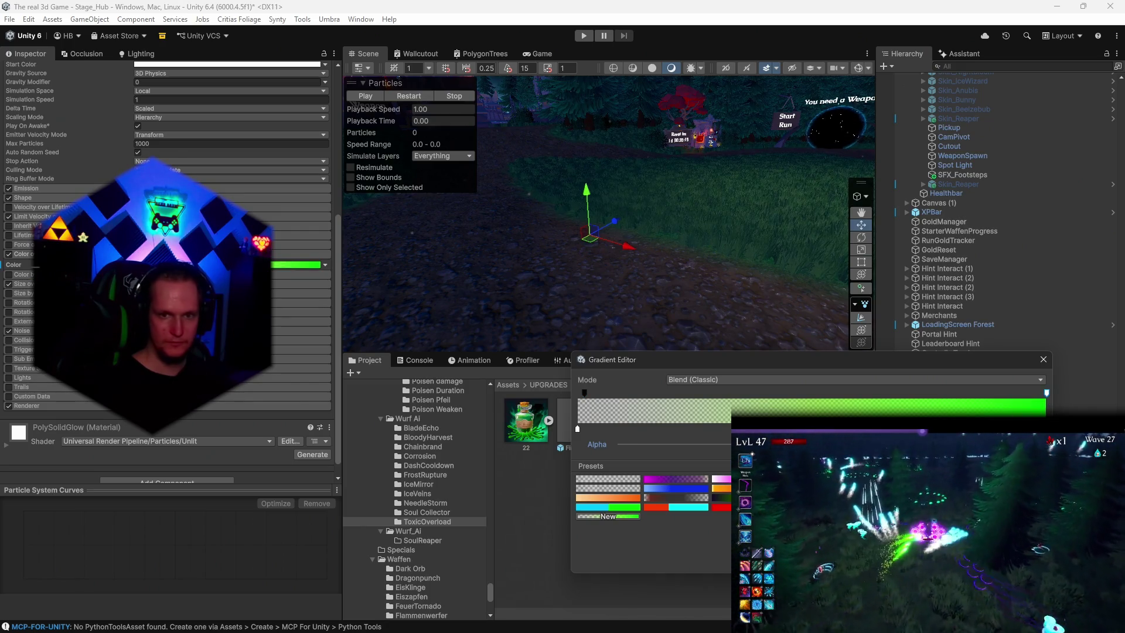
click(656, 444)
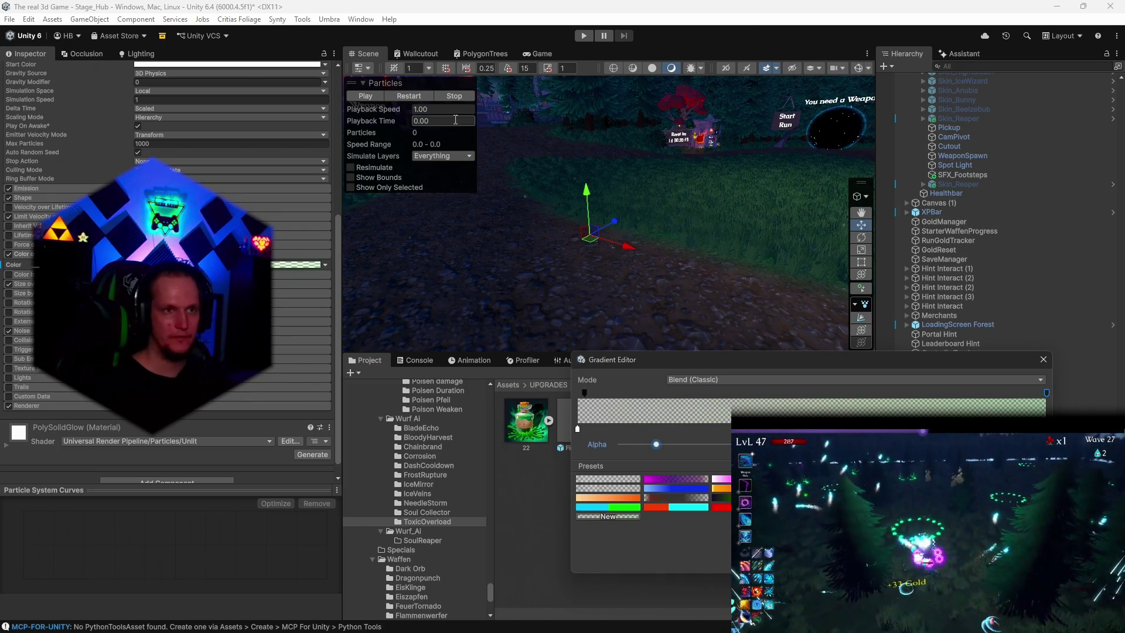
click(414, 97)
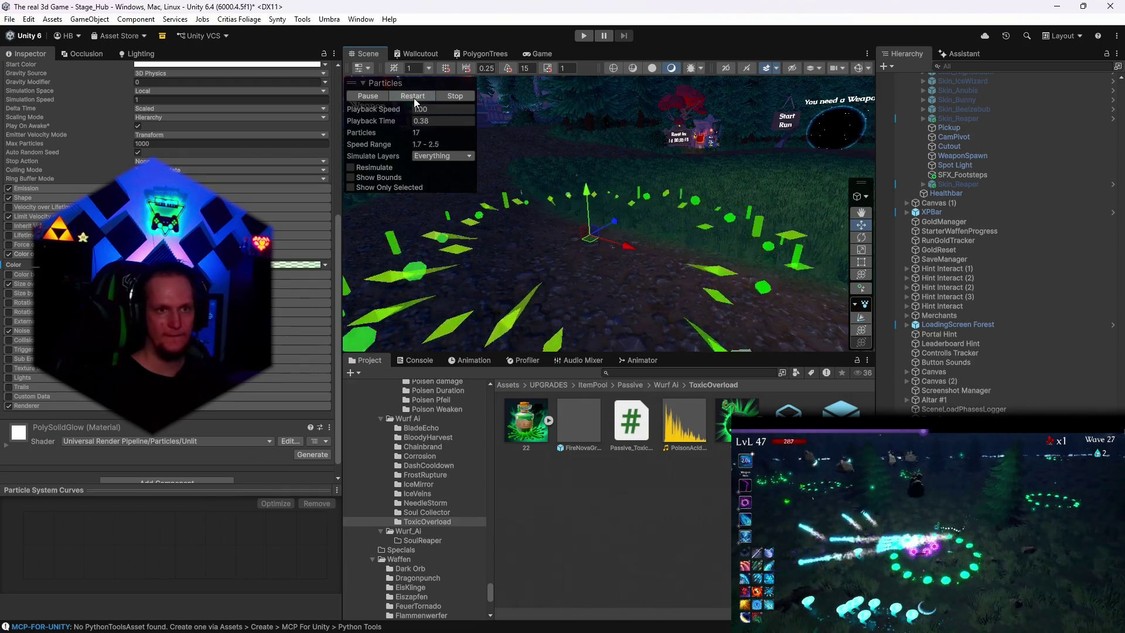
Step: Set the white burst layer's Color over Lifetime alpha keys near zero and replay the particles
click(589, 238)
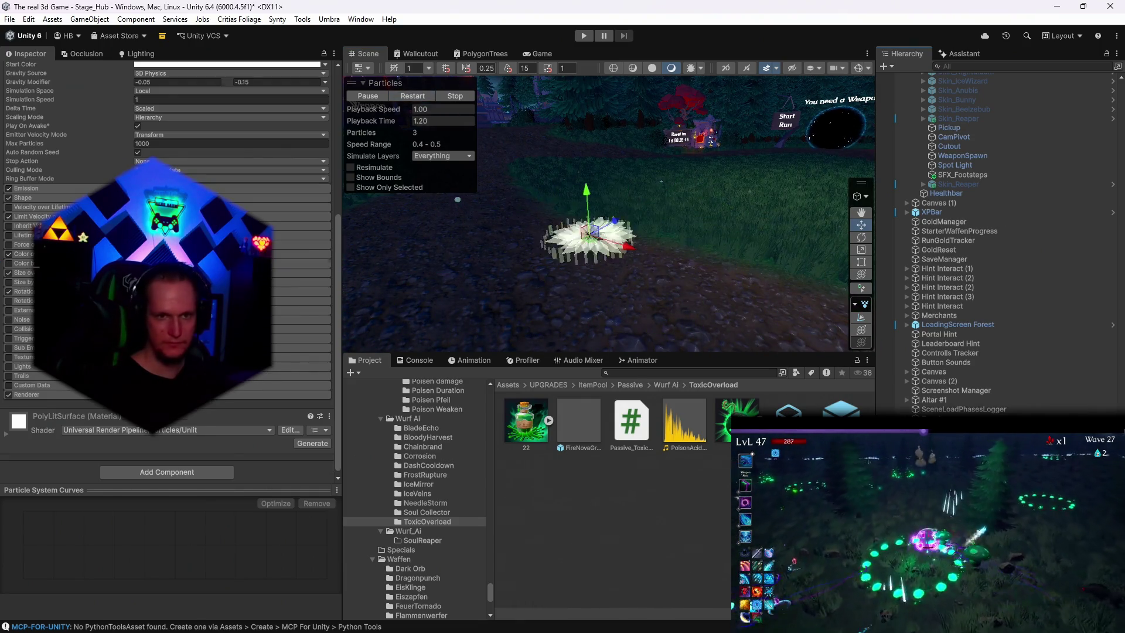
click(59, 254)
click(293, 264)
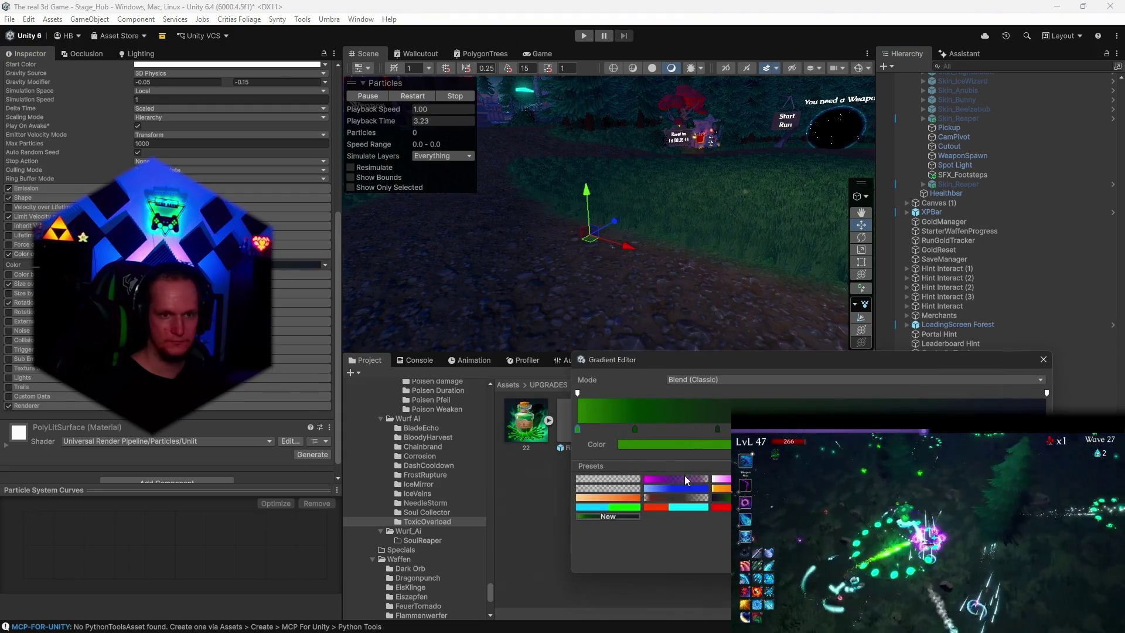
click(577, 393)
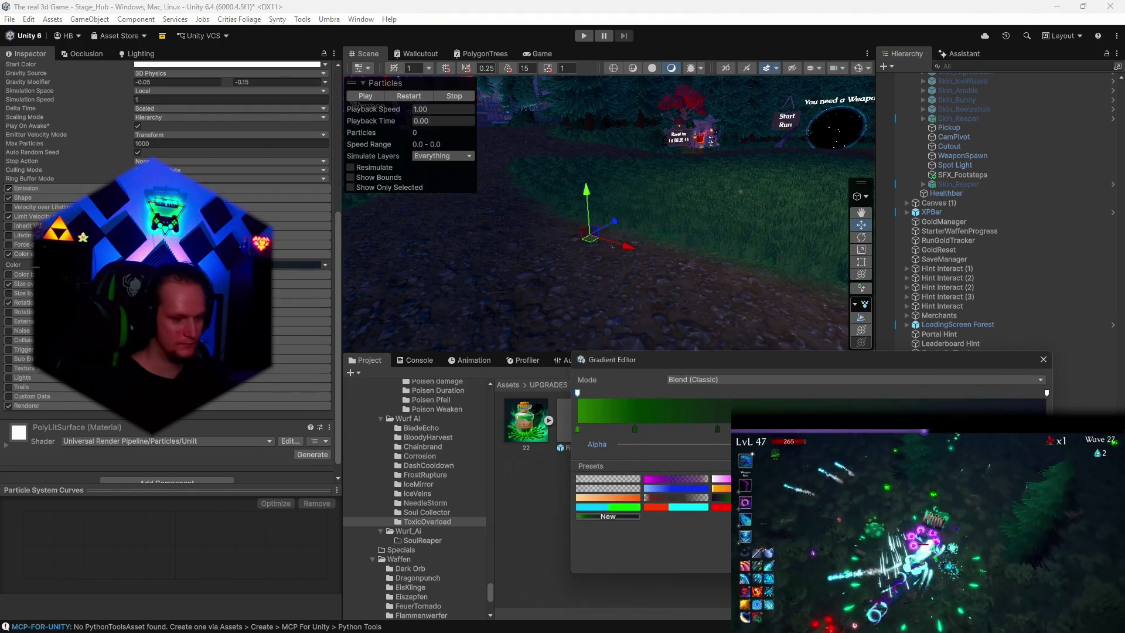
click(626, 445)
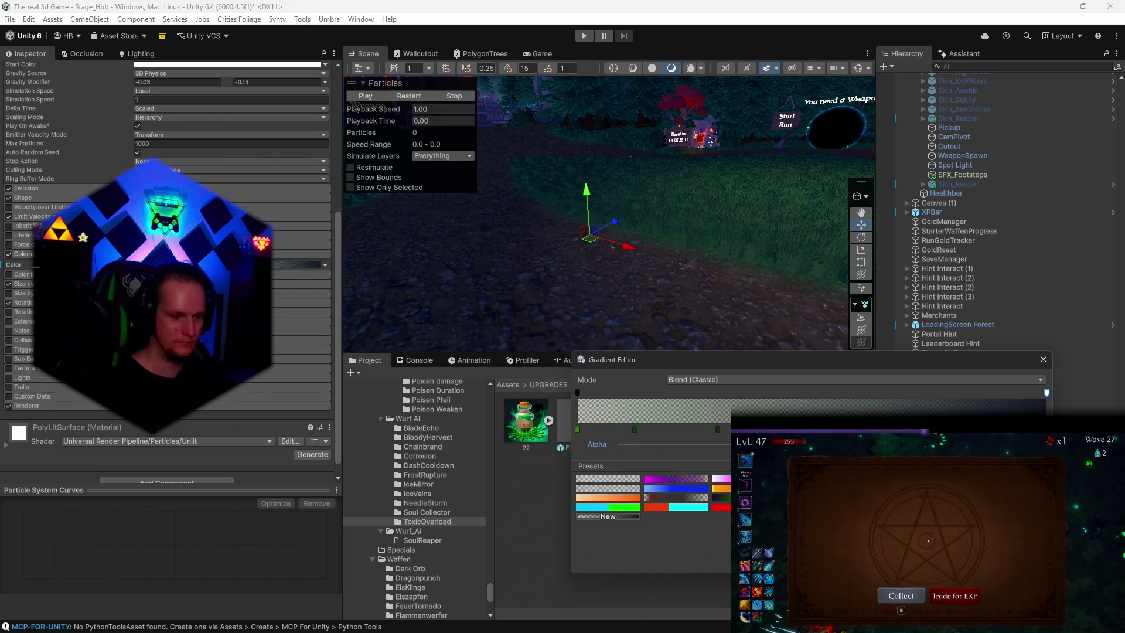
click(1047, 393)
click(403, 95)
click(403, 95)
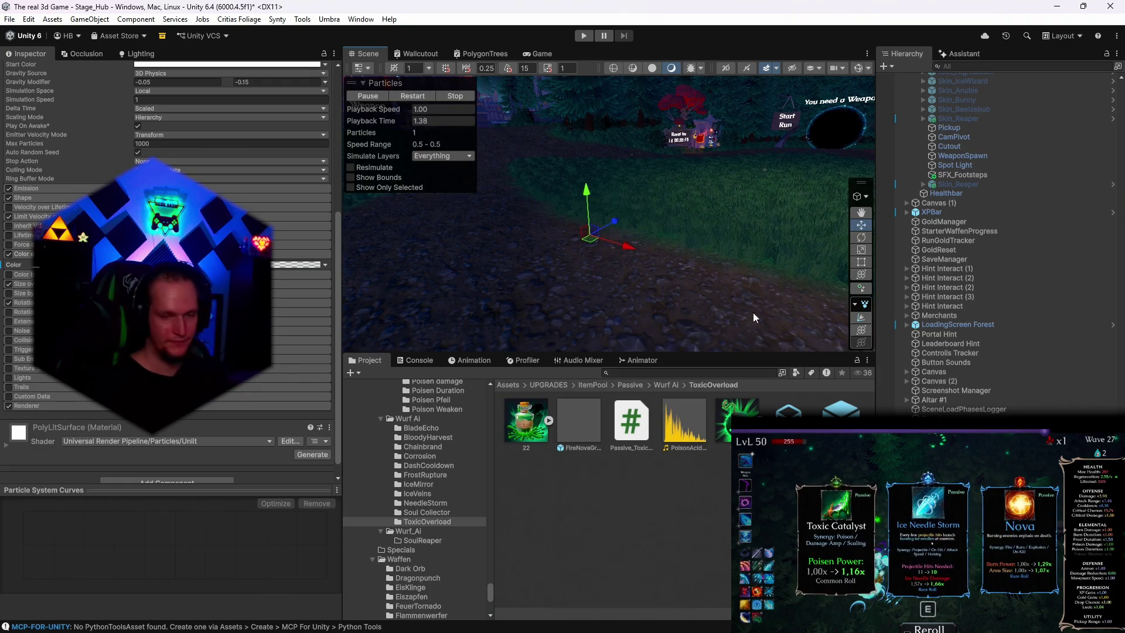
scroll(170, 264, up, 8)
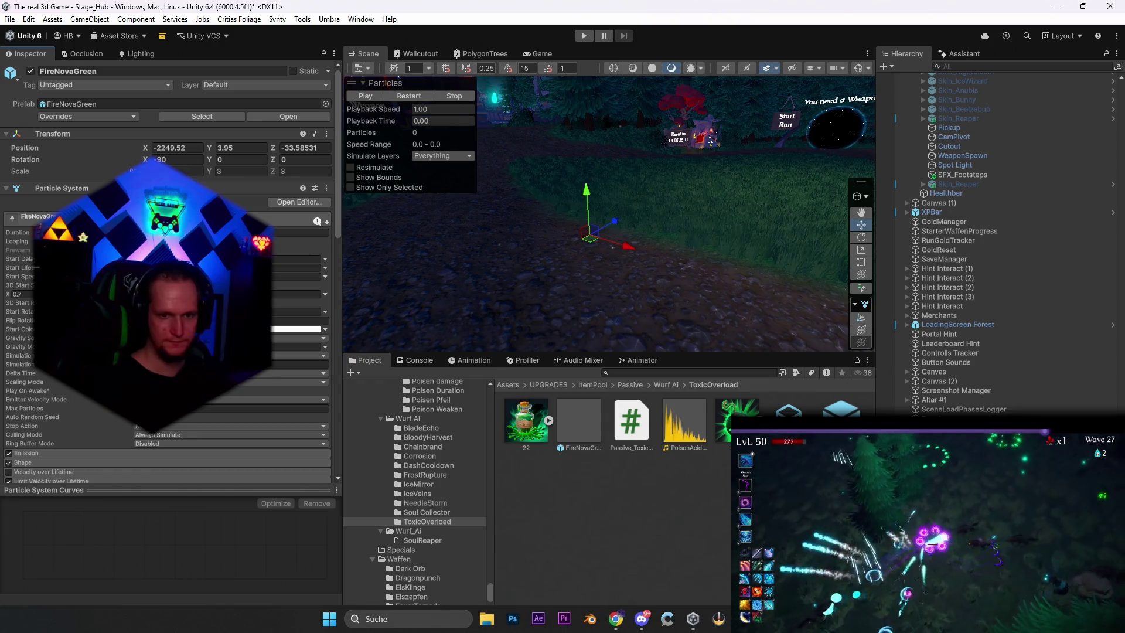
Step: Add the patch note 'toxic overload Transparenz hinzugefügt', minimize Notepad, and browse toward NeedleStorm
click(744, 619)
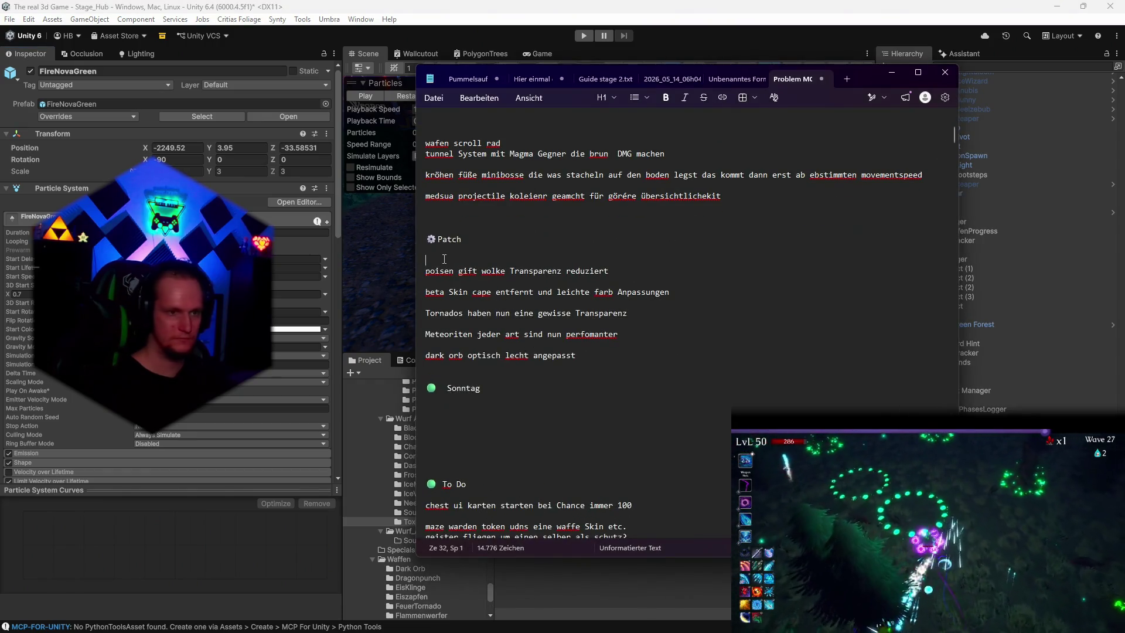
key(Return)
text(toxic overload tran)
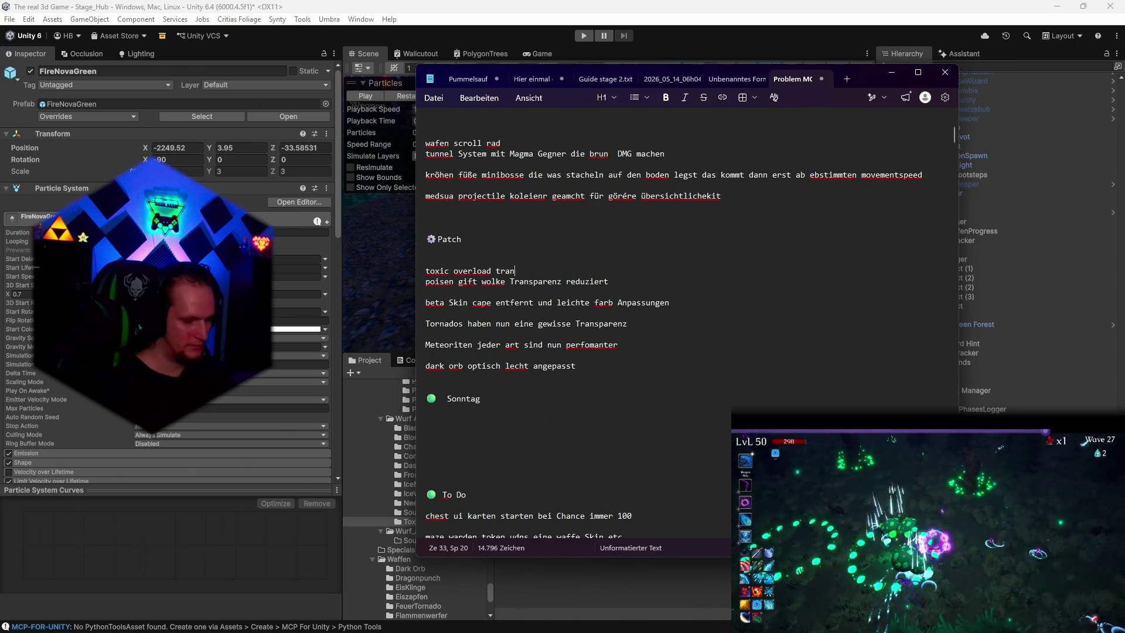
text(zu)
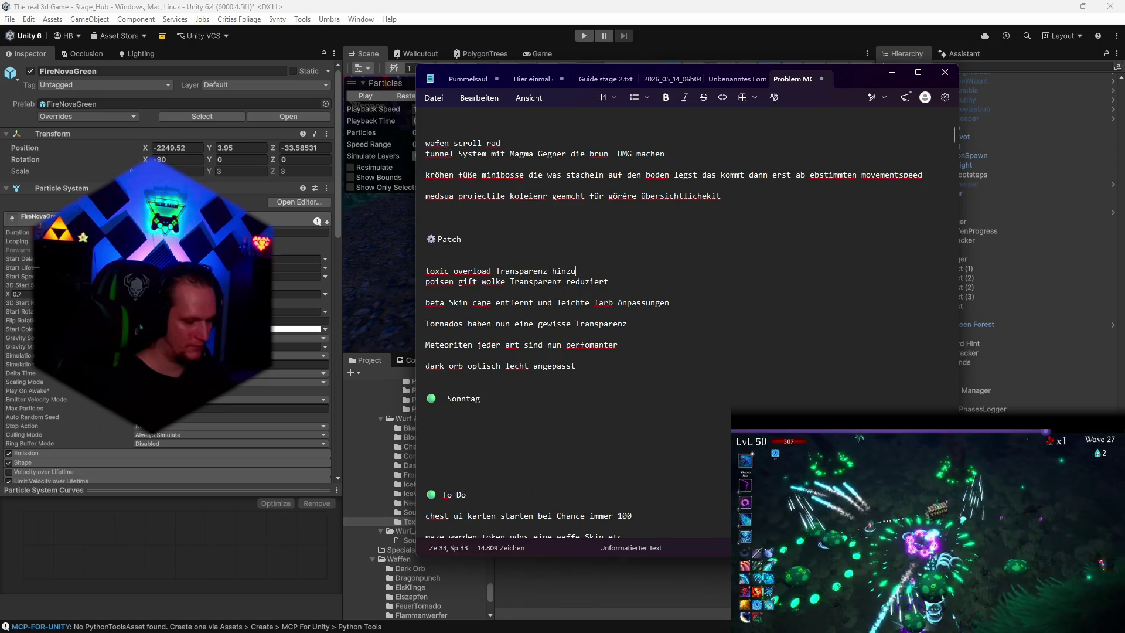
text(üpgt)
key(BackSpace)
key(BackSpace)
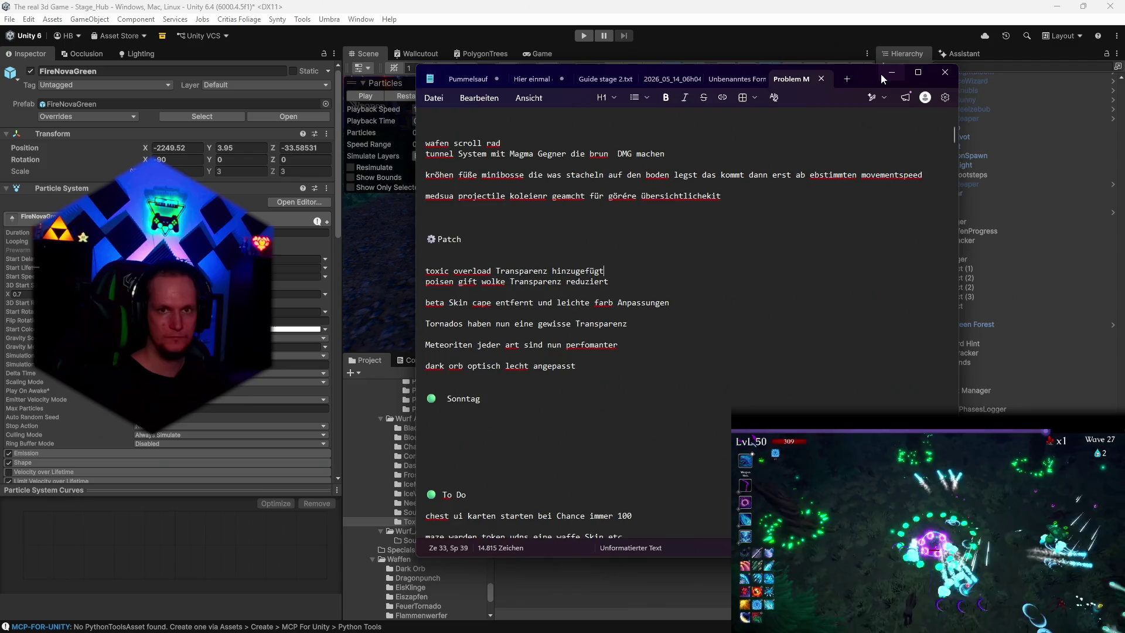
click(882, 72)
click(434, 512)
click(429, 503)
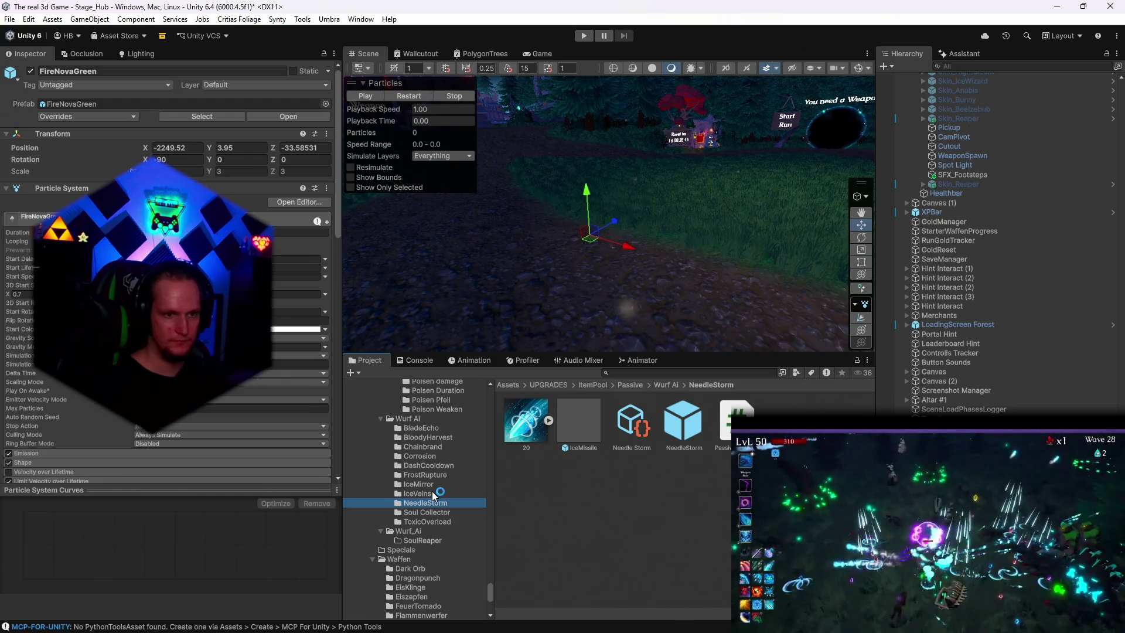
Step: Open the NeedleStorm folder and inspect the NeedleStorm prefab's Performance Budget settings
click(424, 494)
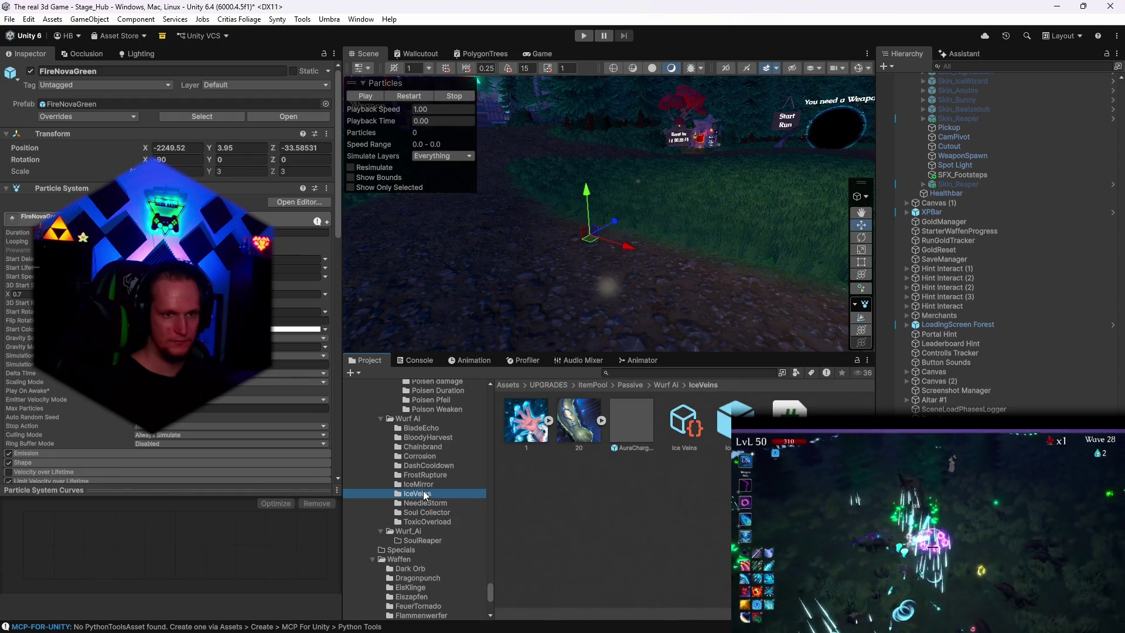
click(427, 502)
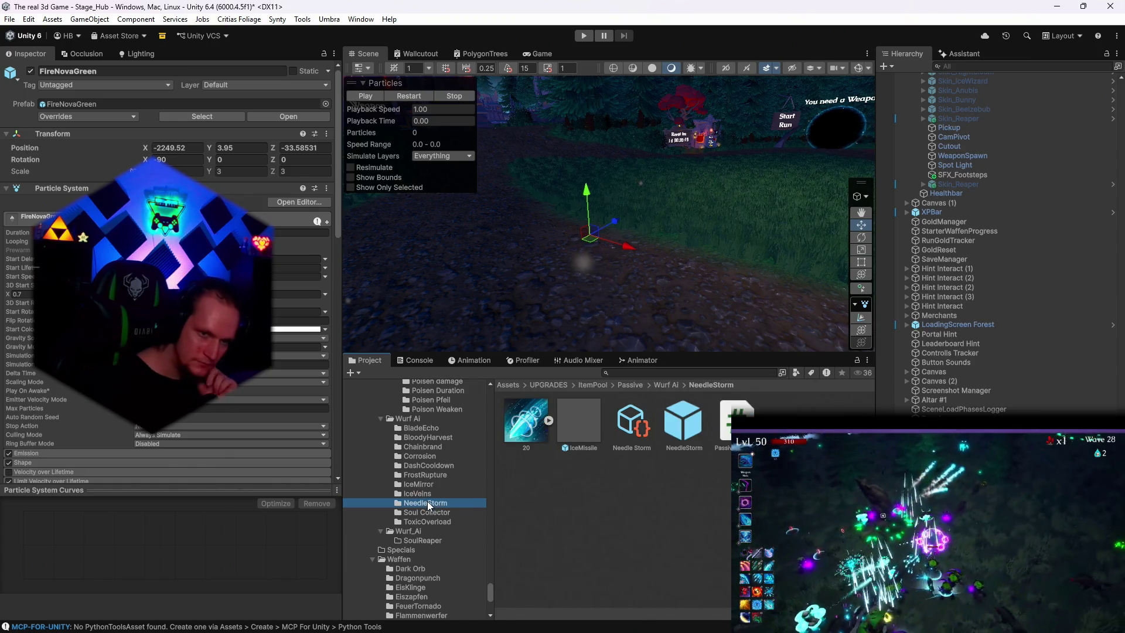
click(667, 439)
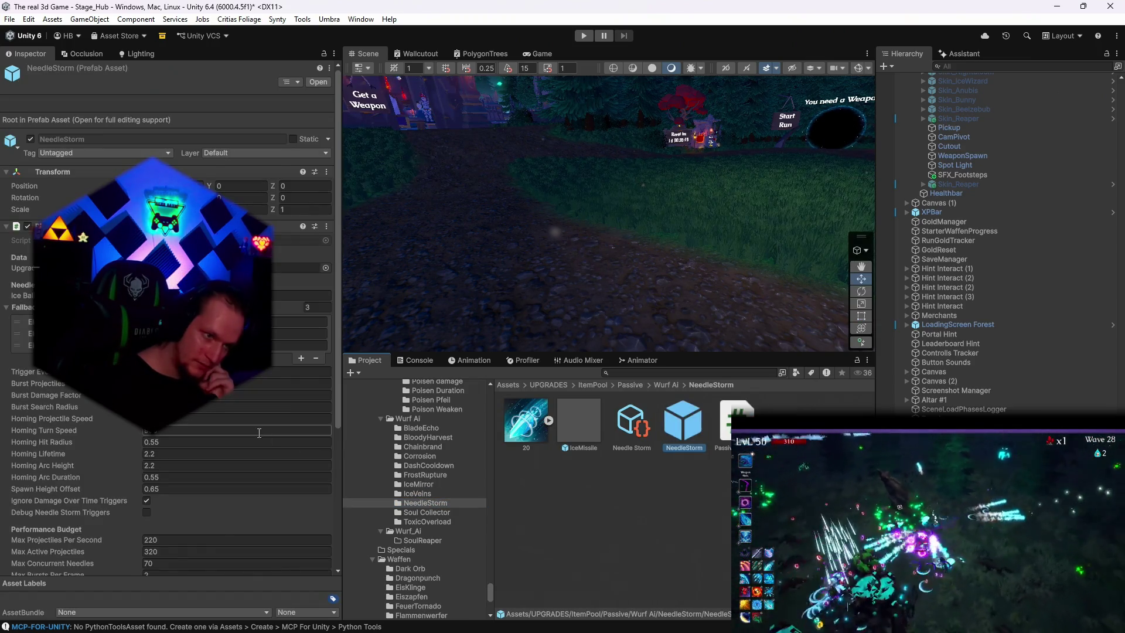
scroll(259, 433, down, 3)
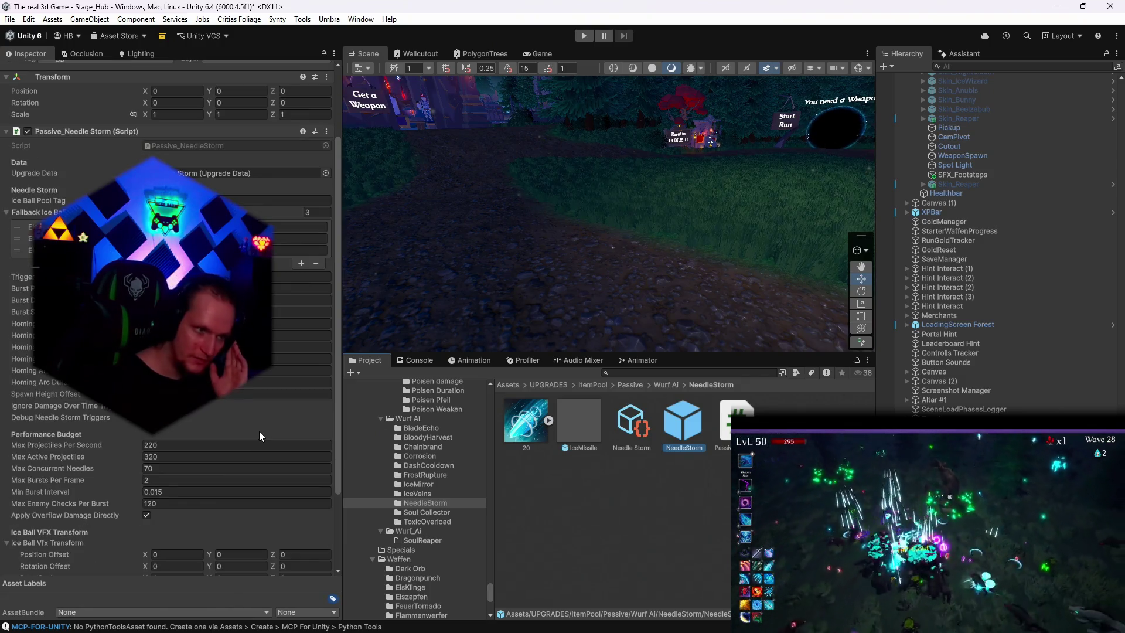
key(e)
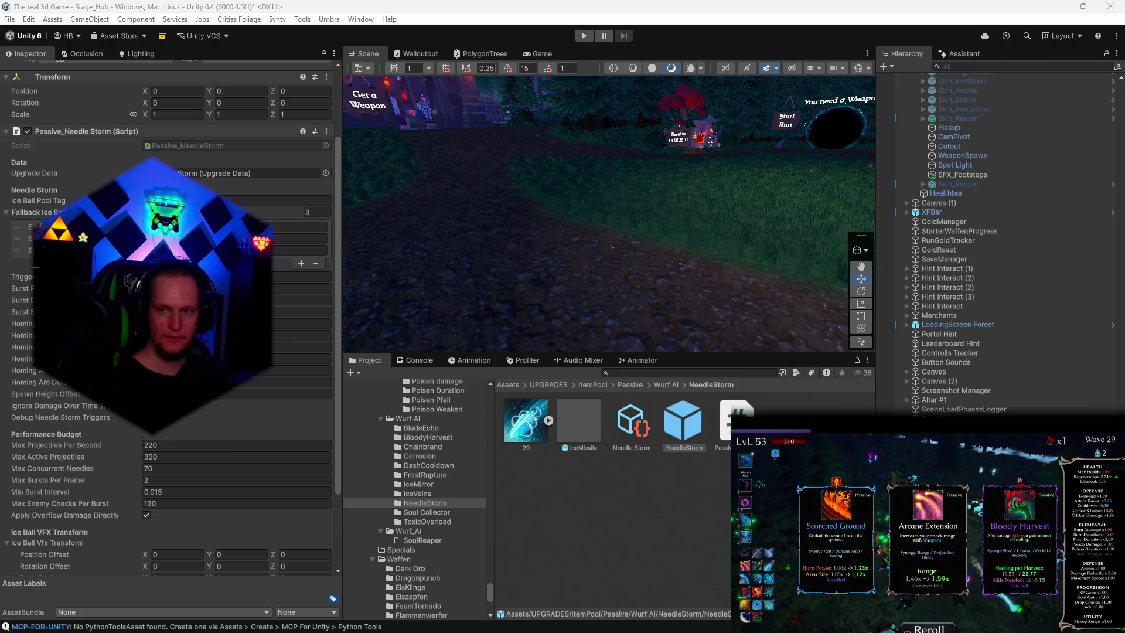
click(422, 487)
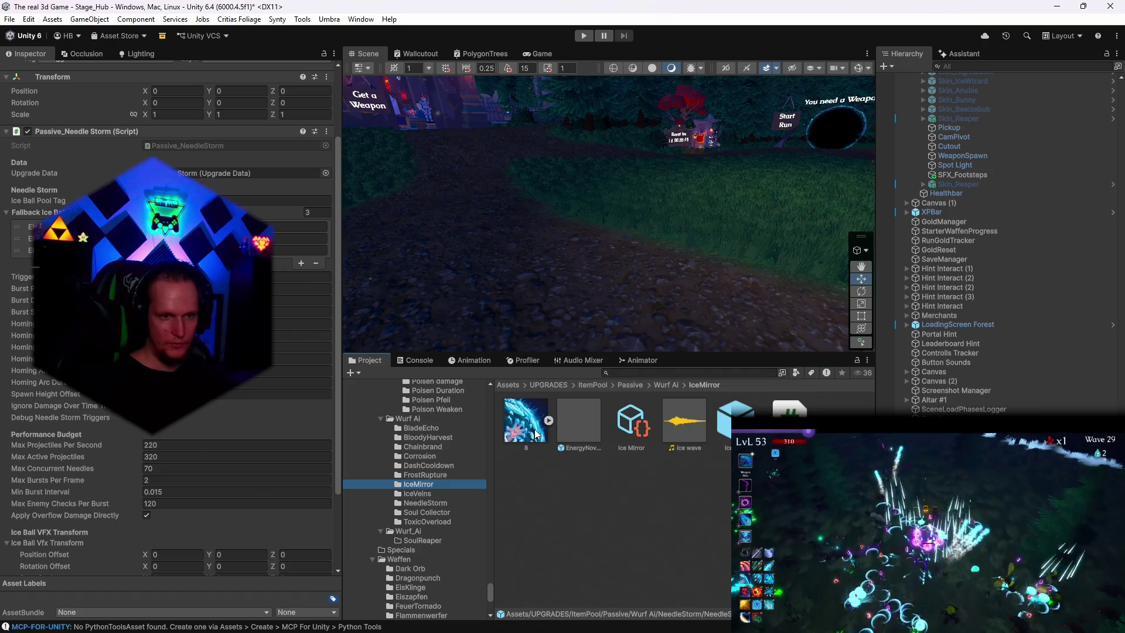
Step: Place the EnergyNovaBlue effect from the IceMirror folder in the scene and replay it
click(426, 475)
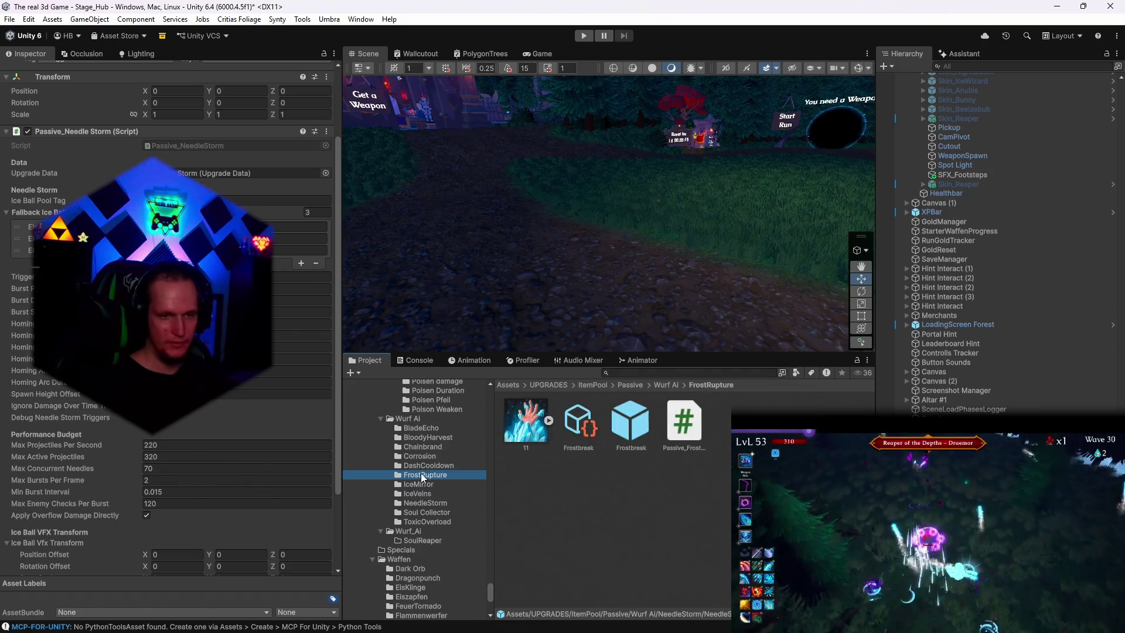
click(423, 484)
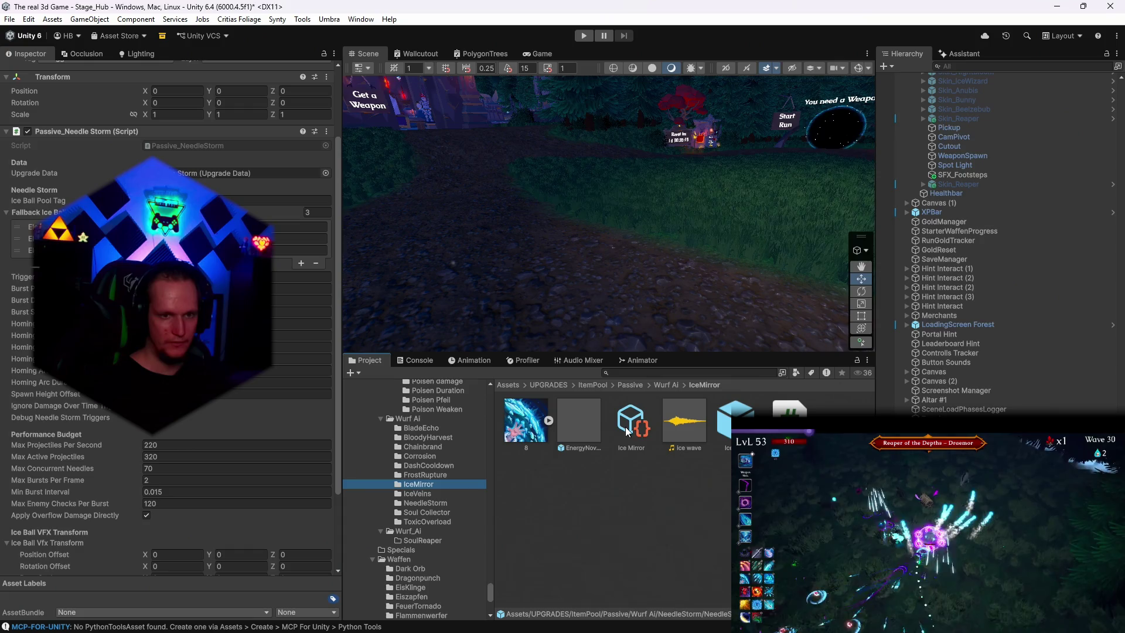
drag(579, 293, 580, 296)
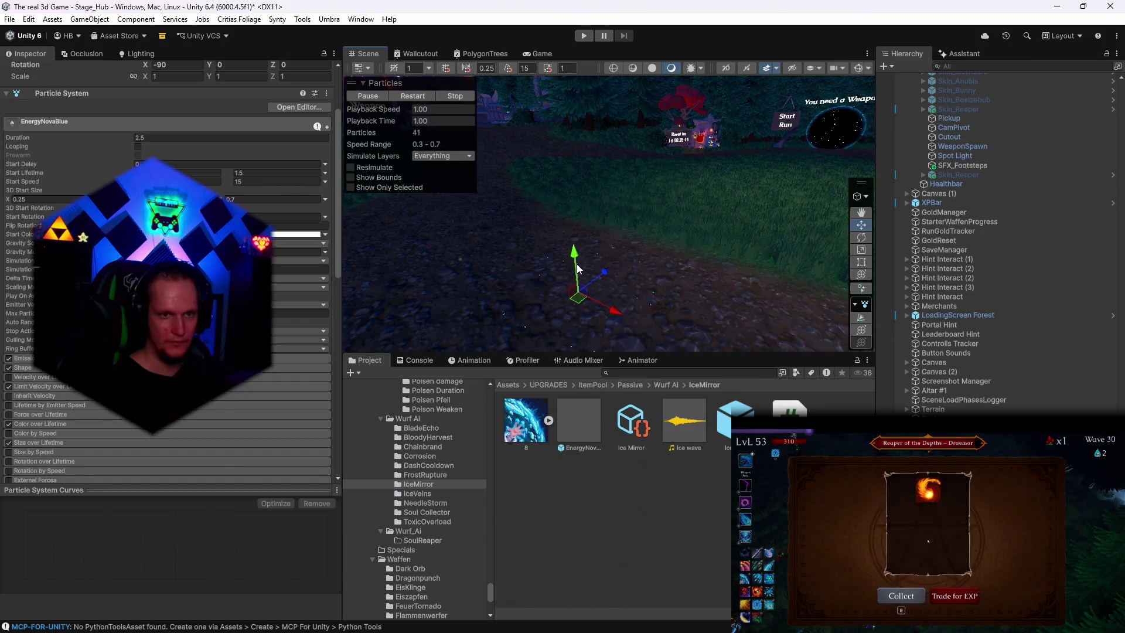
click(417, 99)
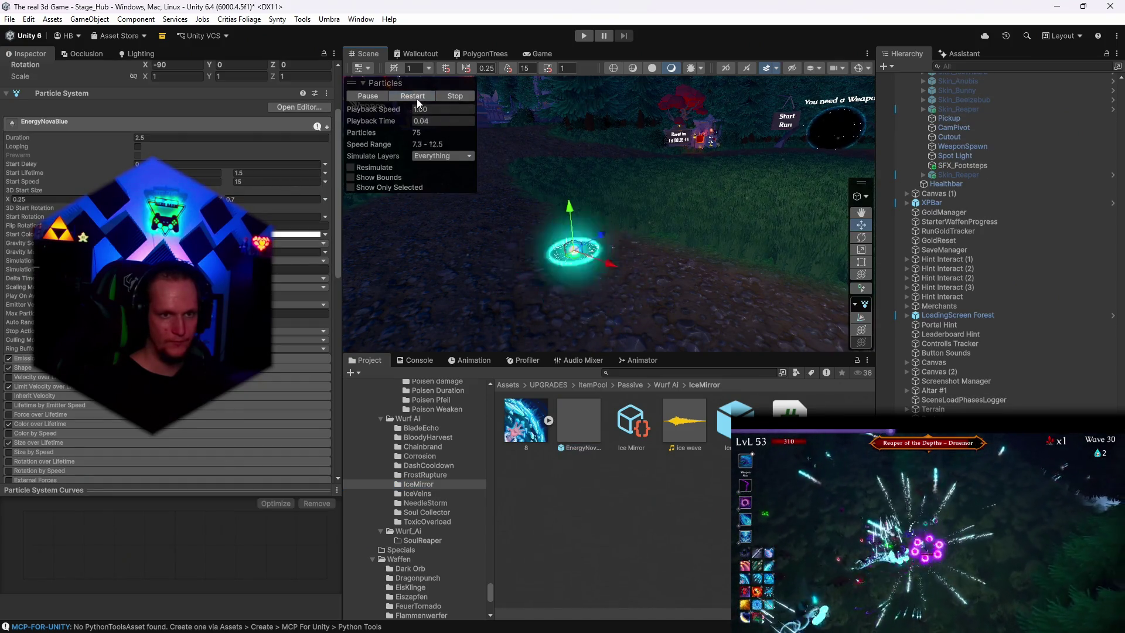
click(417, 98)
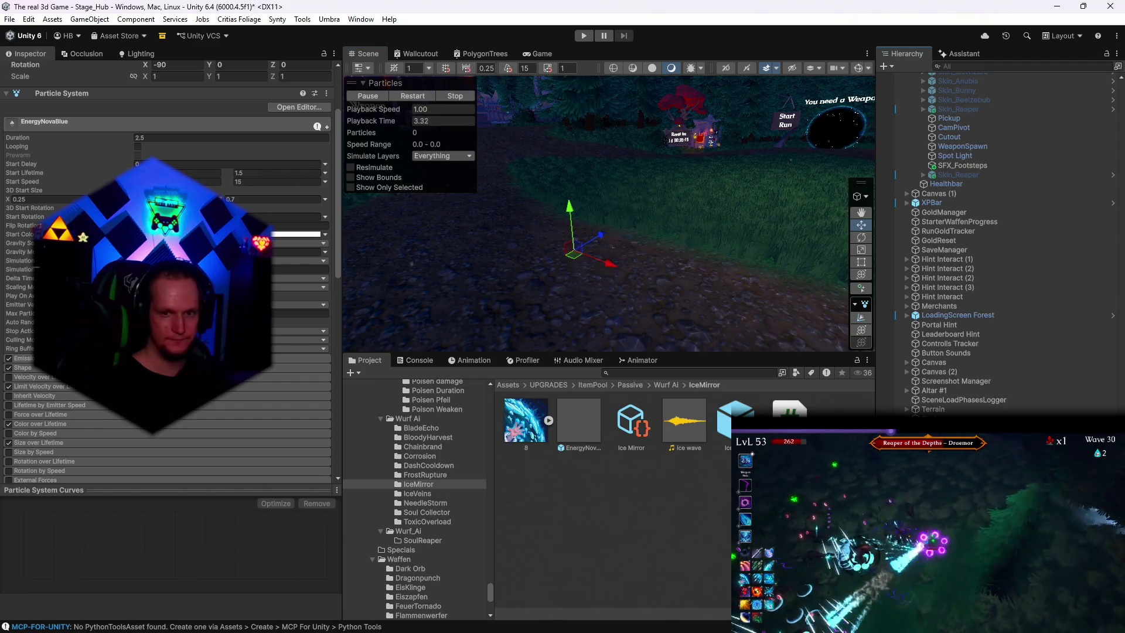
click(457, 308)
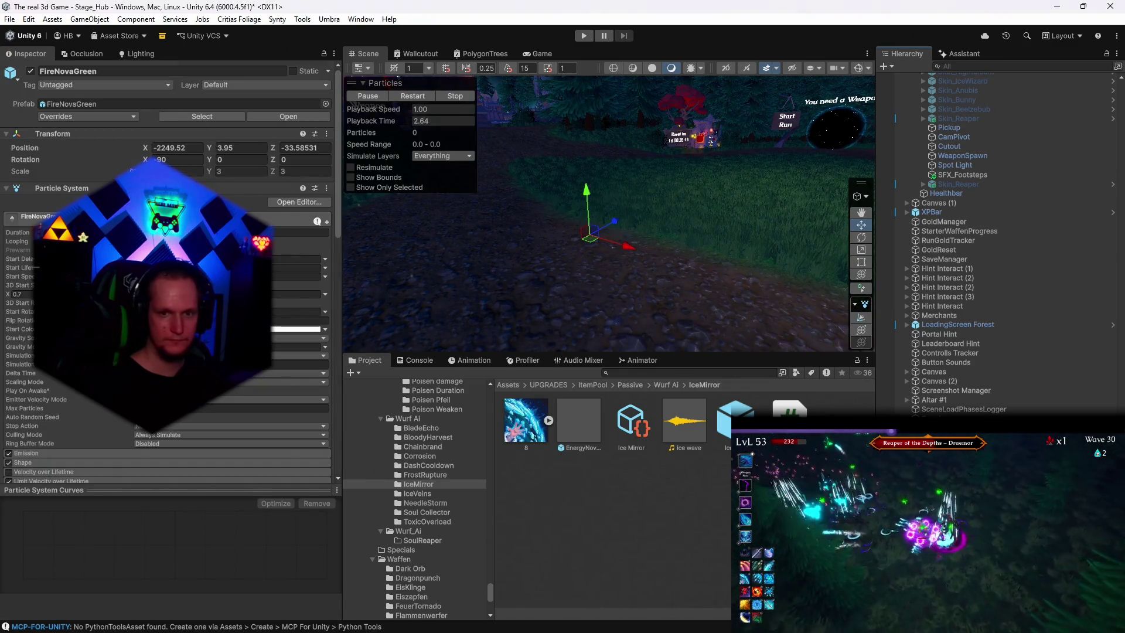
Step: Browse the Wurf AI folders to BladeEcho and select the SlashWideBlue effect in the scene
click(425, 474)
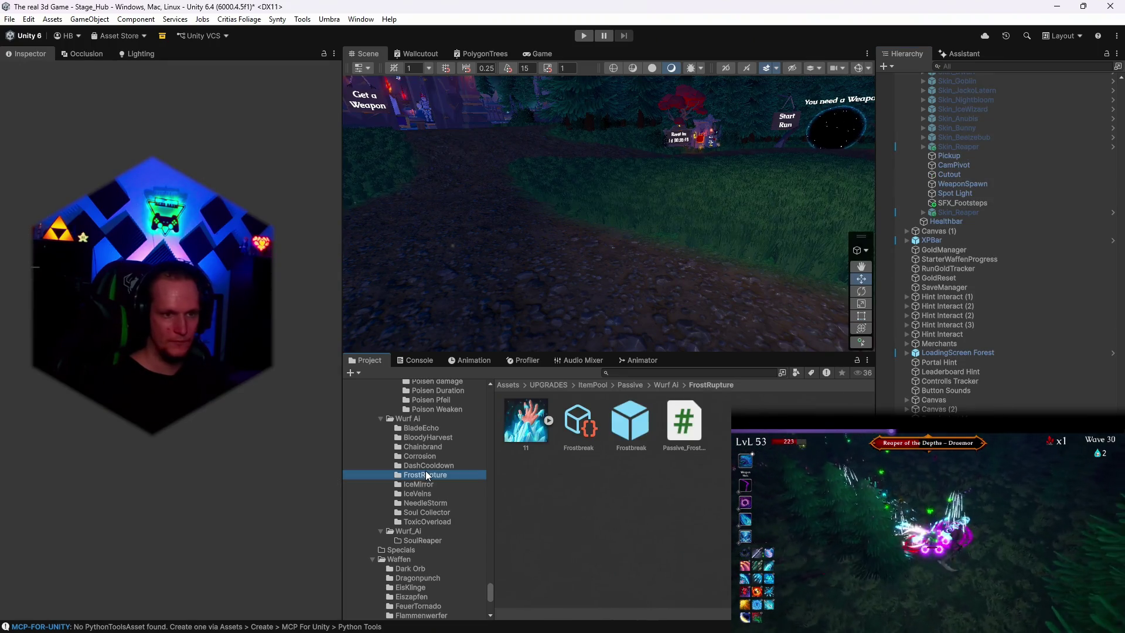
click(417, 464)
click(414, 456)
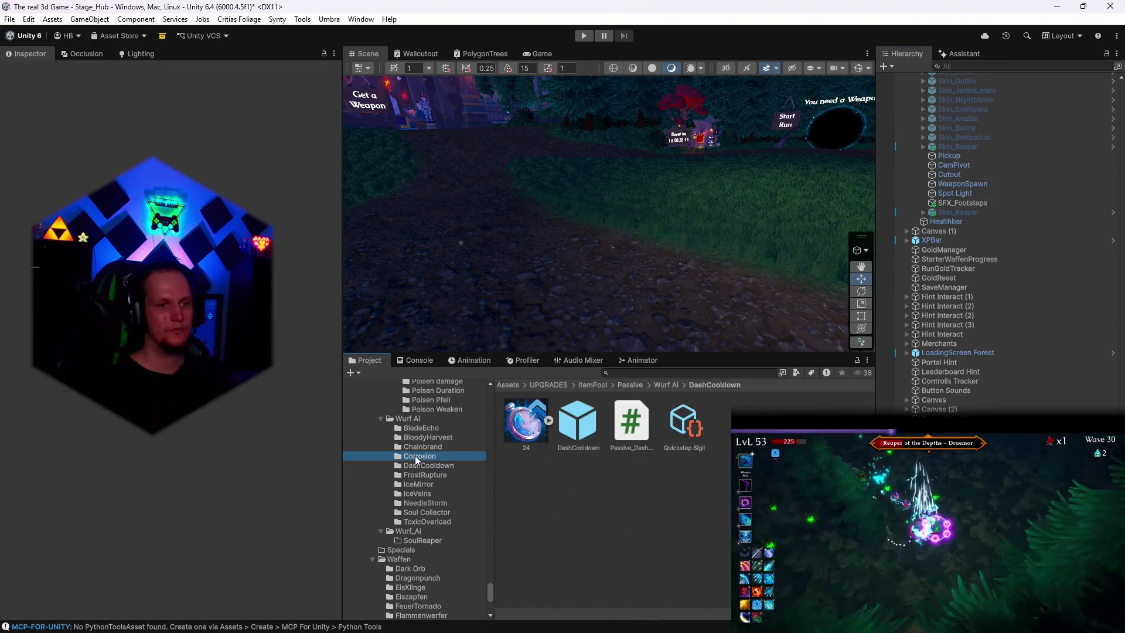
click(418, 446)
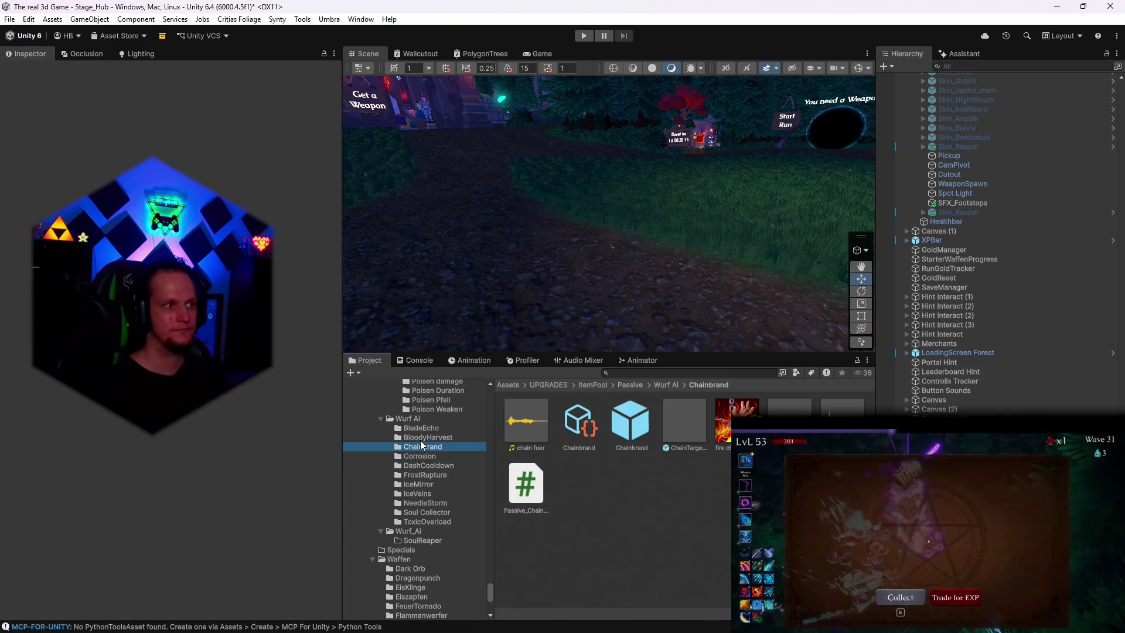
click(421, 438)
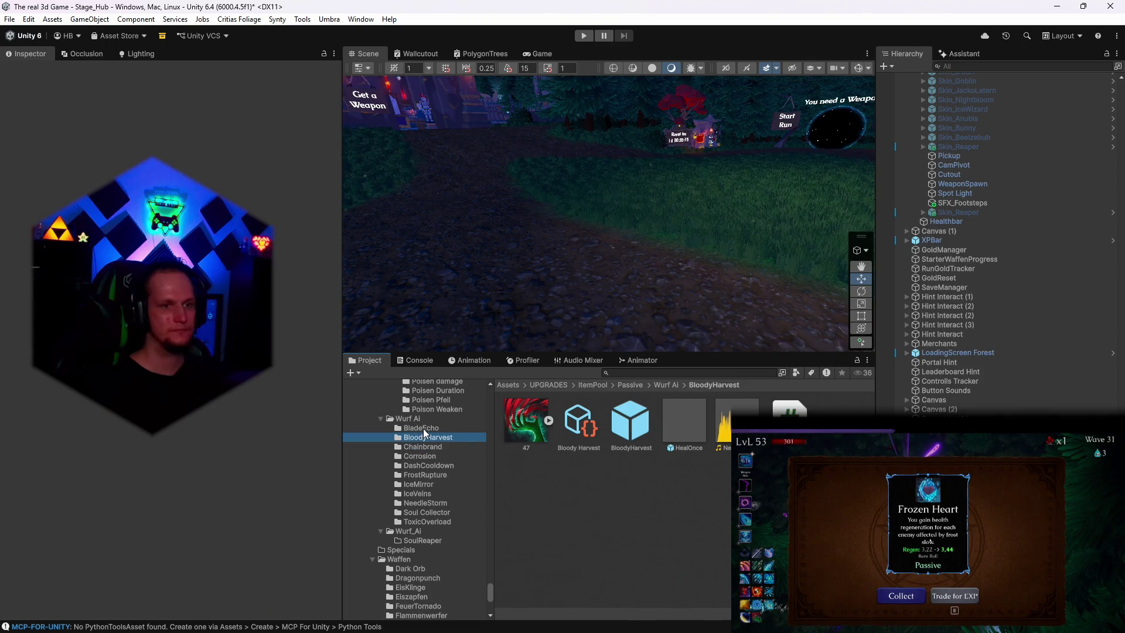
click(417, 429)
scroll(431, 463, up, 2)
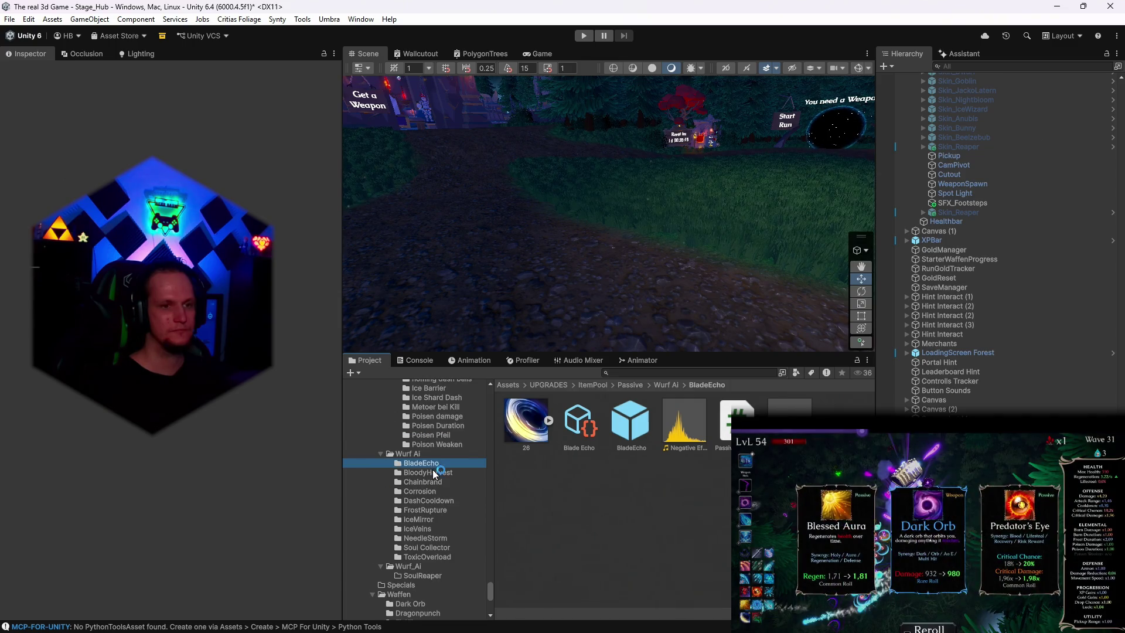
scroll(434, 474, up, 2)
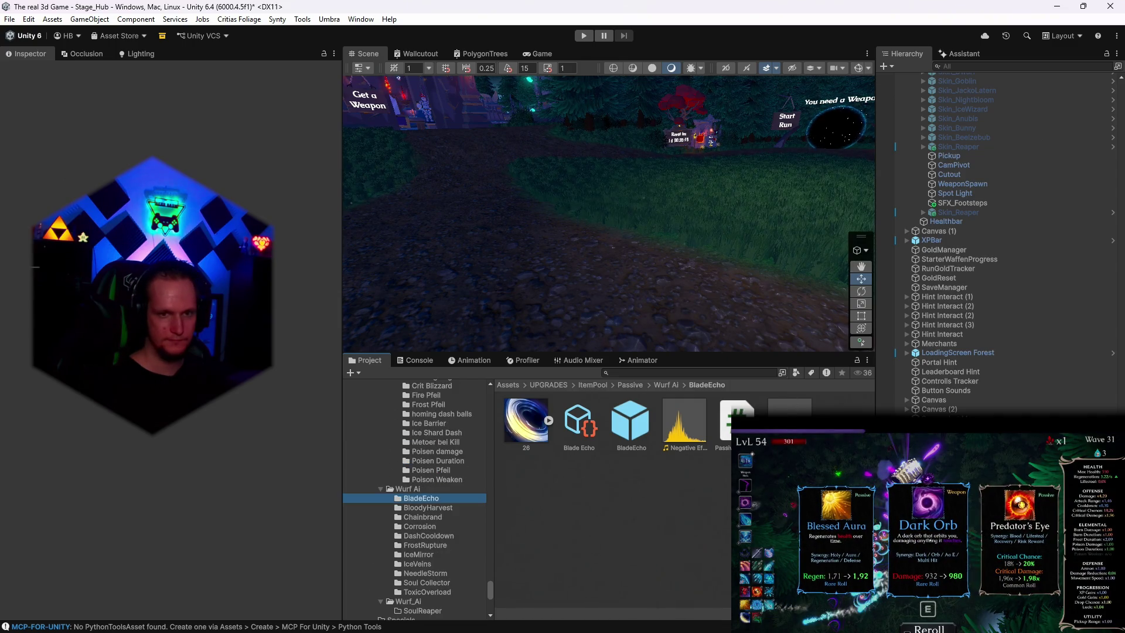
click(575, 285)
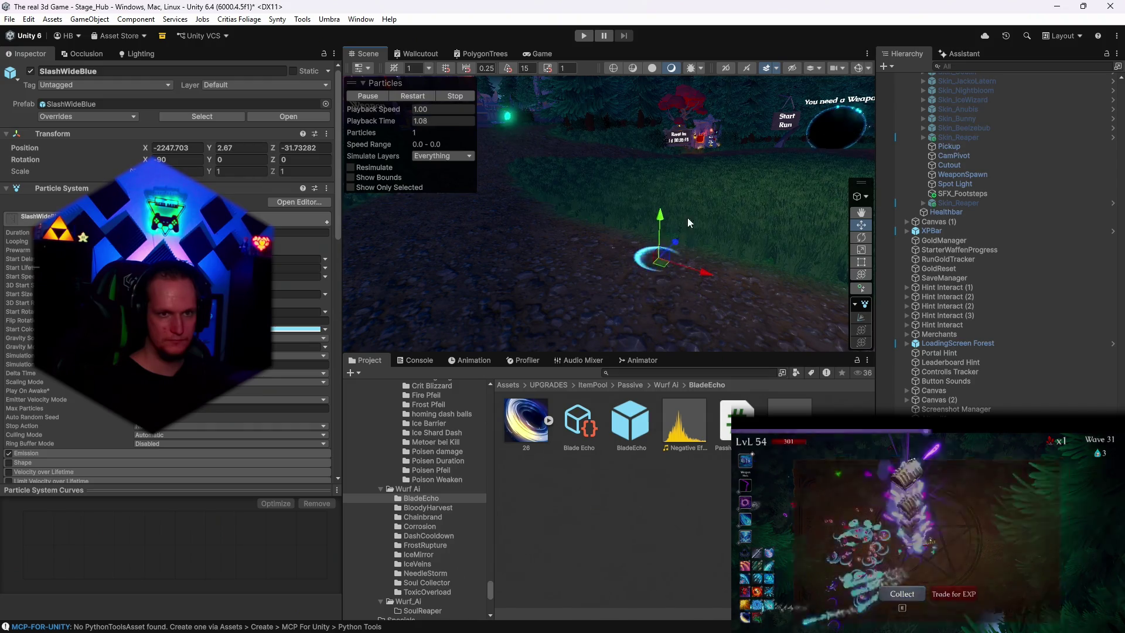
Step: Frame SlashWideBlue, make its Start Color fully transparent, and replay the effect
key(f)
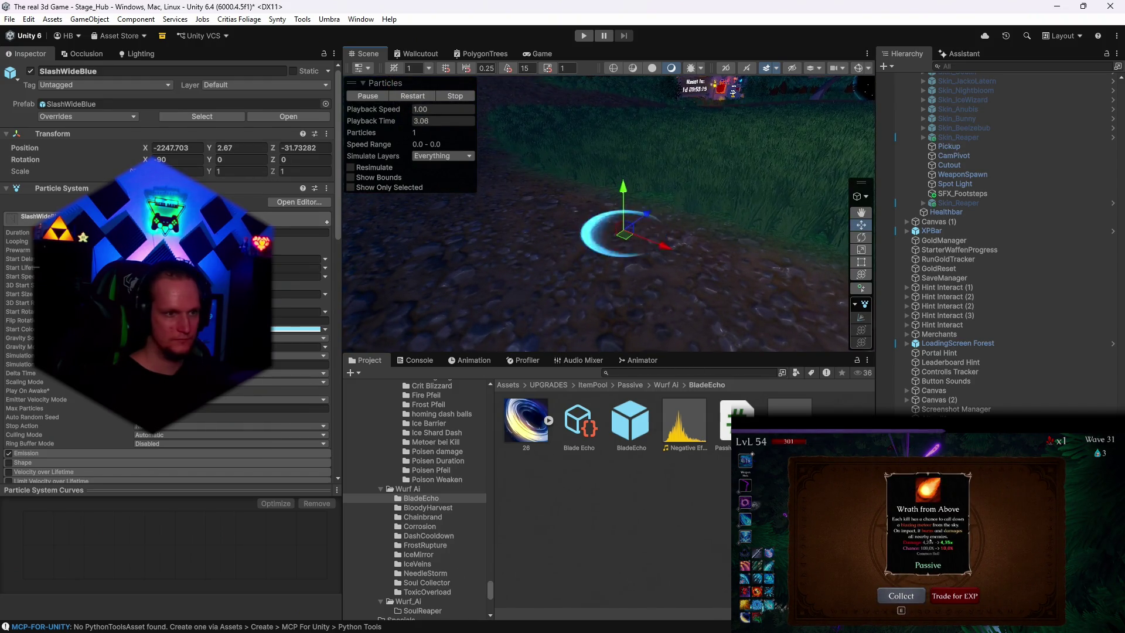
scroll(305, 328, down, 2)
click(307, 297)
drag(209, 451, 184, 452)
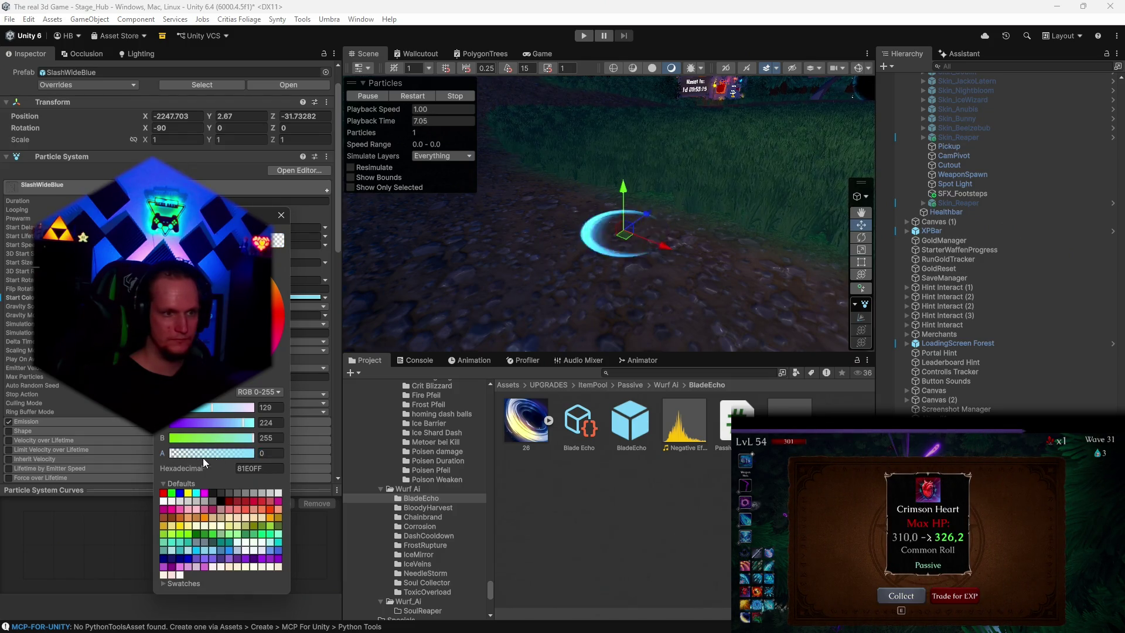
click(281, 215)
scroll(167, 270, down, 3)
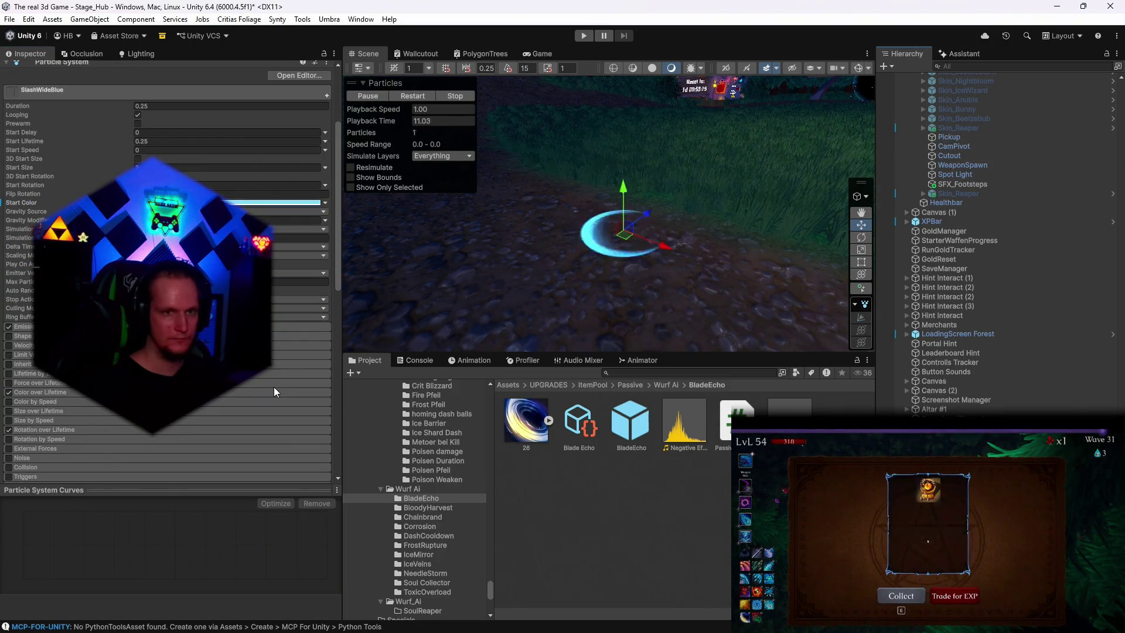
click(413, 96)
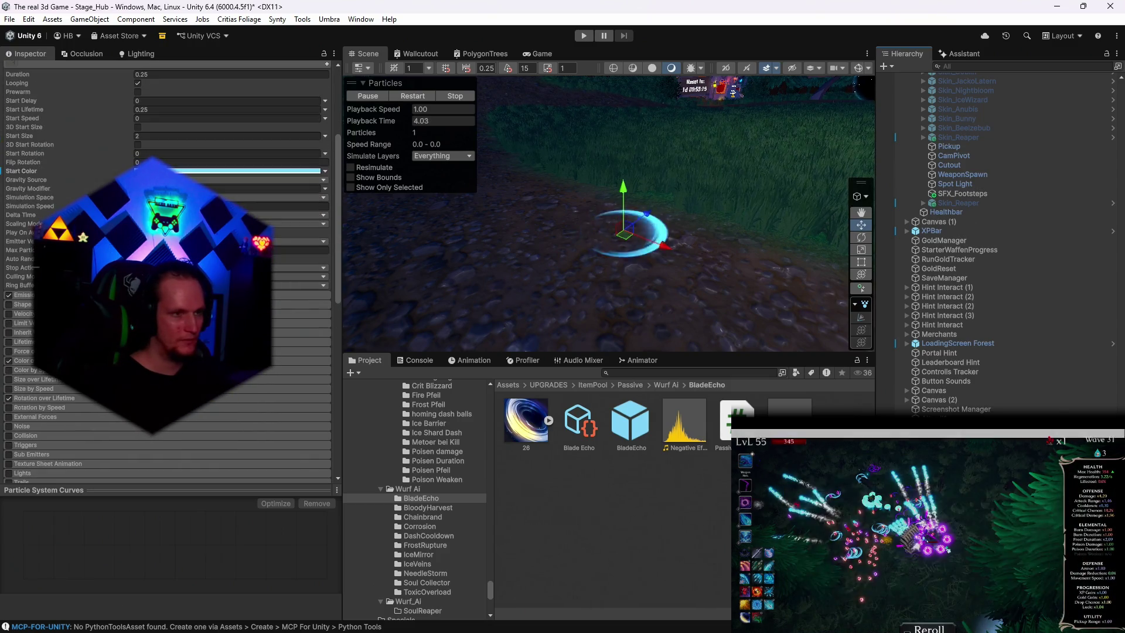
Step: Rework the Color over Lifetime alpha keys into a transparent fade and review the prefab overrides
click(296, 307)
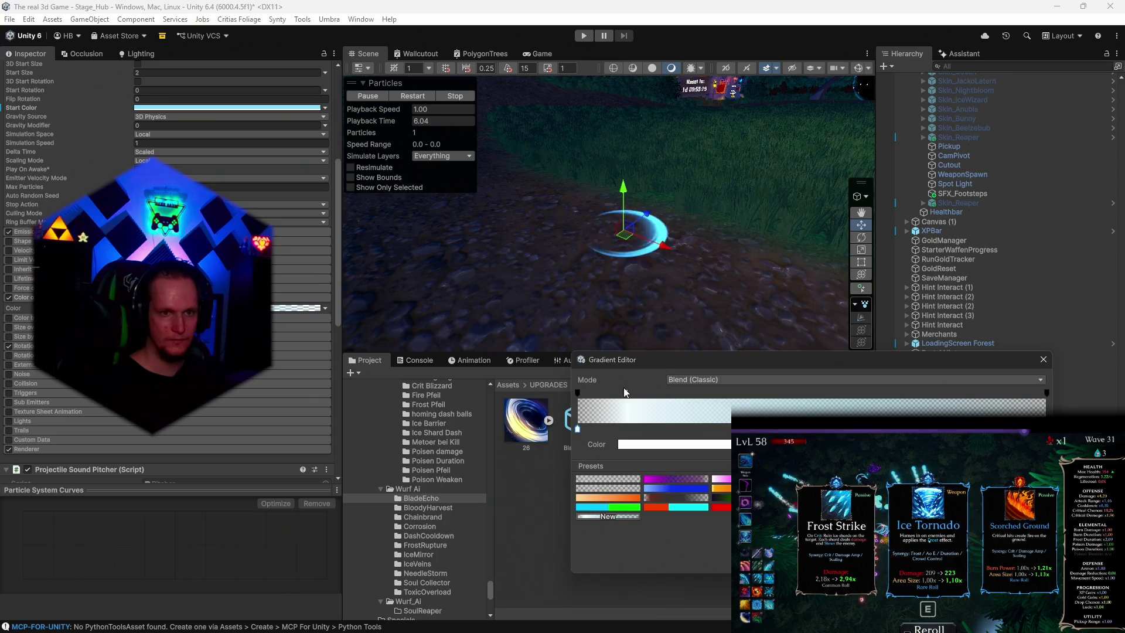
click(581, 392)
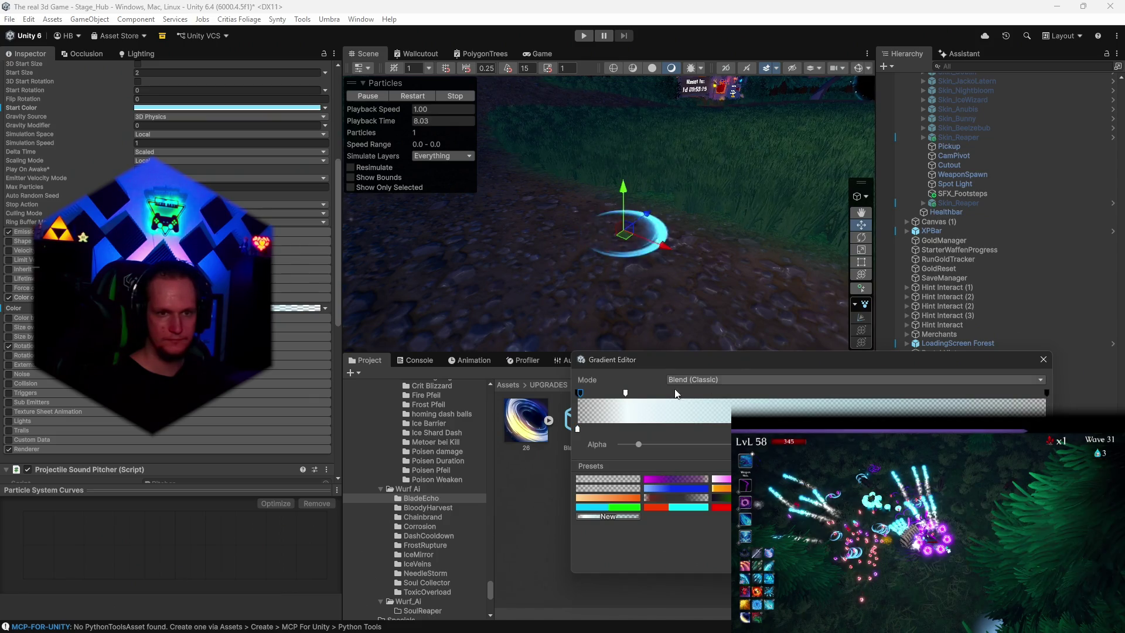
click(685, 444)
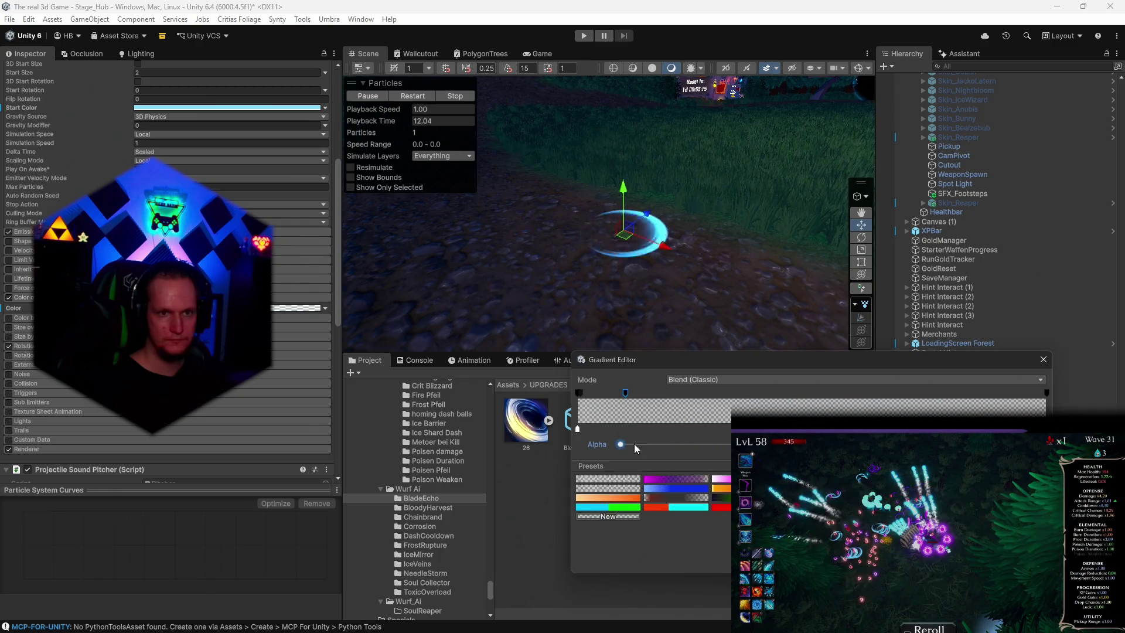
drag(636, 449, 879, 445)
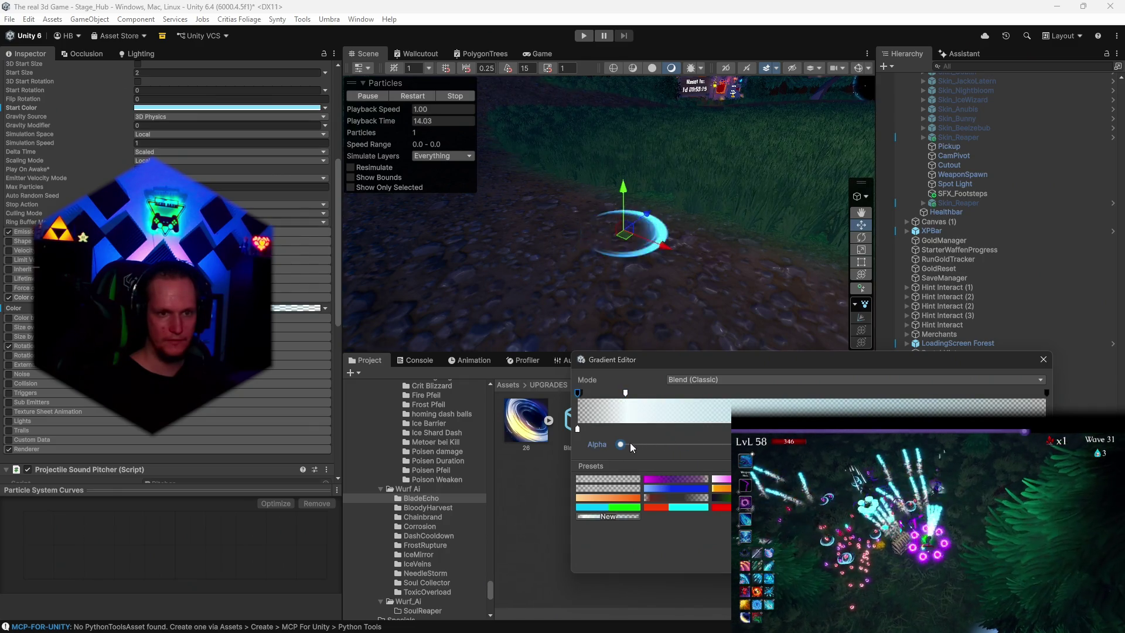
click(580, 391)
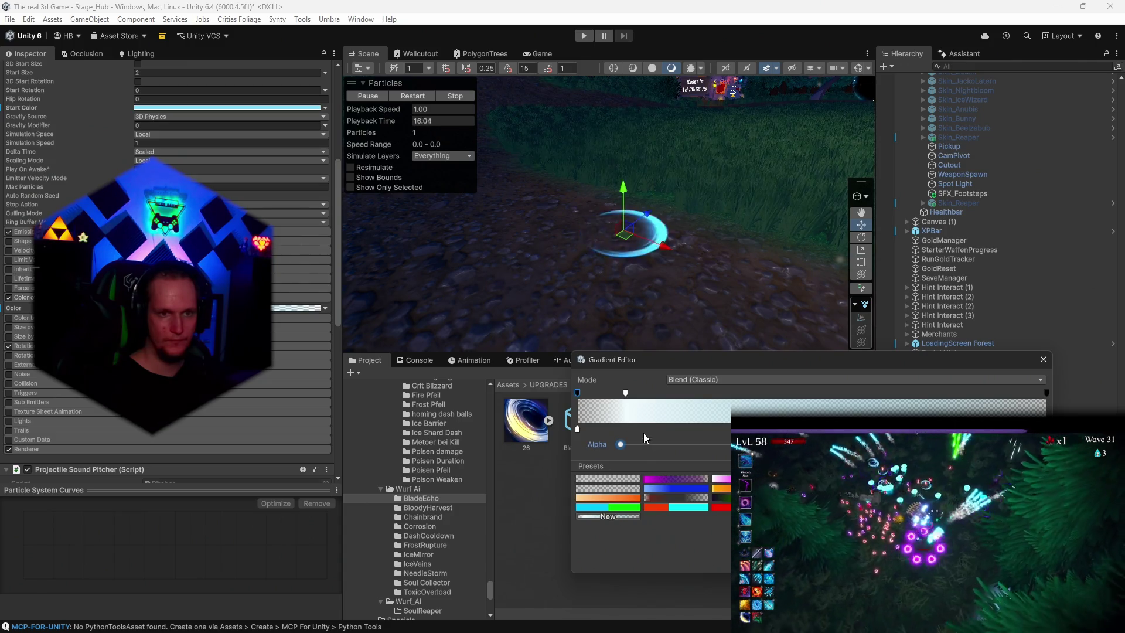
click(577, 392)
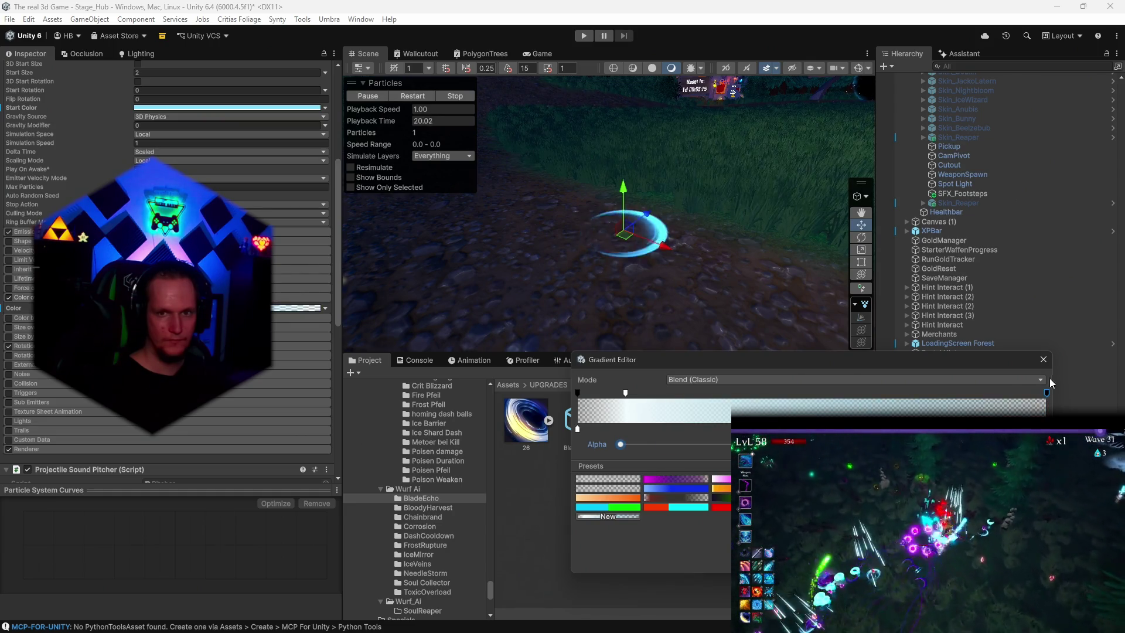
key(Escape)
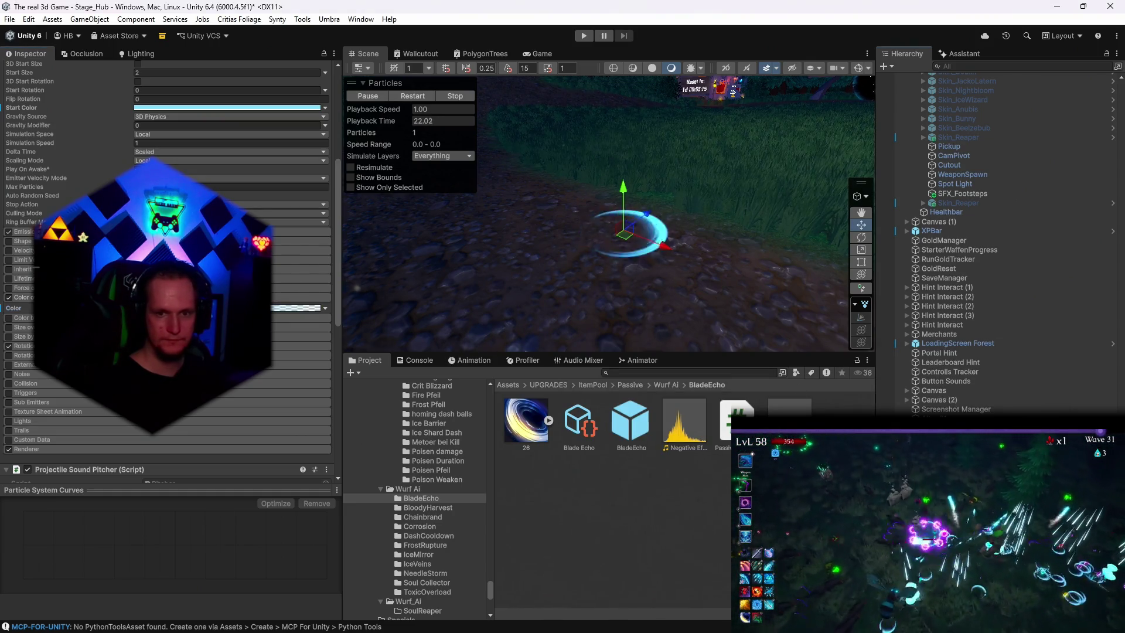
scroll(170, 264, up, 5)
click(88, 117)
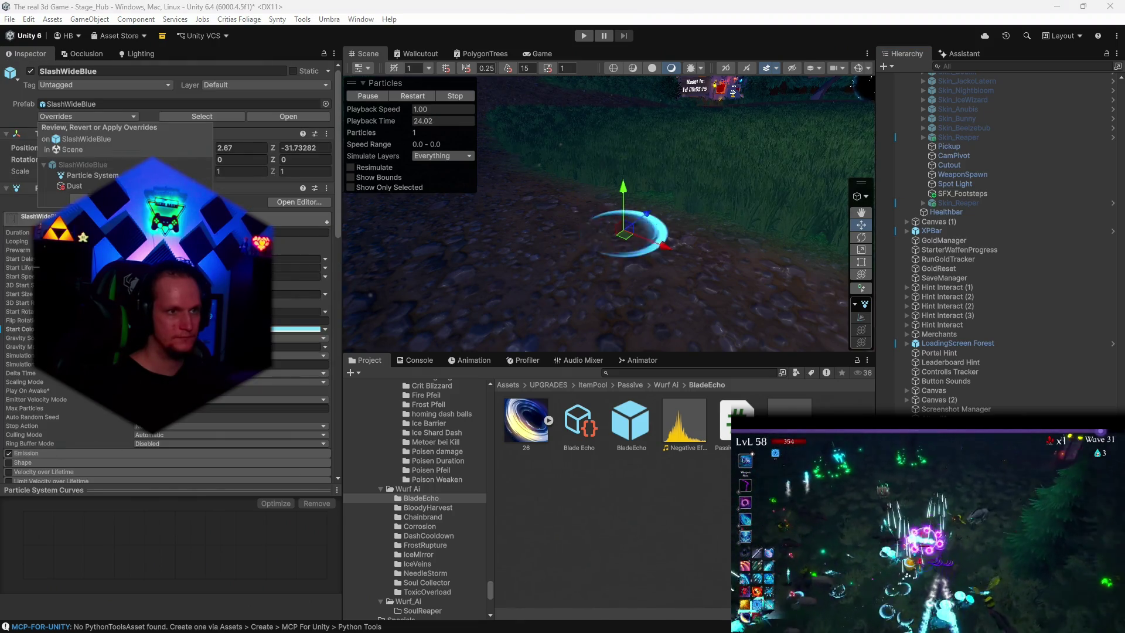
key(Escape)
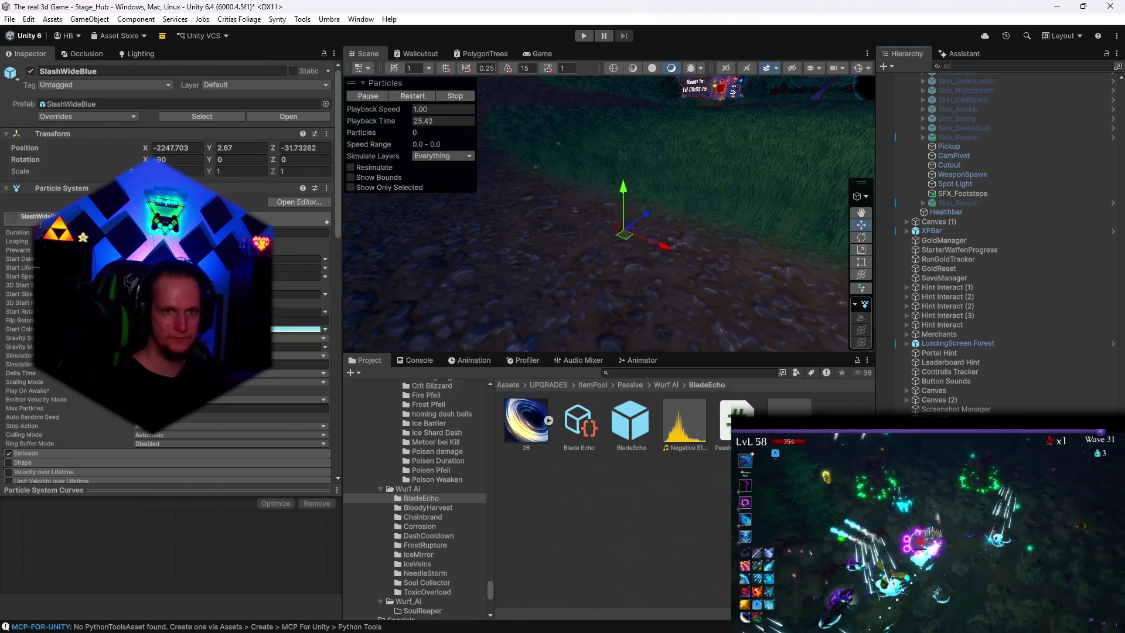
scroll(434, 516, up, 3)
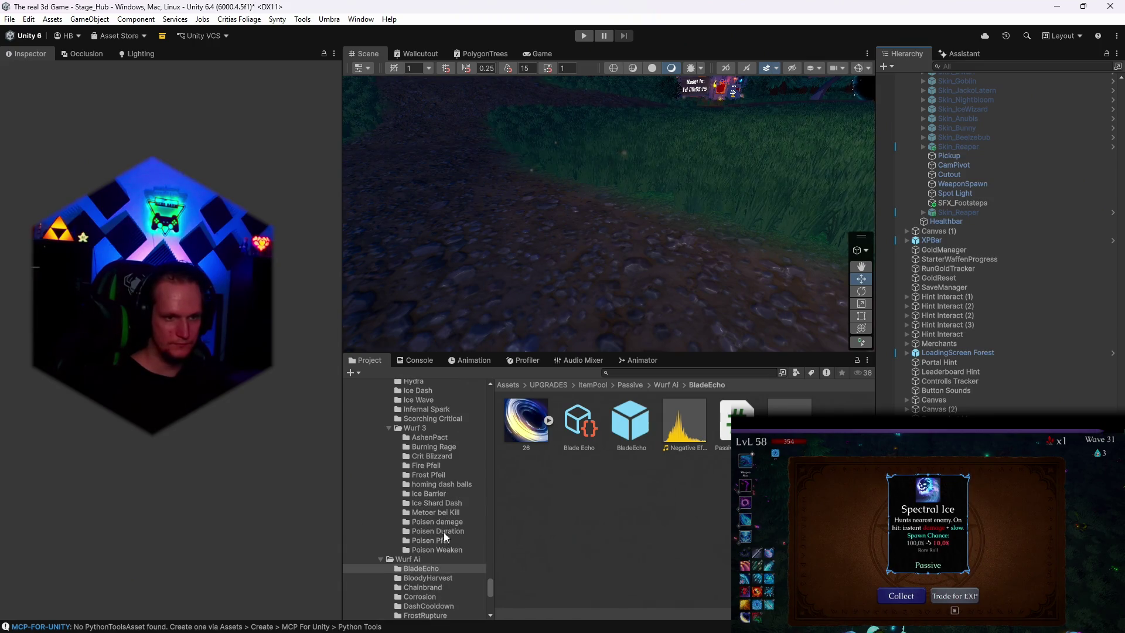
Step: Browse the poison upgrade folders and inspect the Meteor Kill prefab's settings
click(430, 549)
click(431, 540)
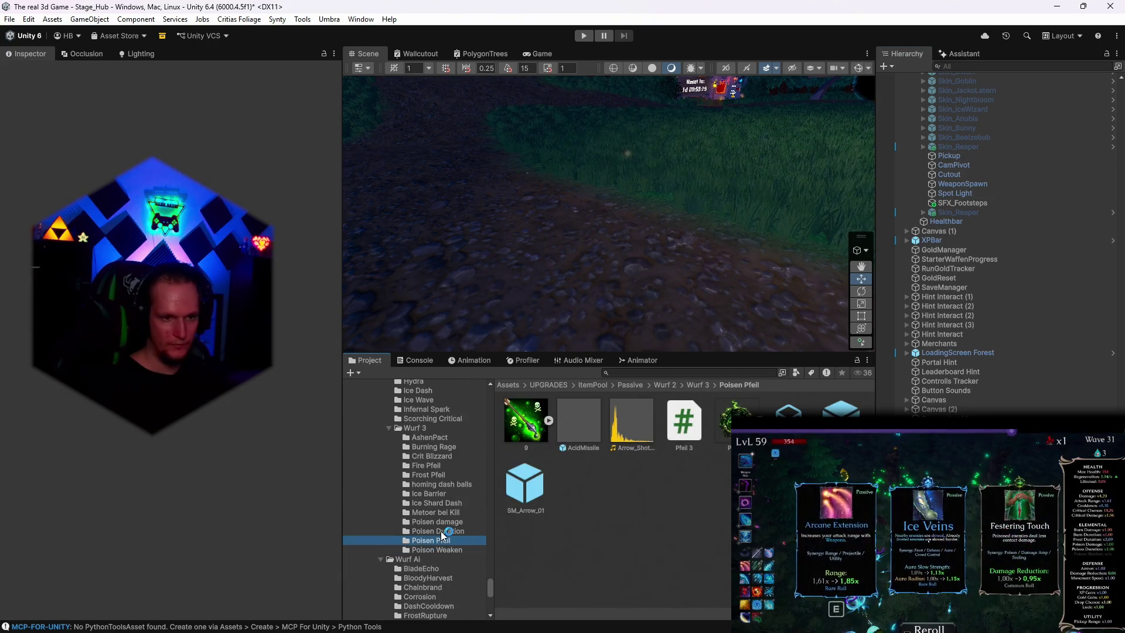
click(435, 531)
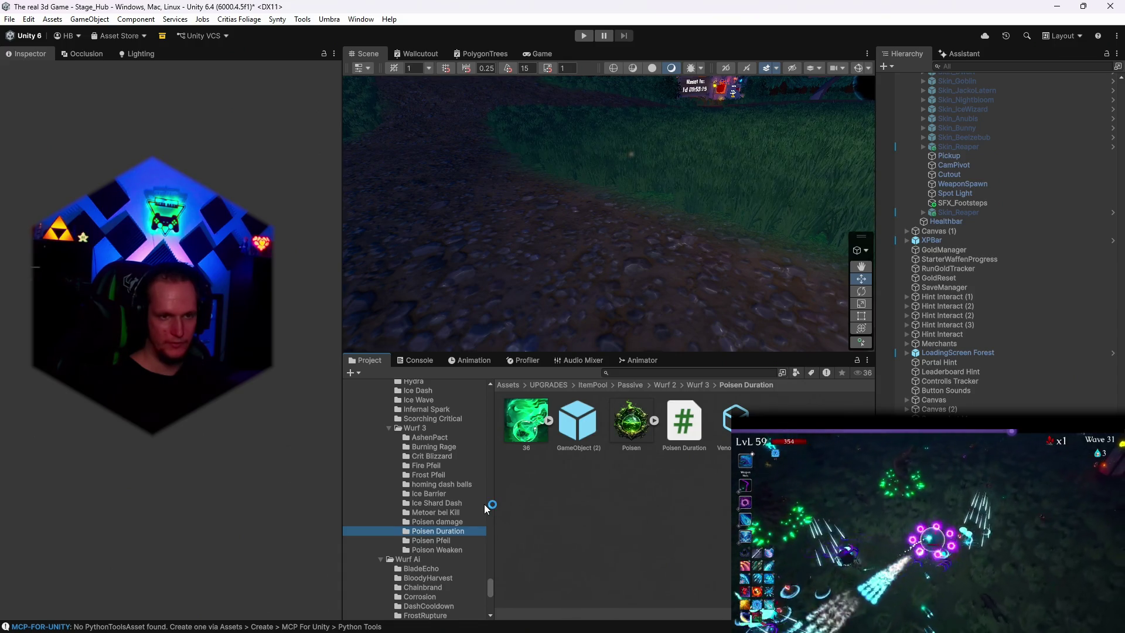
click(439, 521)
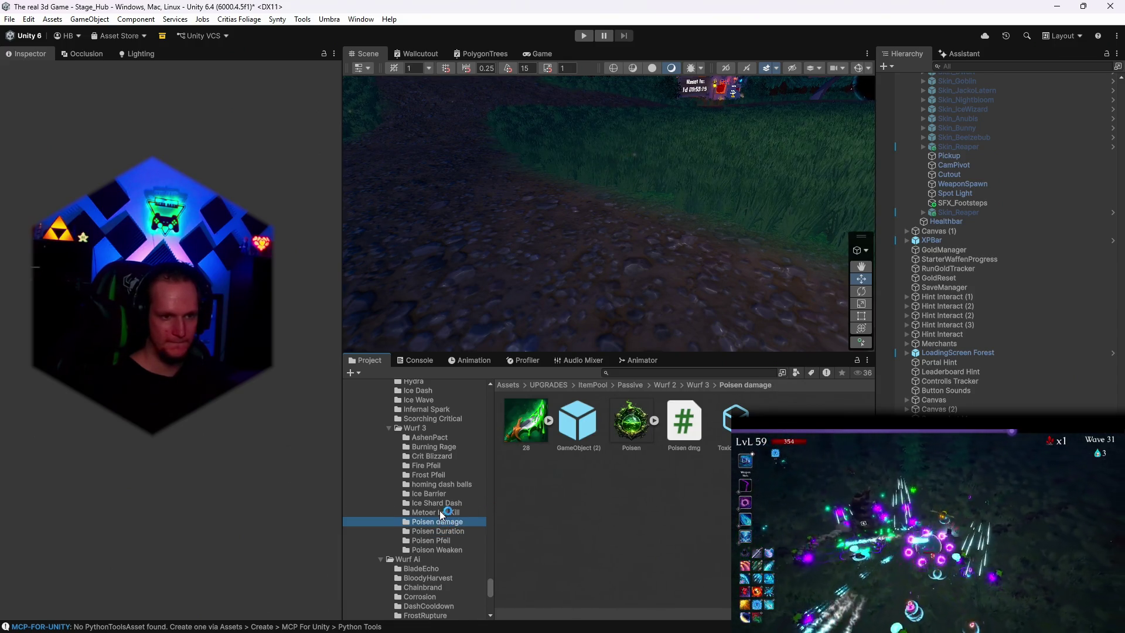
click(451, 511)
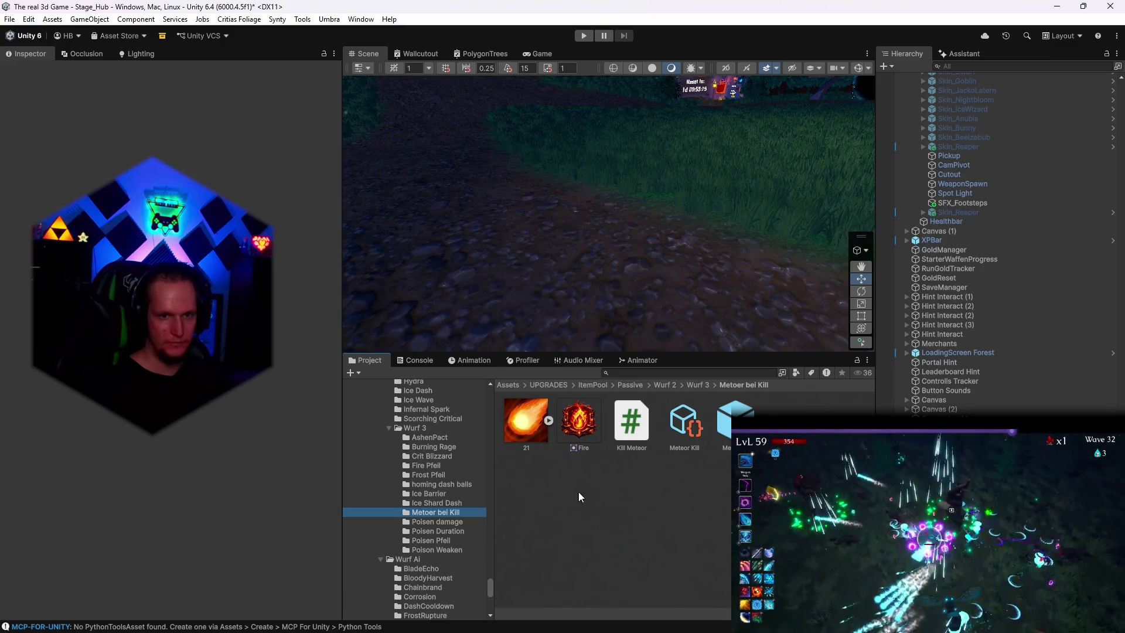
click(727, 420)
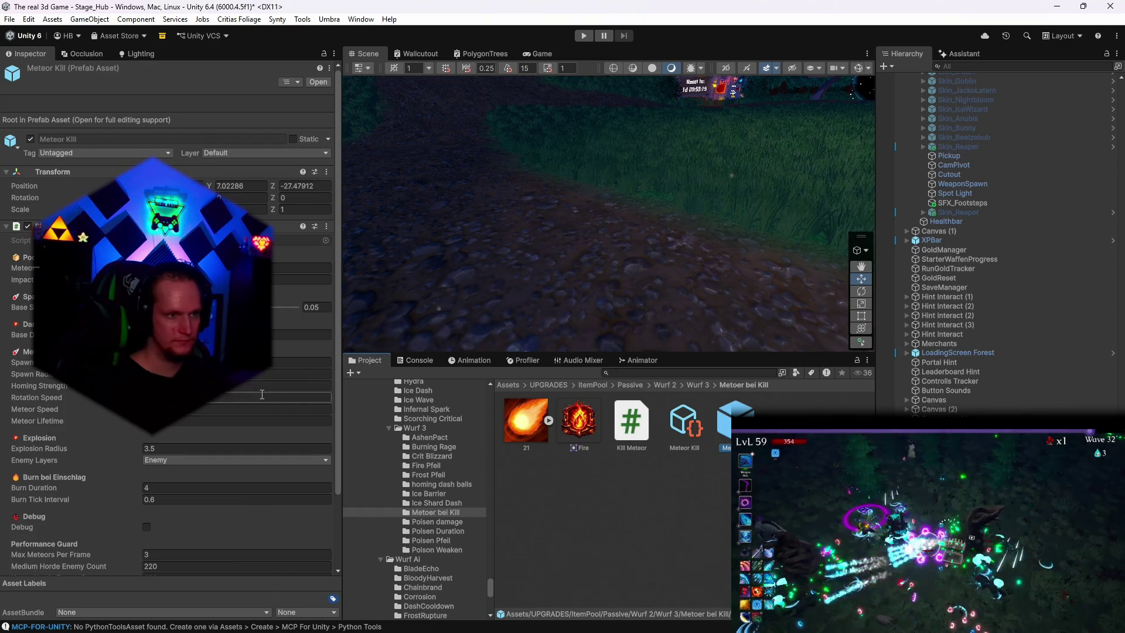
scroll(238, 385, down, 3)
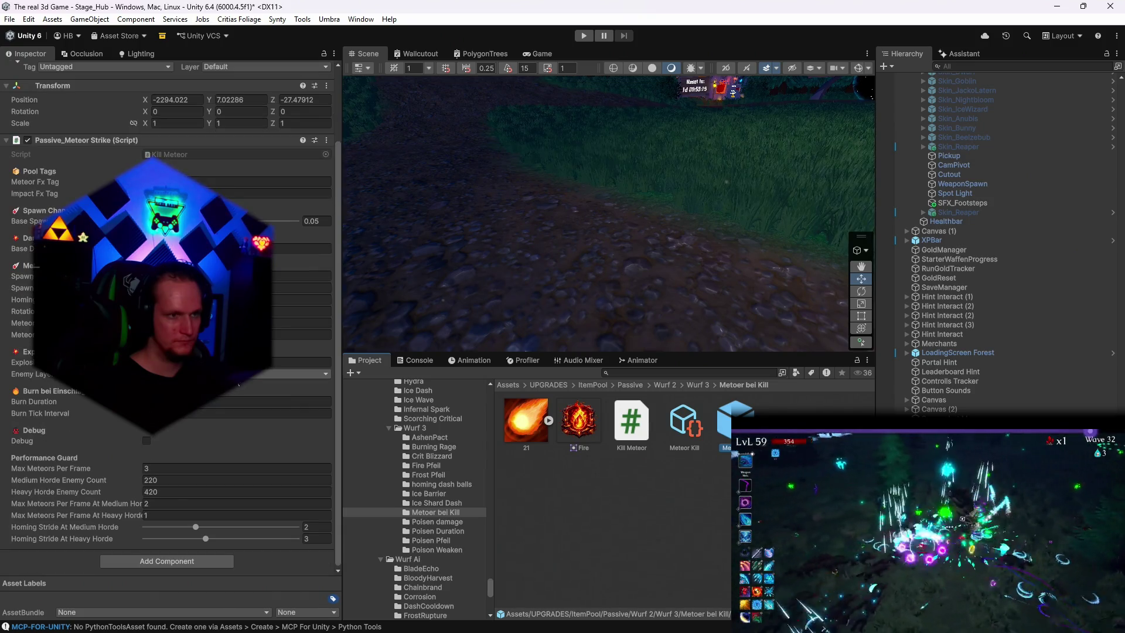
scroll(239, 385, up, 2)
Step: Place a BarrageIce effect from the Crit Blizzard folder beside the hub path
click(427, 504)
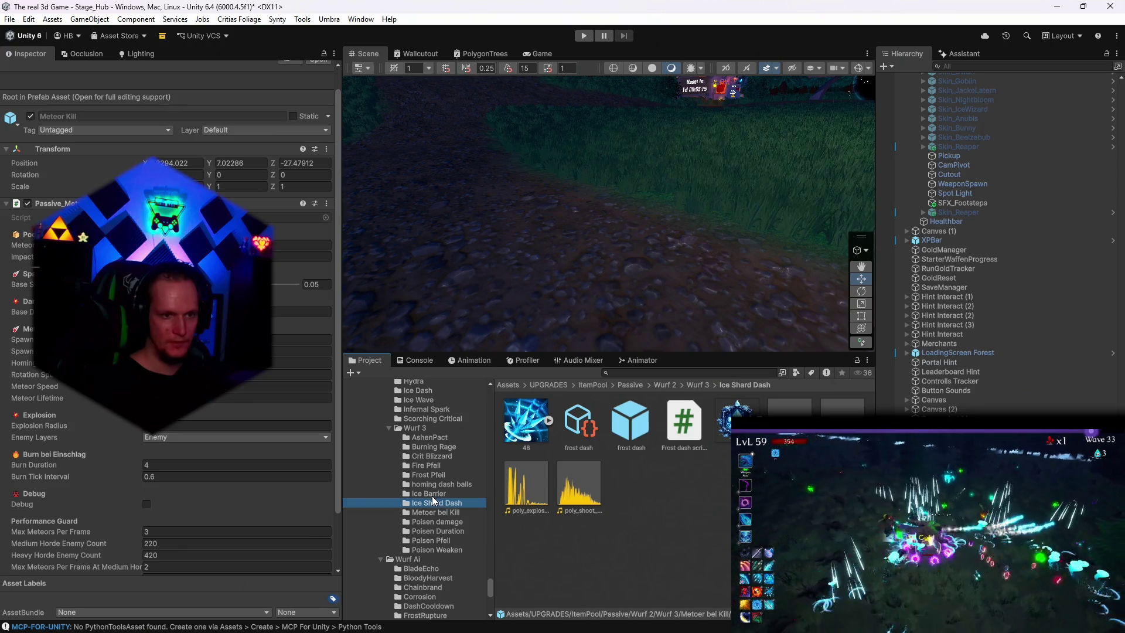
click(431, 495)
click(447, 485)
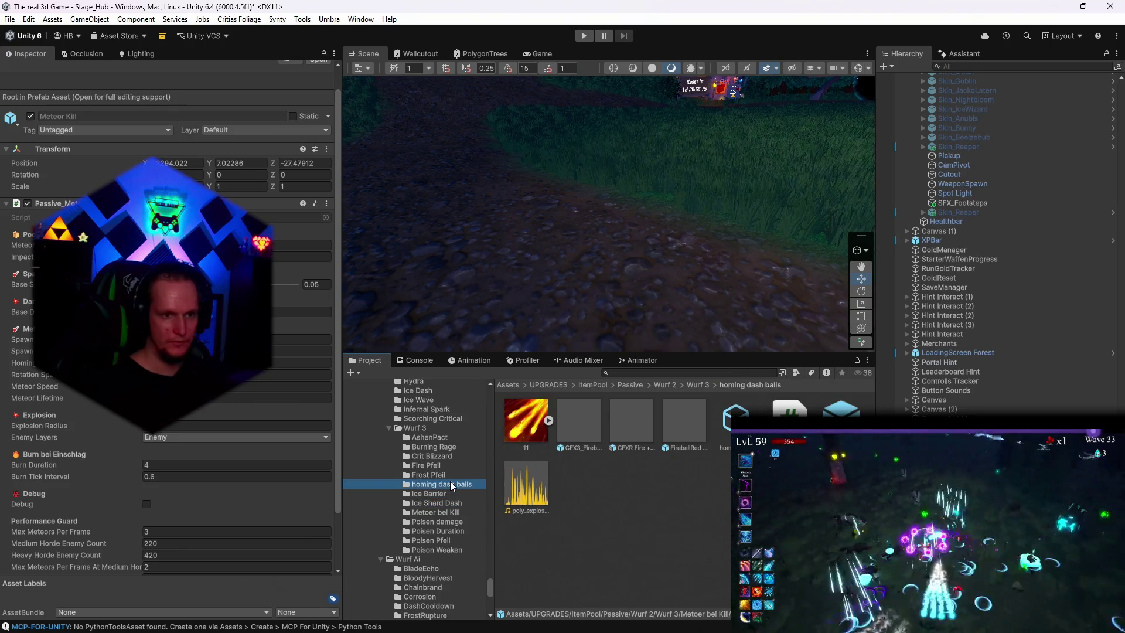
click(428, 476)
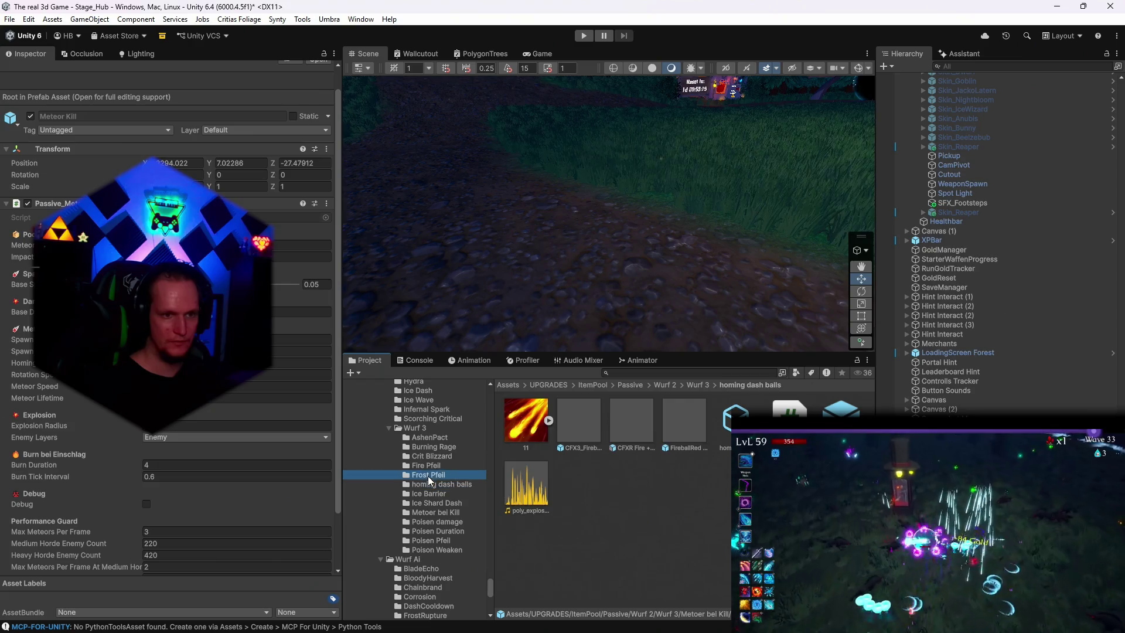
click(431, 462)
click(435, 456)
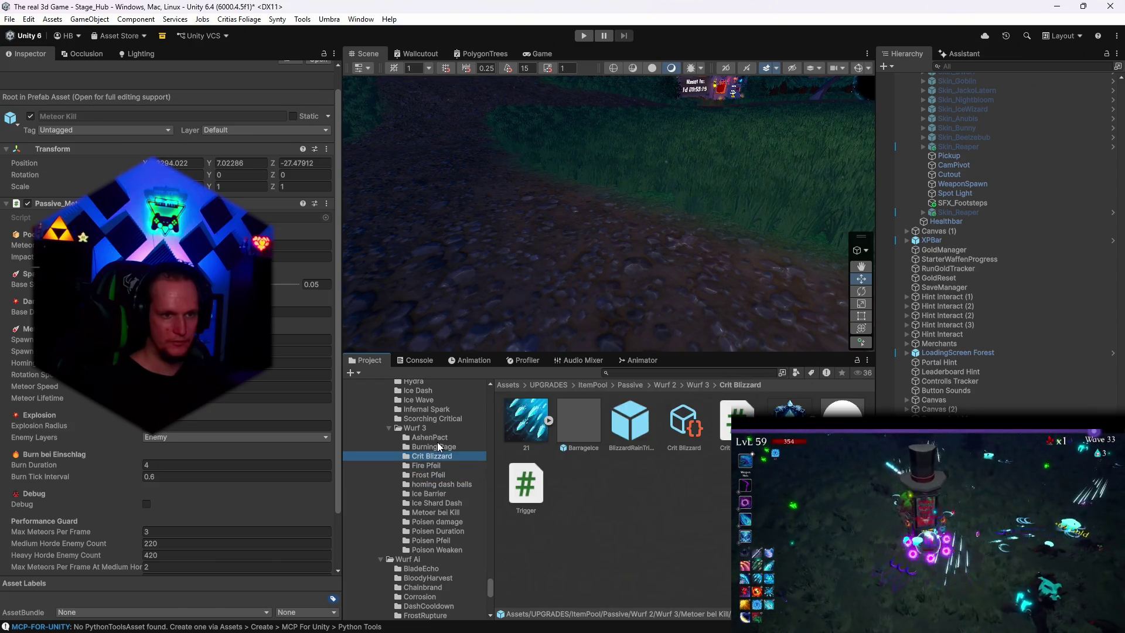
click(448, 447)
click(448, 457)
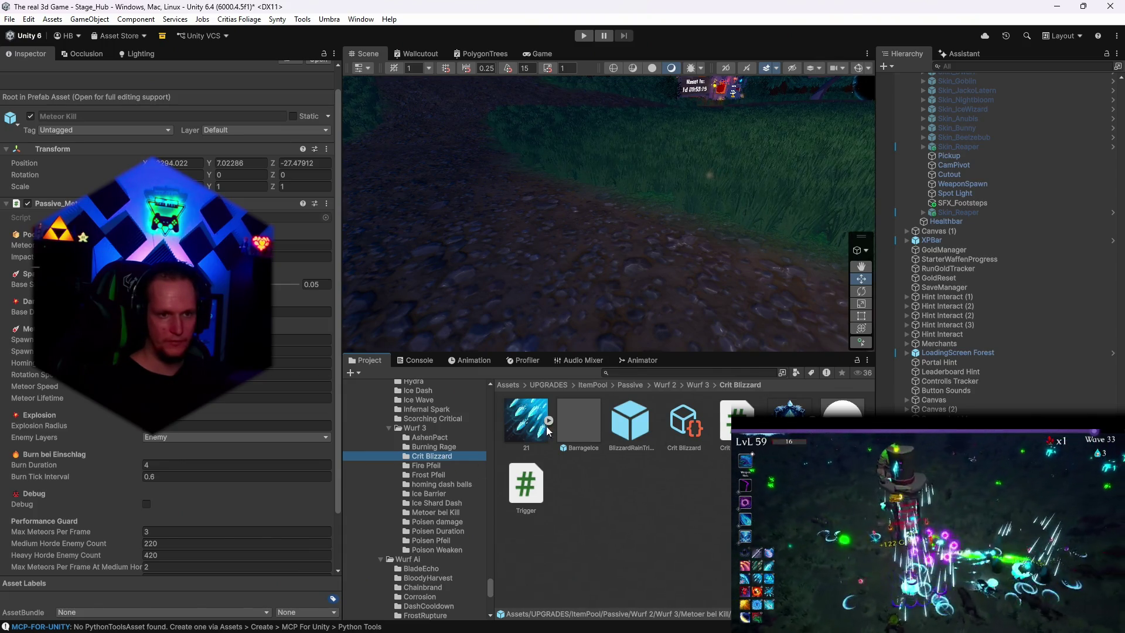
drag(578, 432, 561, 242)
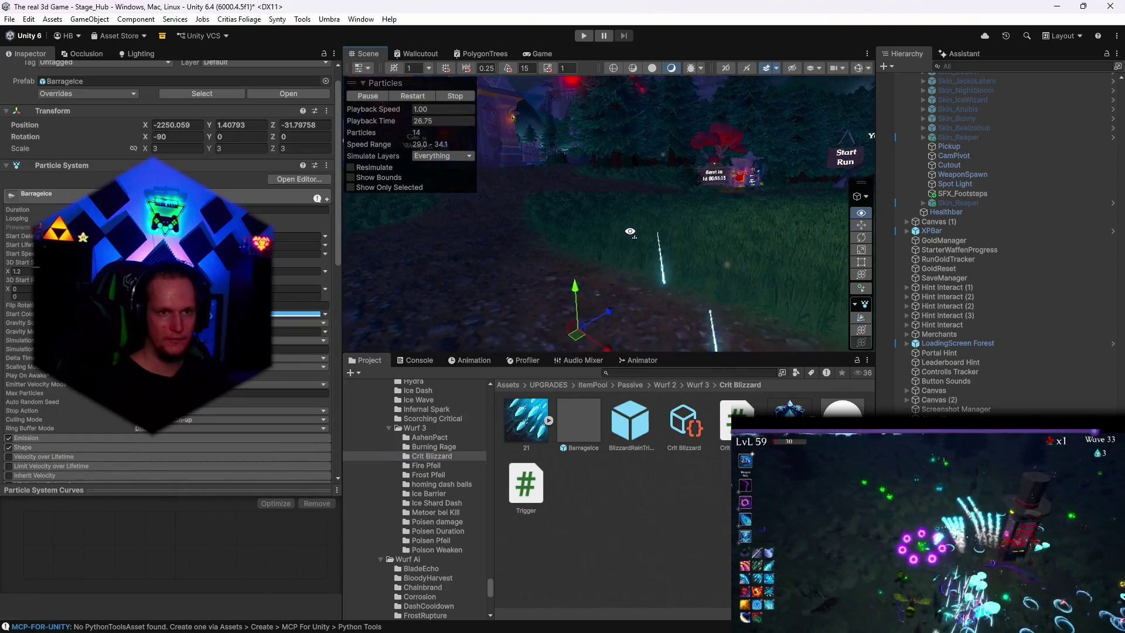
Step: Replay the ice shard effect, open its Polyice 1 material and tint the Base Map cyan
click(413, 96)
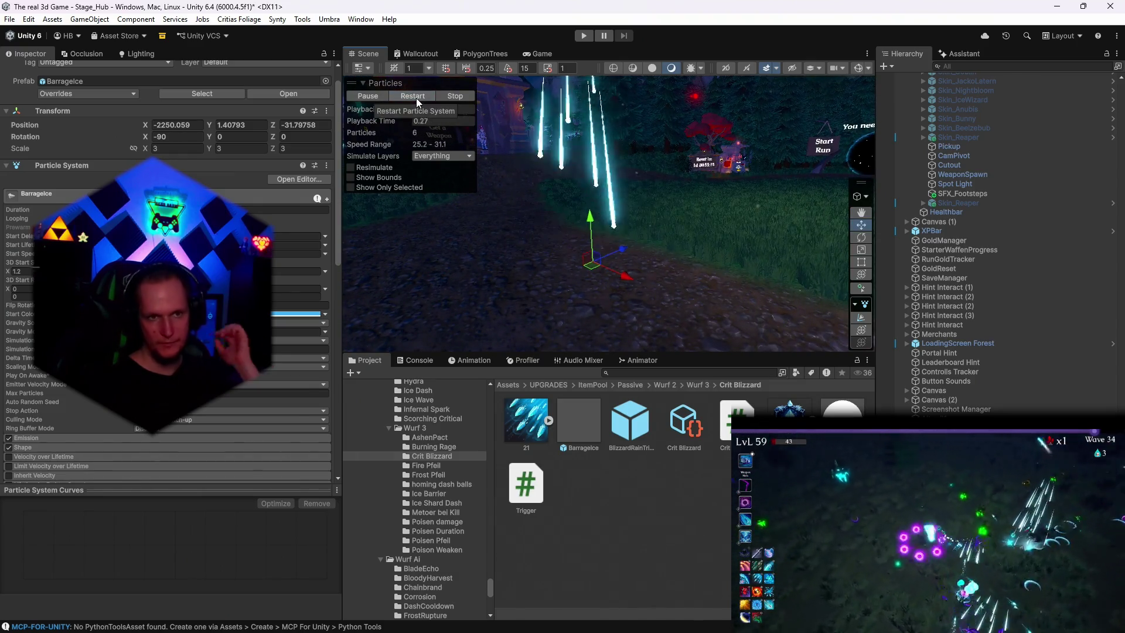
scroll(275, 302, down, 4)
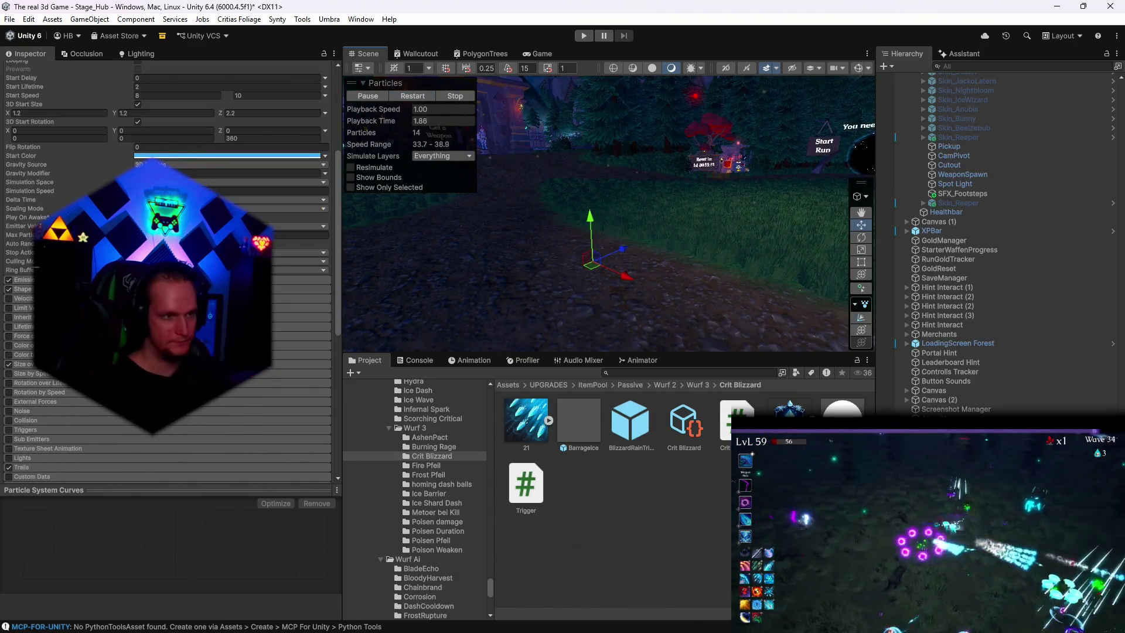
scroll(275, 302, down, 3)
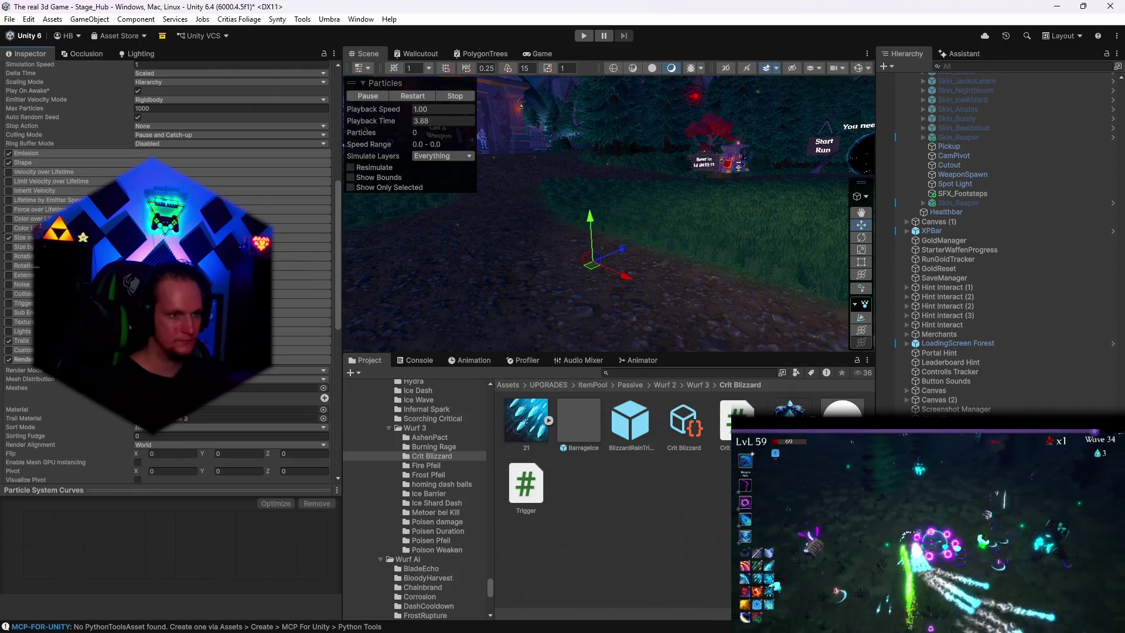
click(281, 418)
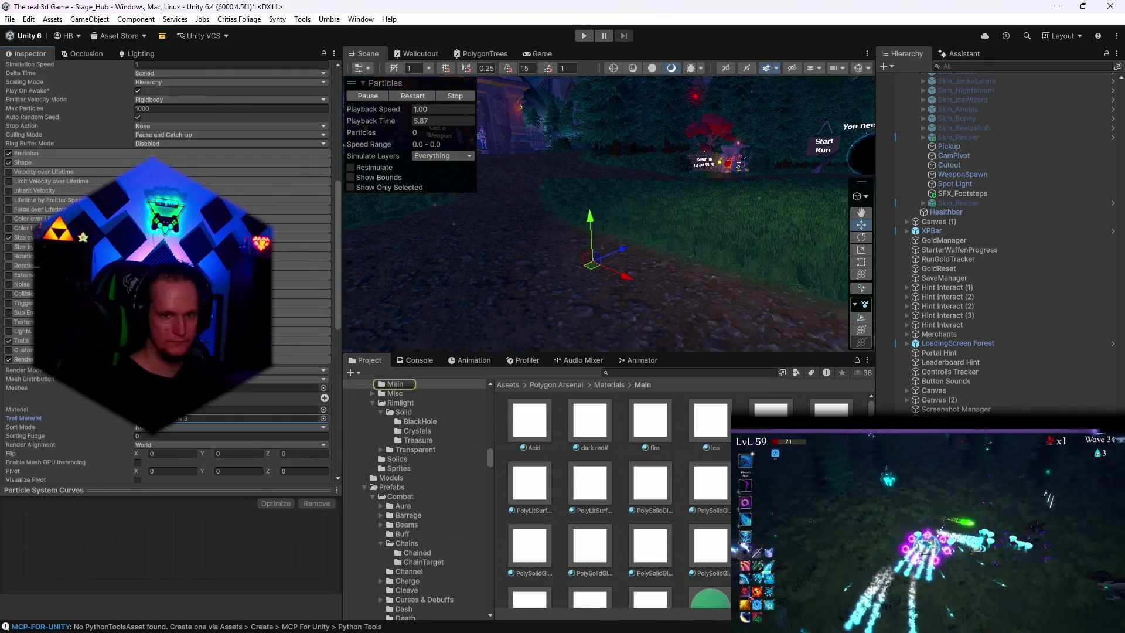
click(281, 410)
double_click(282, 409)
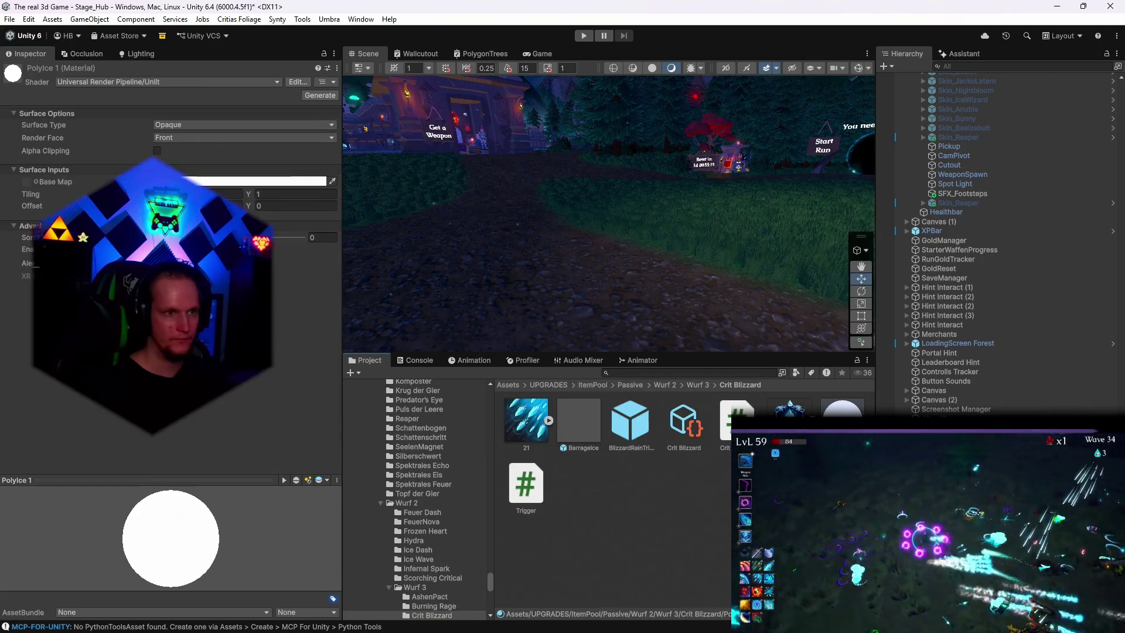
click(293, 181)
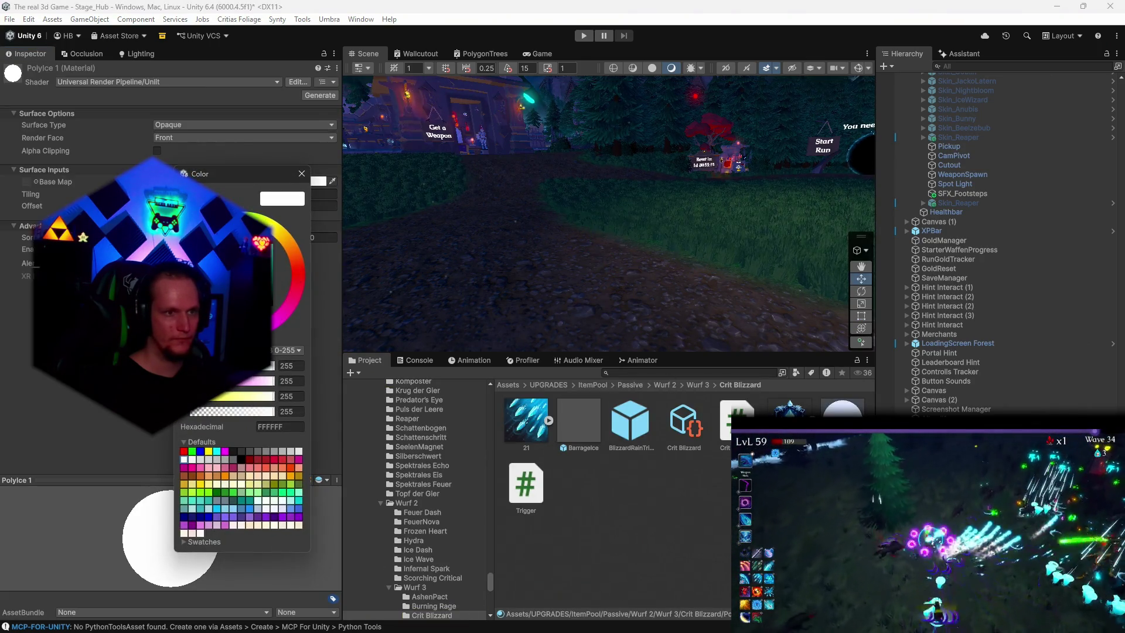
click(217, 451)
click(302, 173)
click(596, 418)
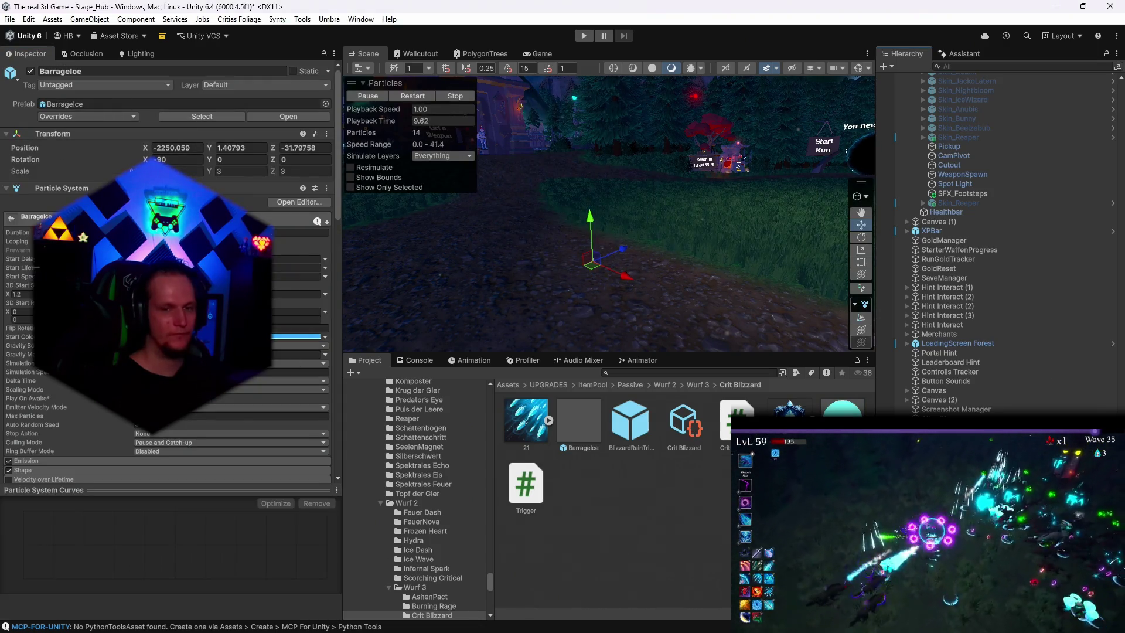
Step: Shift the Polyice 1 base colour to a saturated light cyan, 6EFAF5
key(ctrl+z)
click(194, 181)
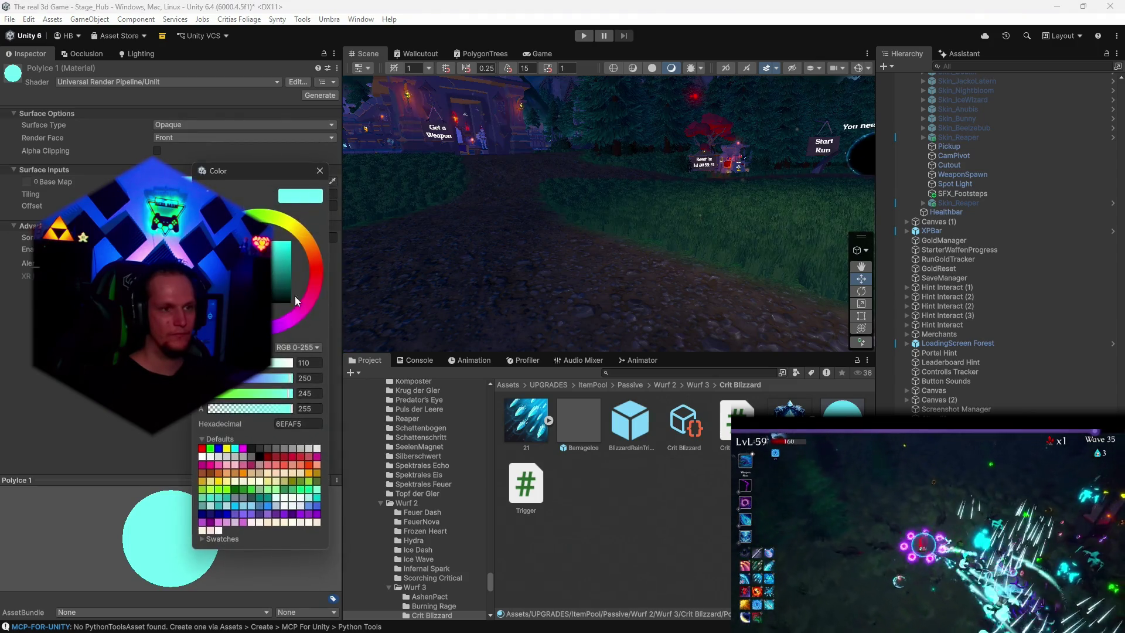
drag(295, 296, 311, 215)
click(320, 171)
click(394, 215)
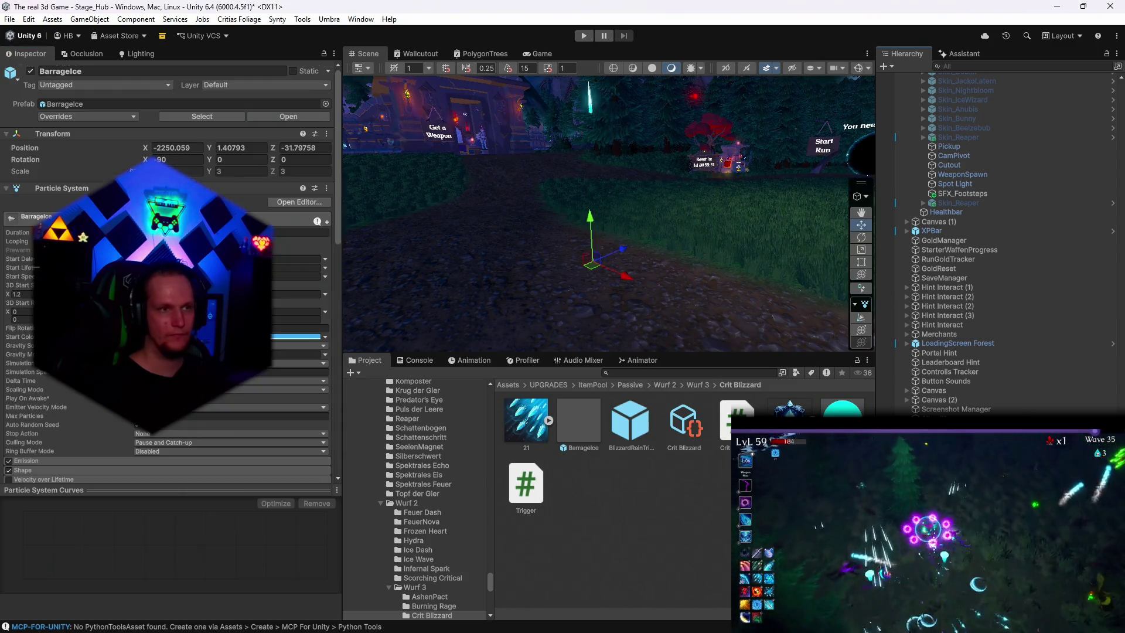
scroll(167, 264, down, 5)
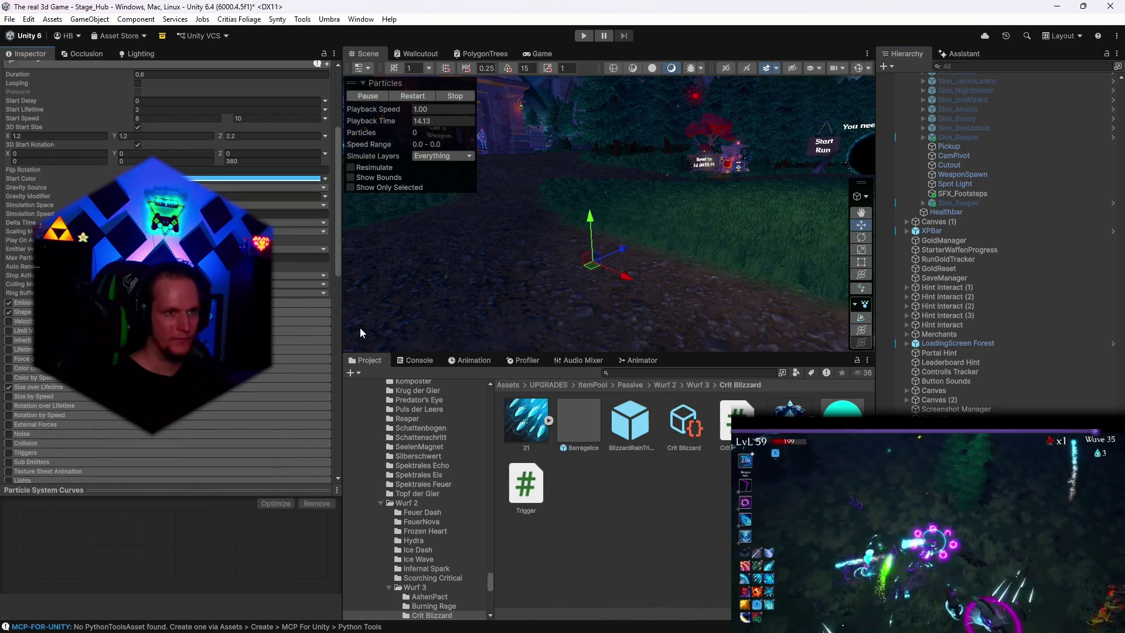
click(317, 178)
click(336, 171)
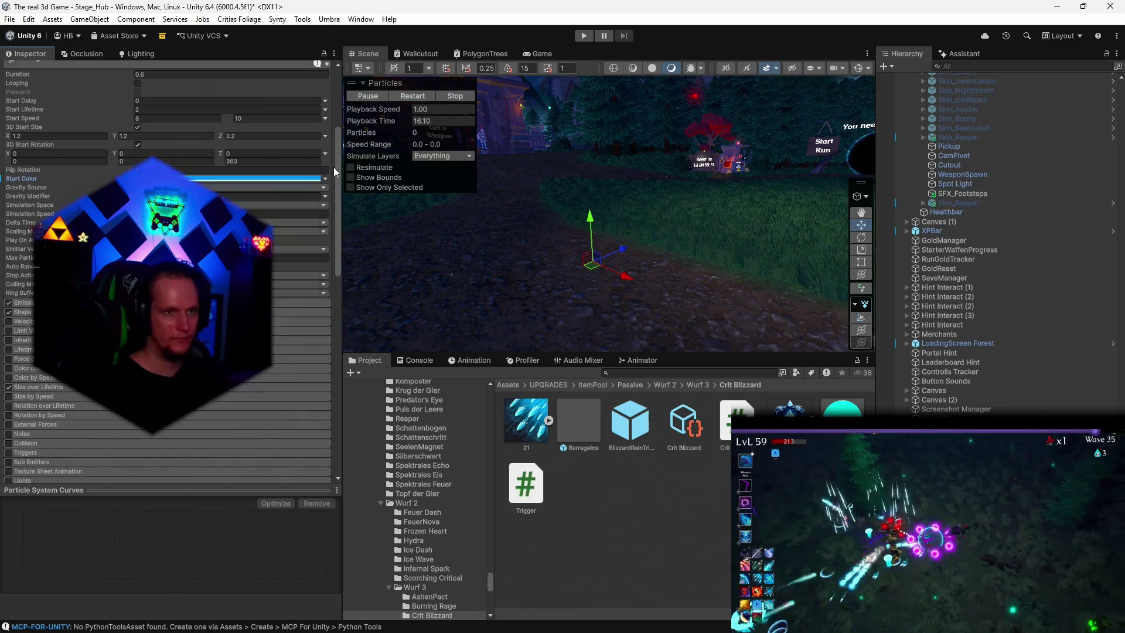
click(414, 94)
click(414, 94)
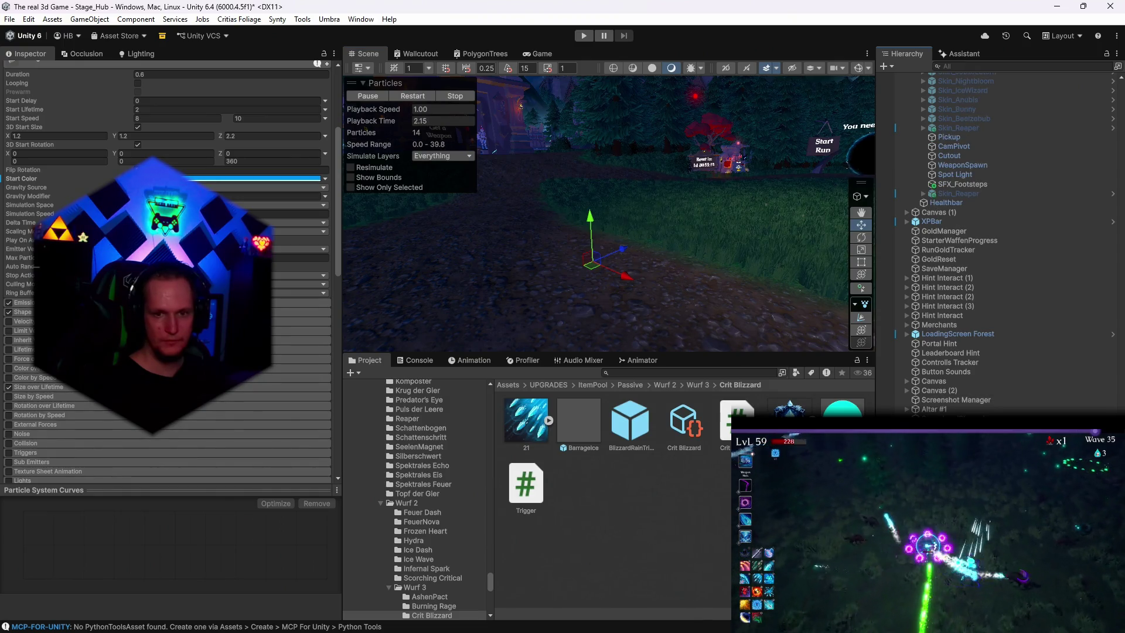
scroll(170, 269, down, 4)
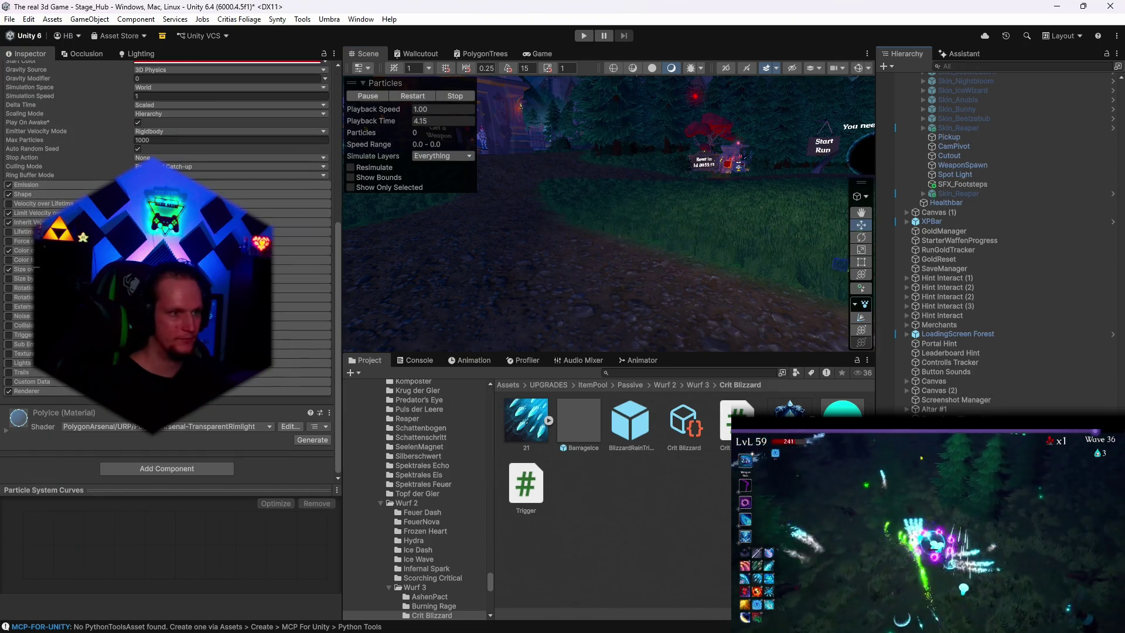
click(36, 392)
scroll(45, 393, down, 2)
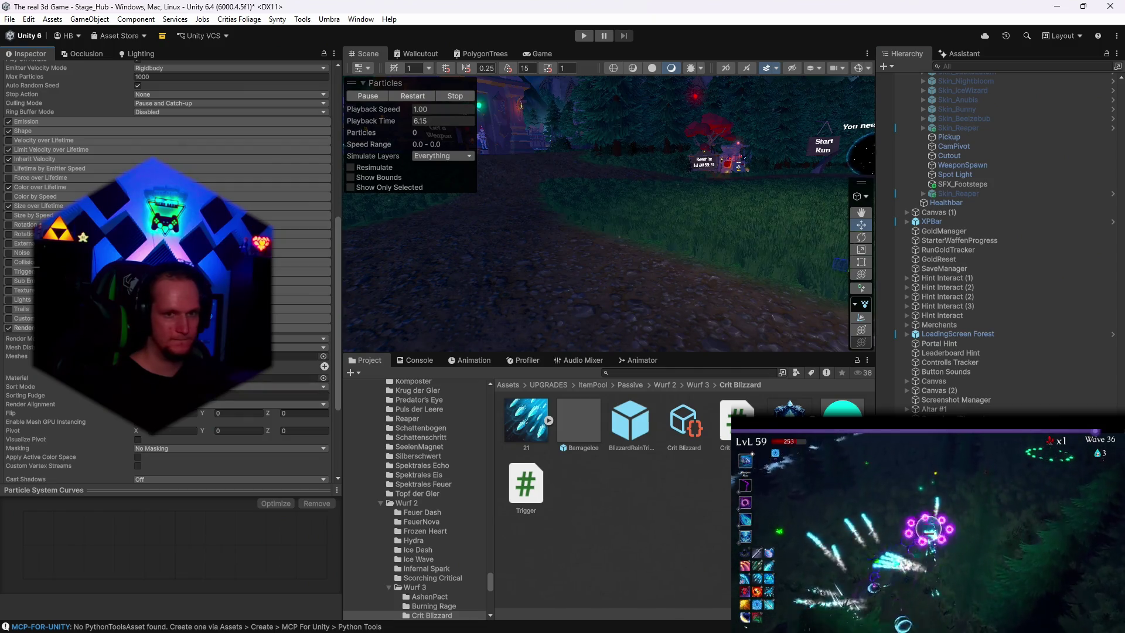
click(293, 378)
click(530, 492)
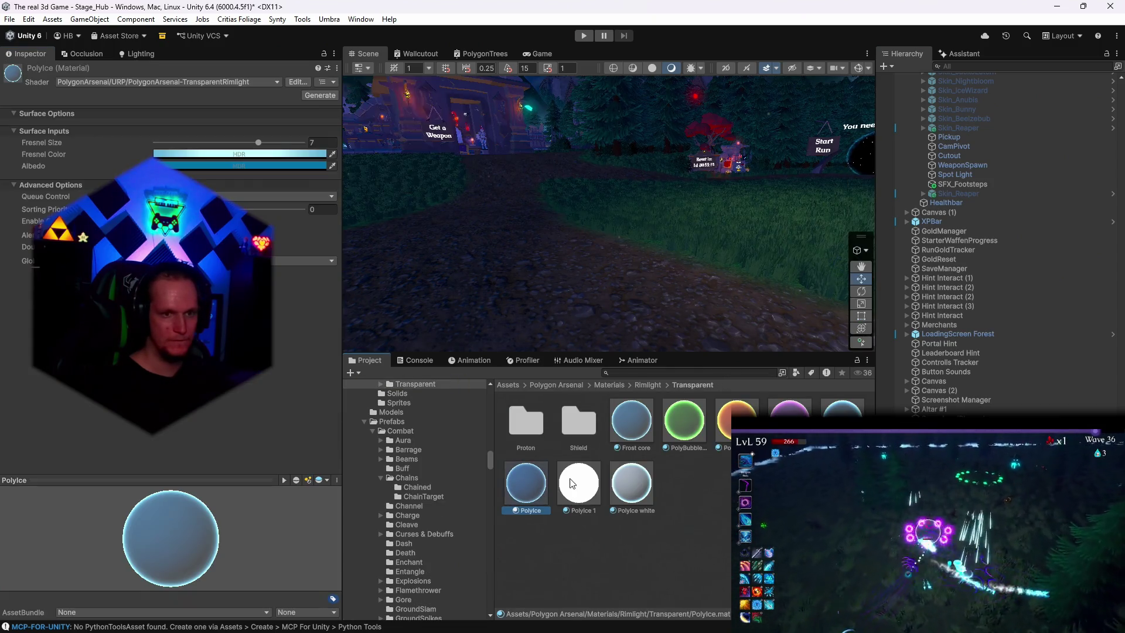
click(216, 154)
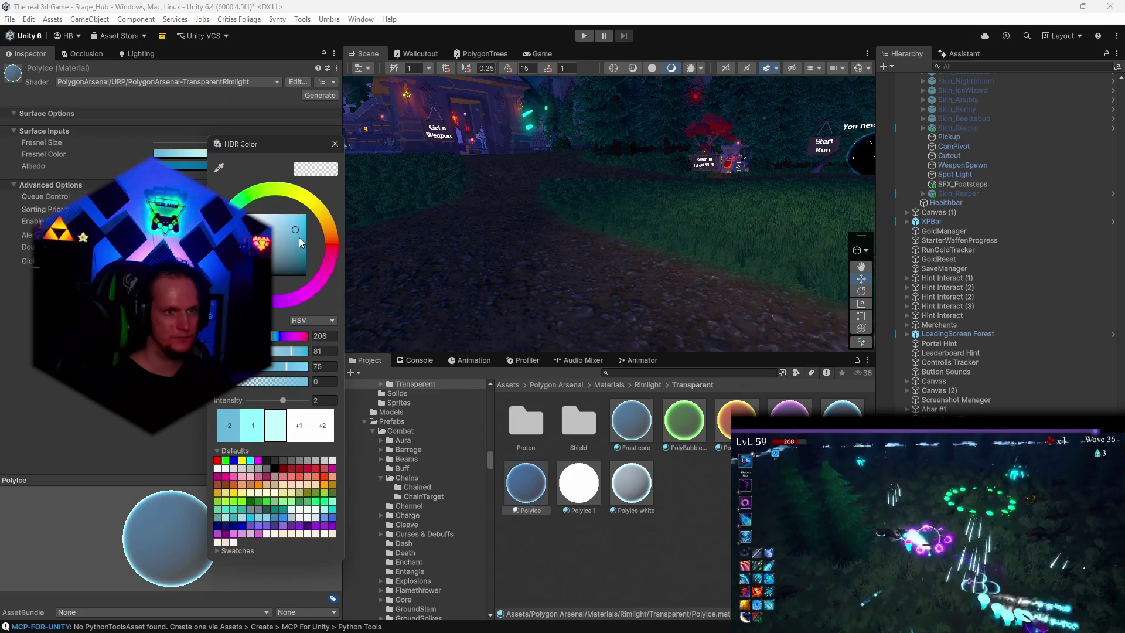
key(Escape)
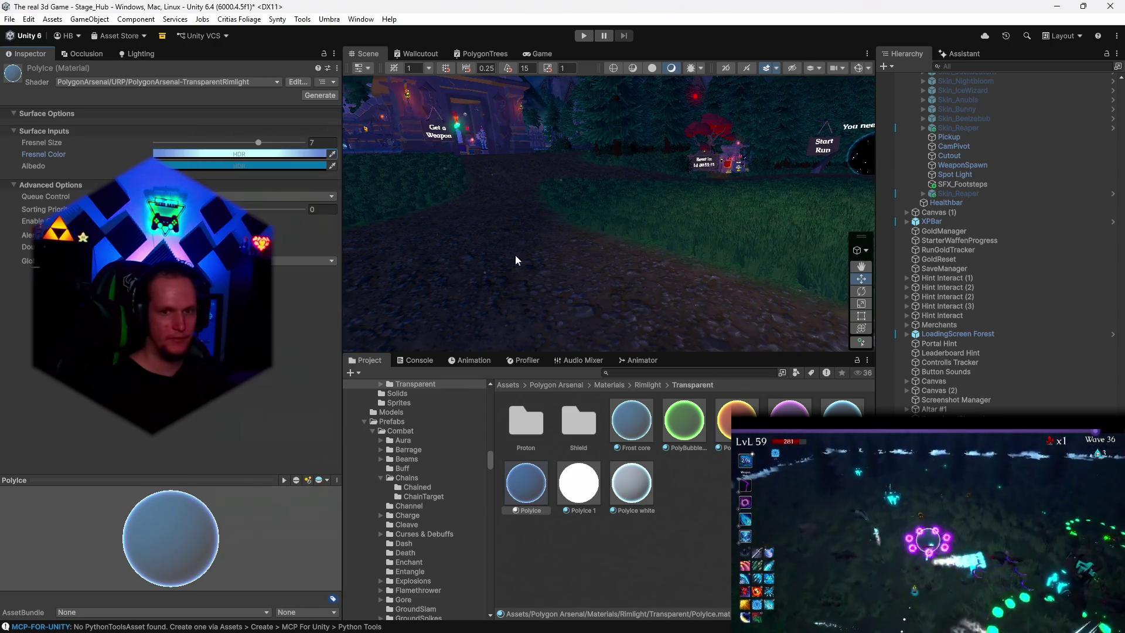
click(406, 218)
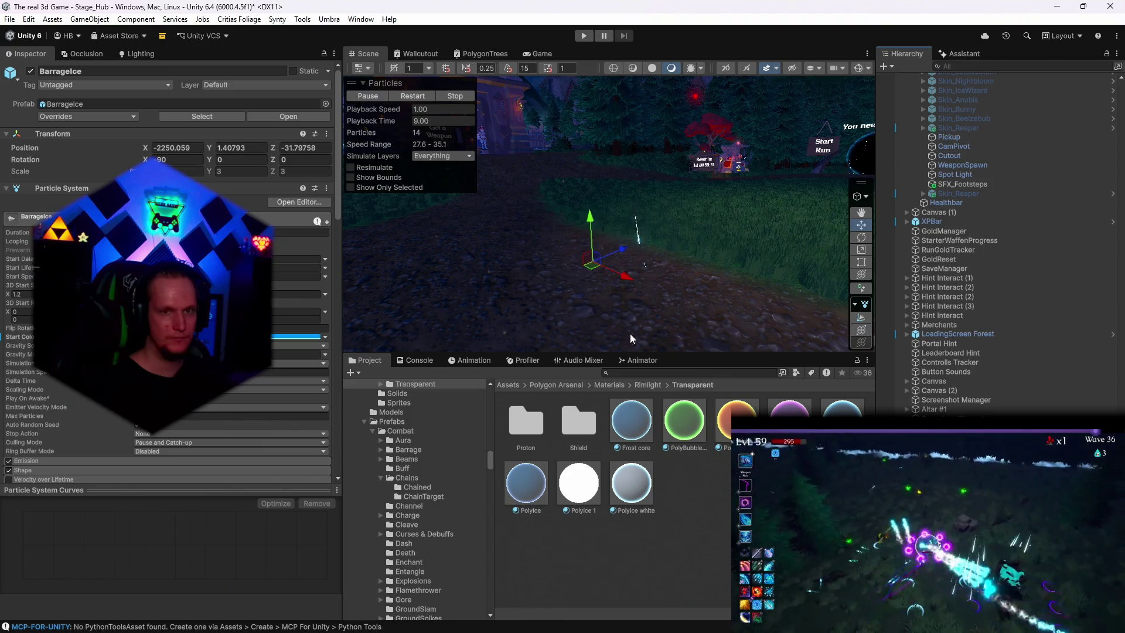
Step: Review BarrageIce's blue Color over Lifetime gradient, close its editor and scroll toward Renderer
scroll(295, 210, down, 2)
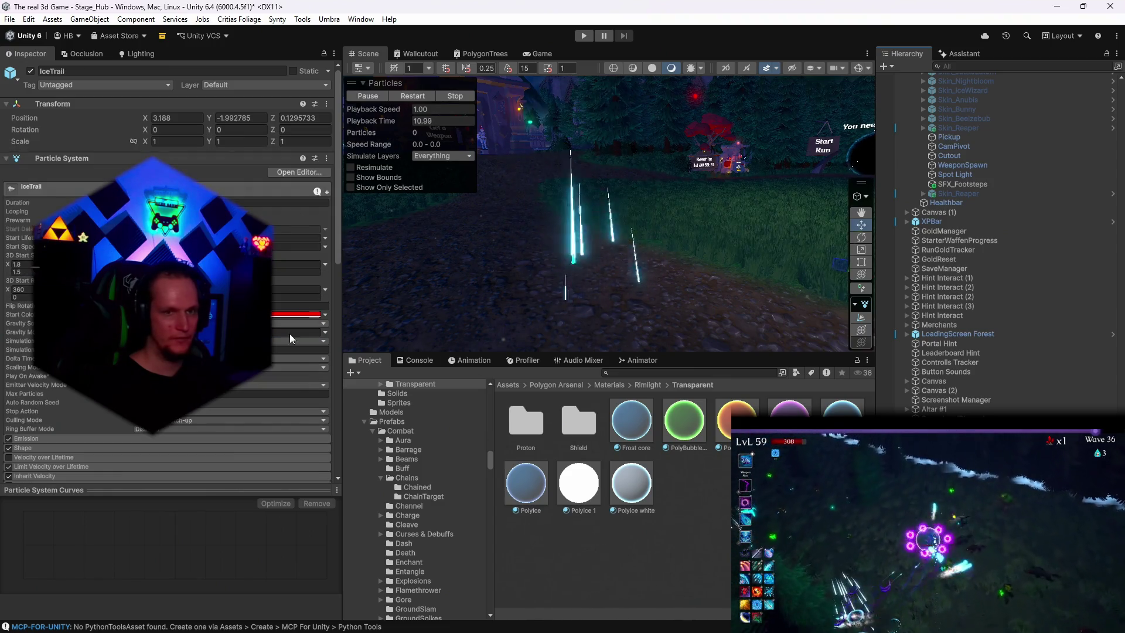
scroll(289, 333, down, 3)
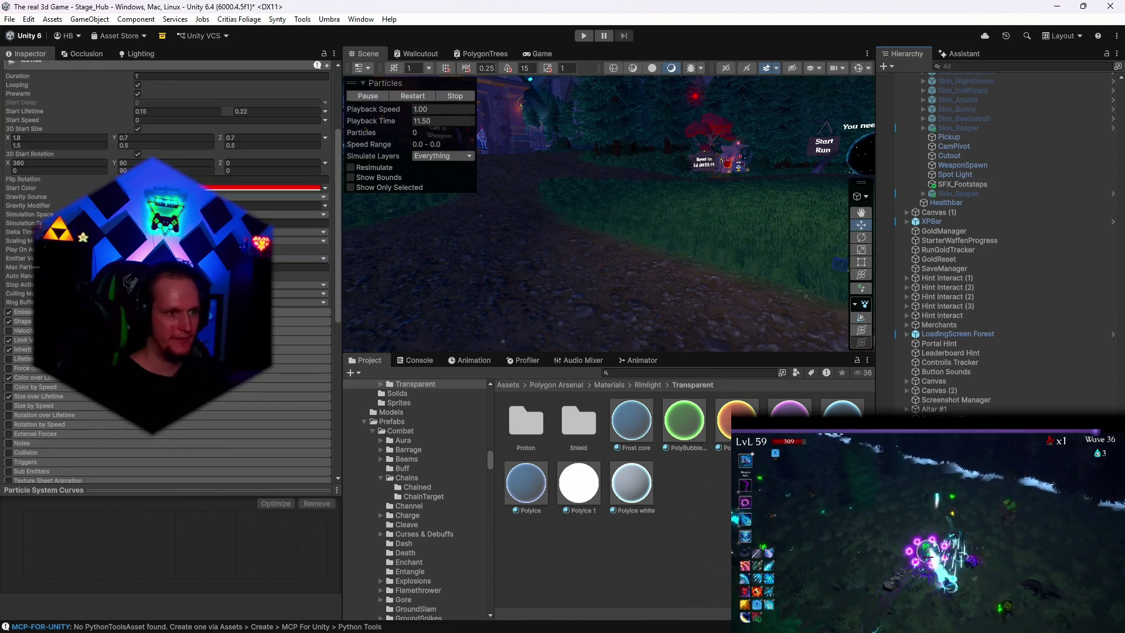
click(48, 377)
click(281, 388)
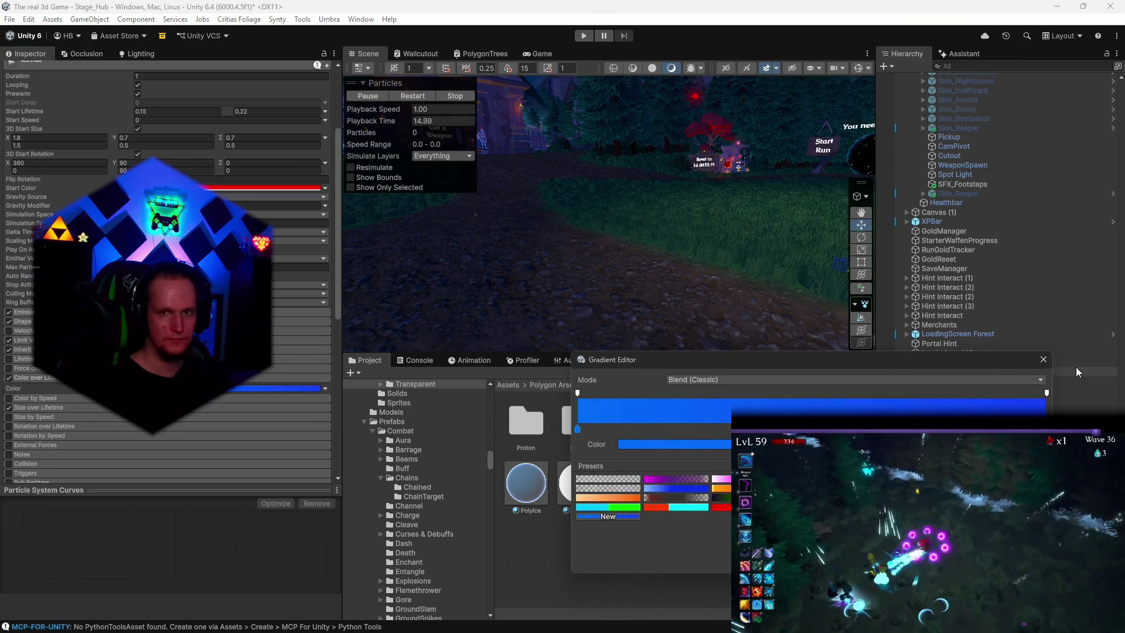
click(1077, 372)
scroll(170, 264, down, 5)
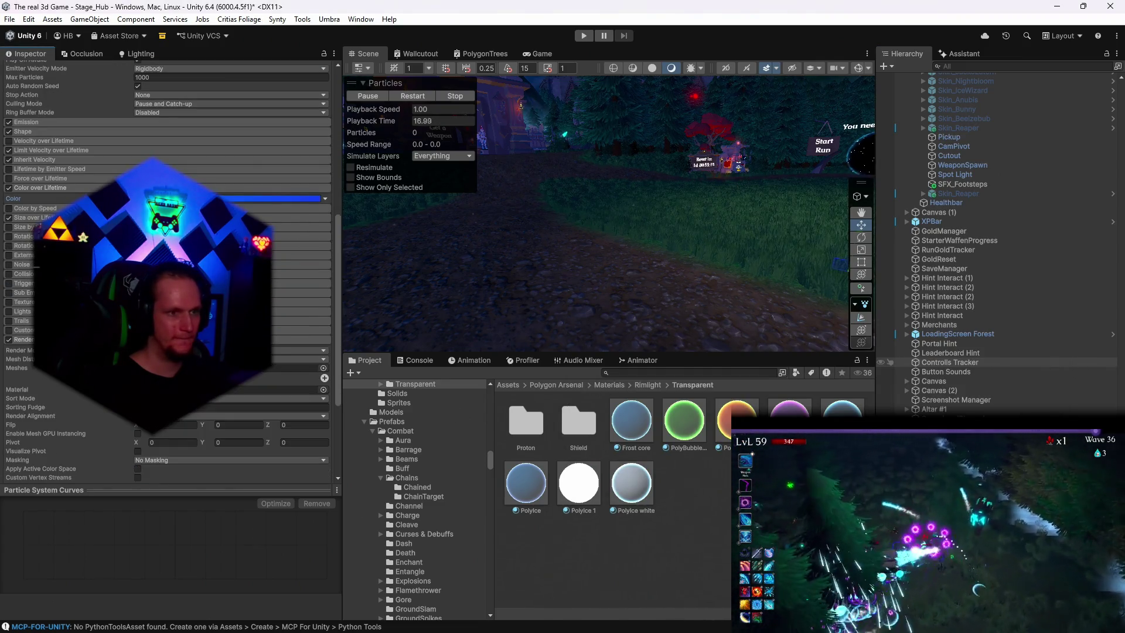
Step: Raise the Polyice material's Fresnel Size to 10 and replay BarrageIce to preview it
click(282, 389)
click(523, 487)
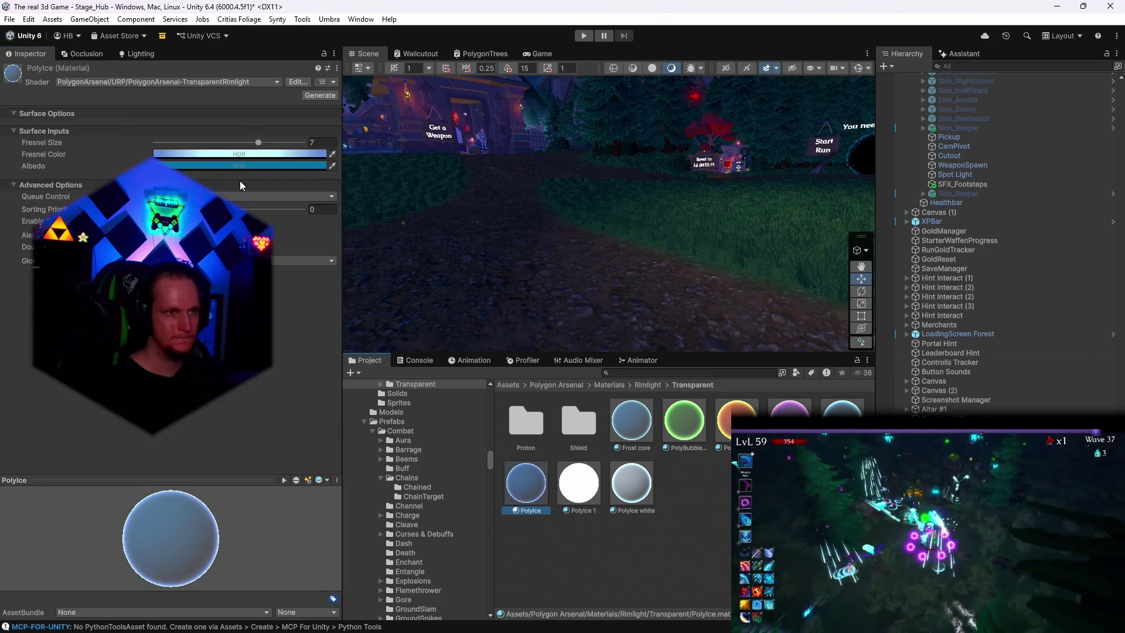
click(217, 132)
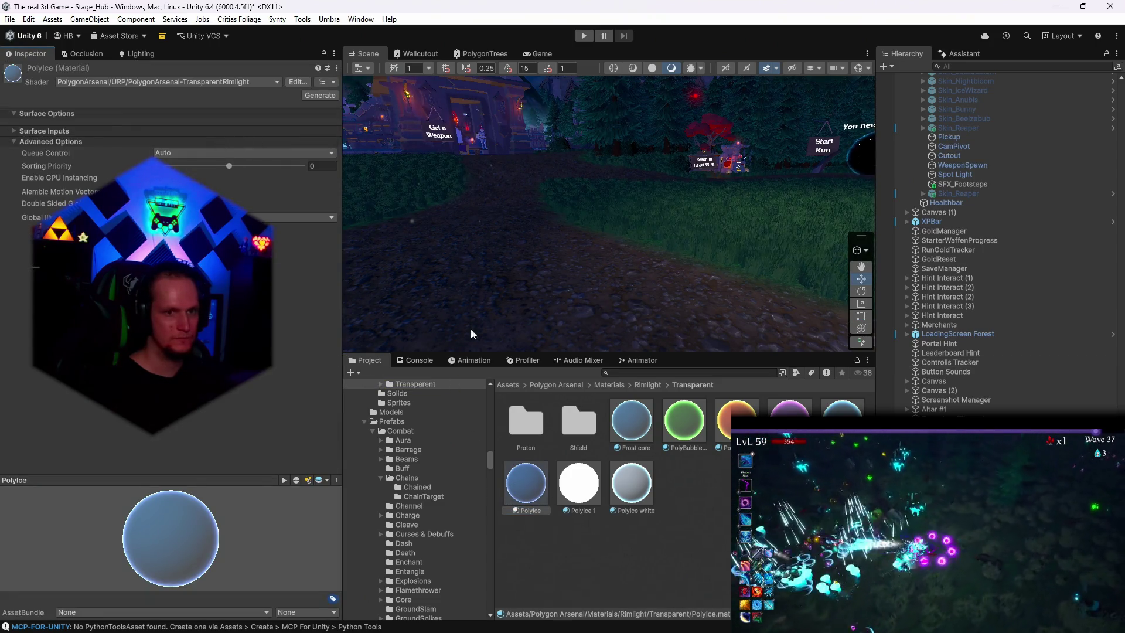
click(44, 130)
mouse_move(258, 143)
mouse_down()
mouse_move(162, 146)
mouse_move(311, 144)
mouse_up()
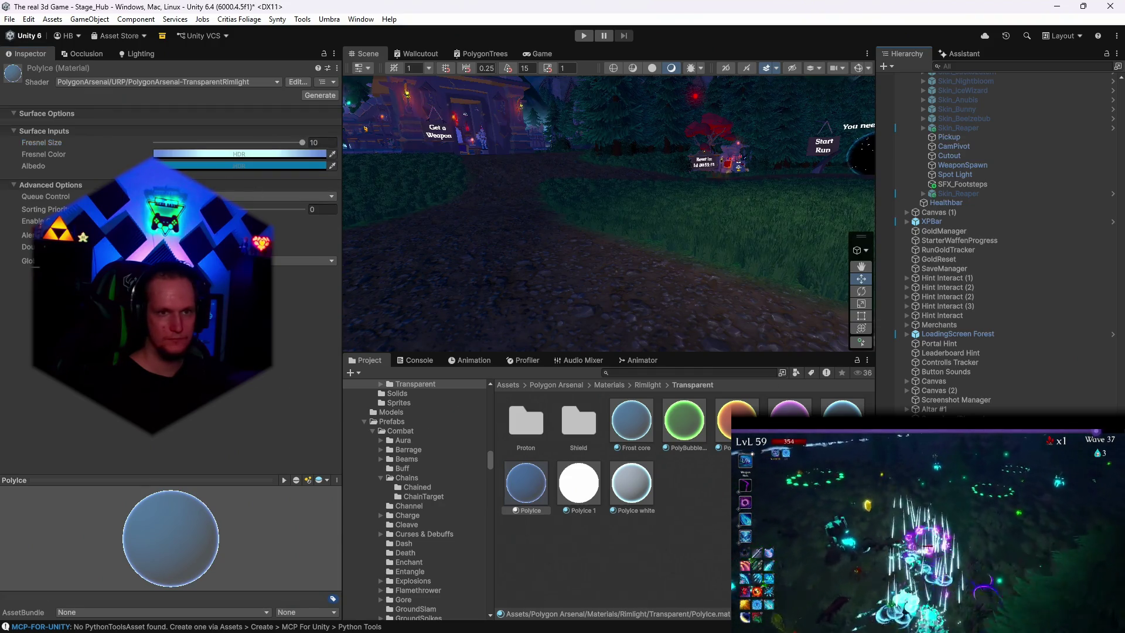
click(591, 252)
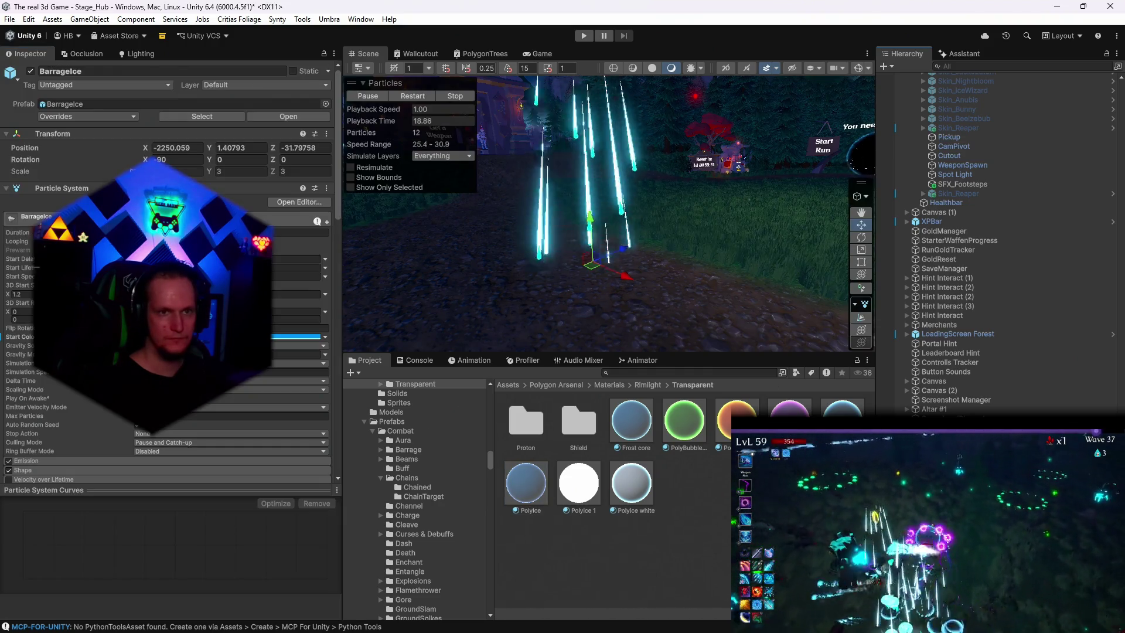
click(408, 99)
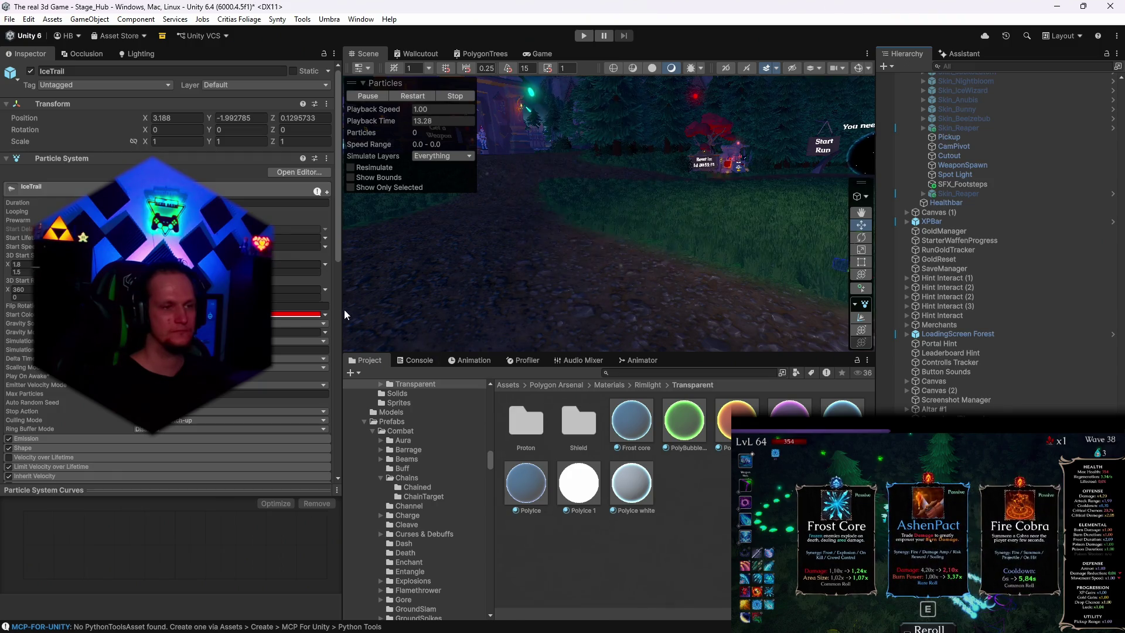
Step: Set the Polyice Fresnel Color to a fully saturated, bright cyan (S and V 100)
scroll(92, 423, down, 10)
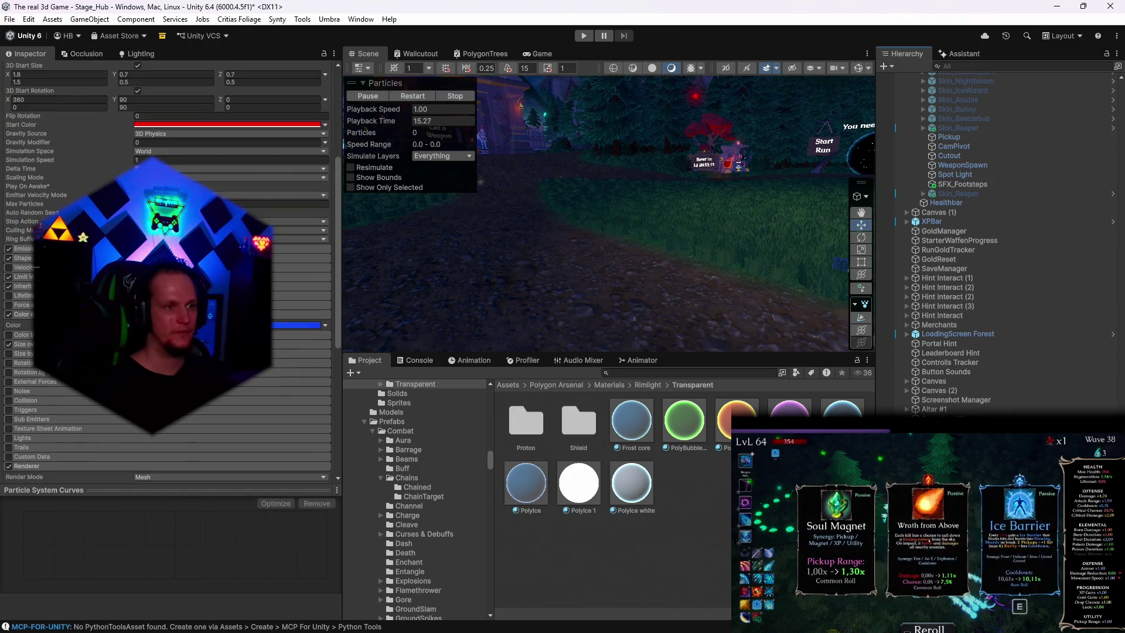
double_click(161, 421)
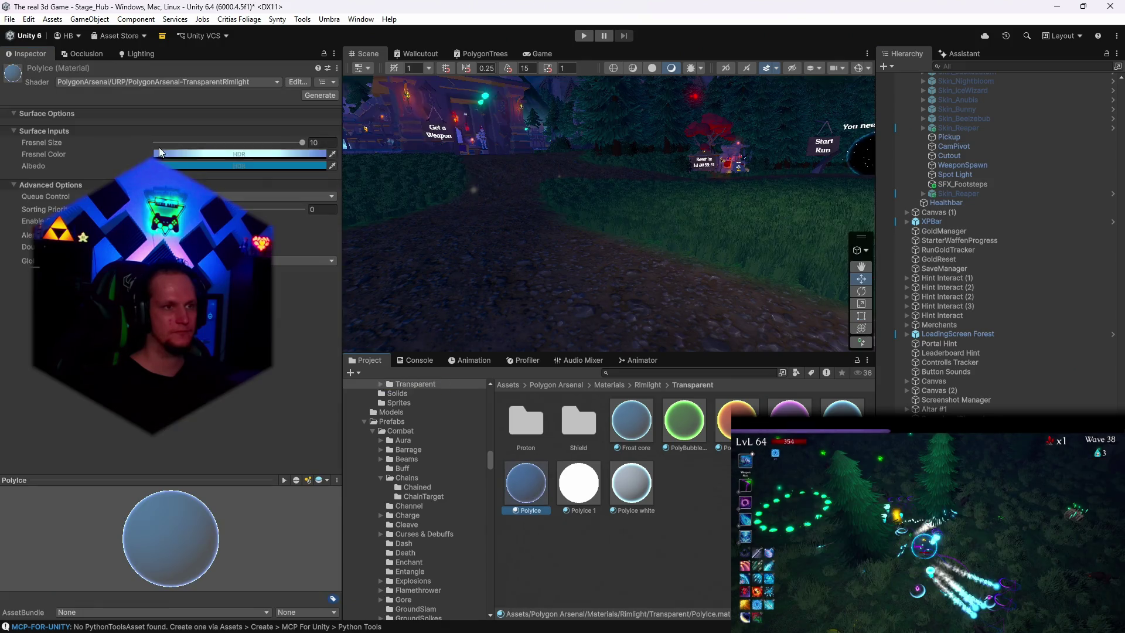
click(188, 166)
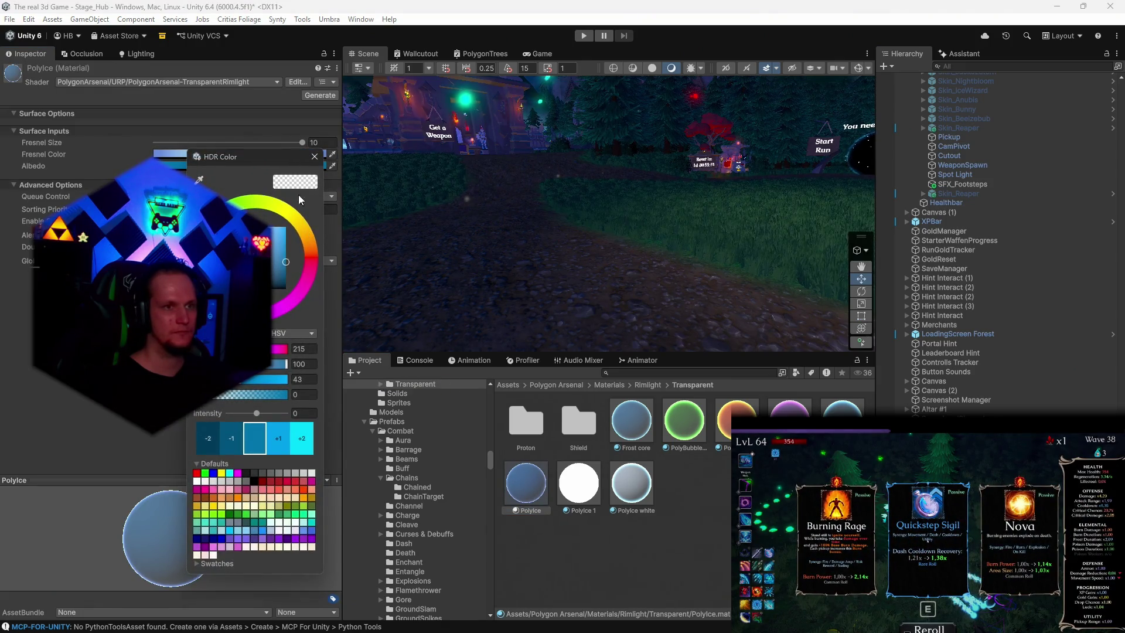
click(308, 157)
click(231, 153)
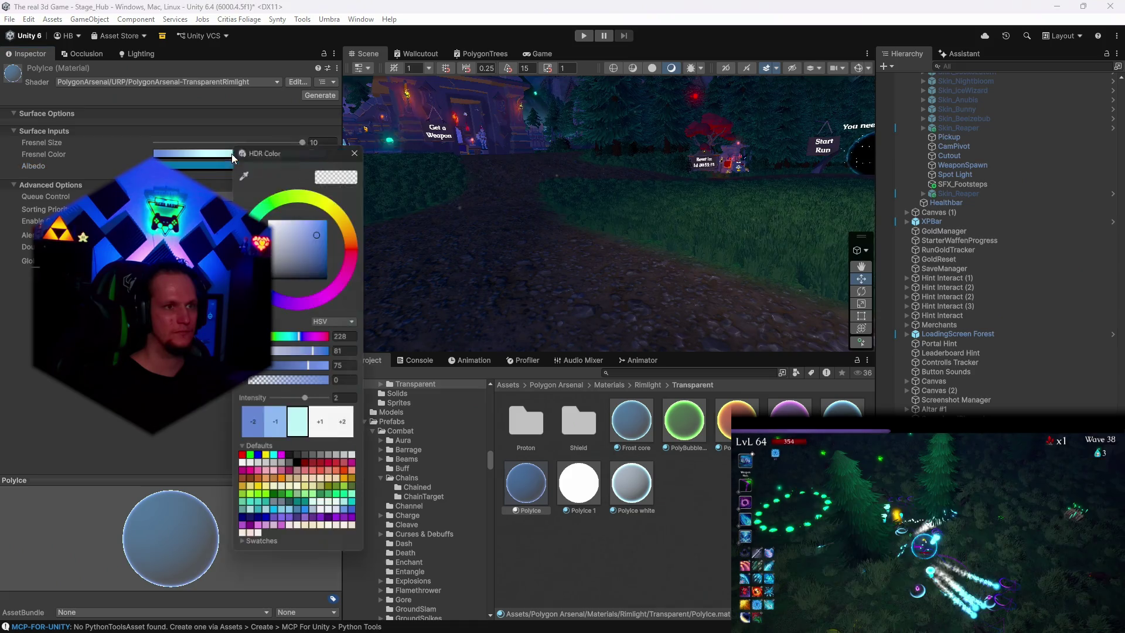
click(321, 231)
drag(321, 231, 335, 212)
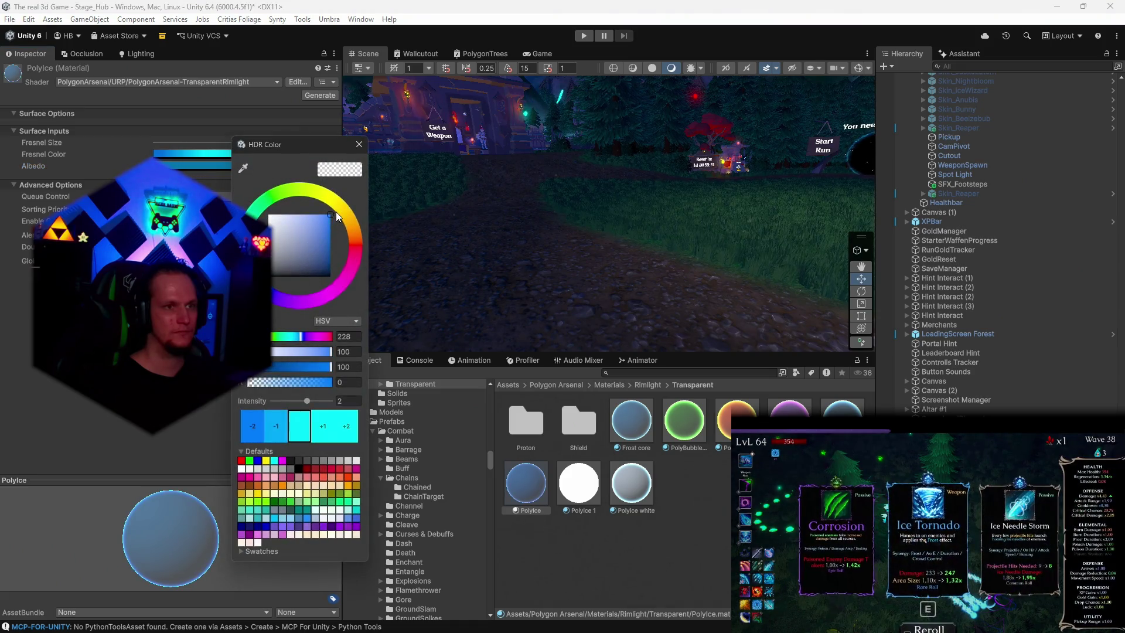
click(359, 146)
click(590, 261)
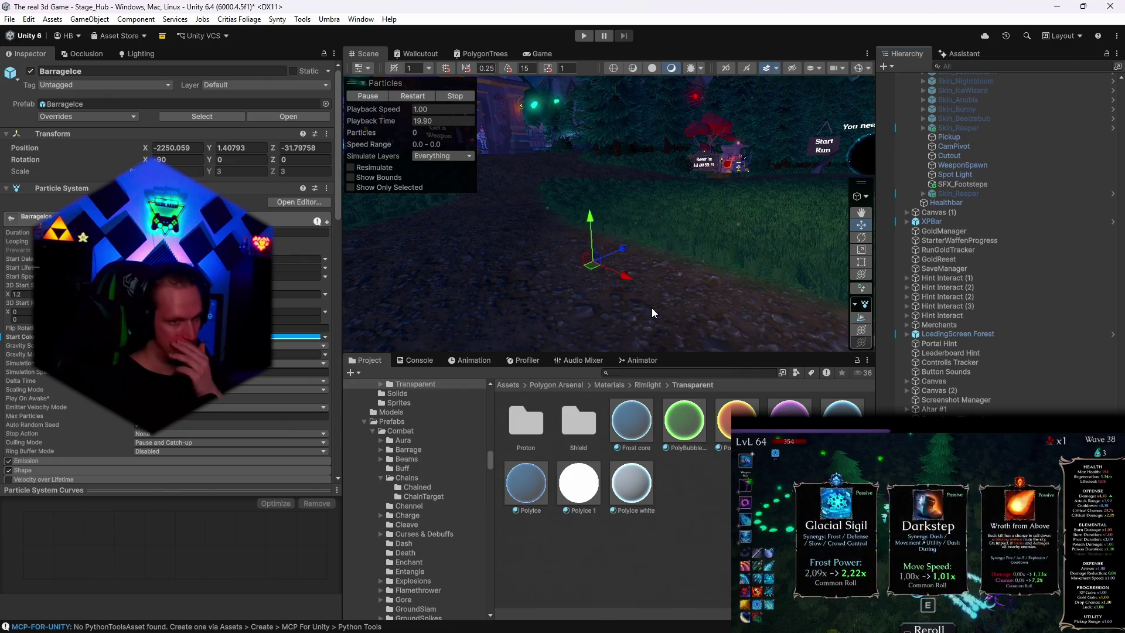
Step: Delete the BarrageIce effect from the scene
mouse_move(645, 632)
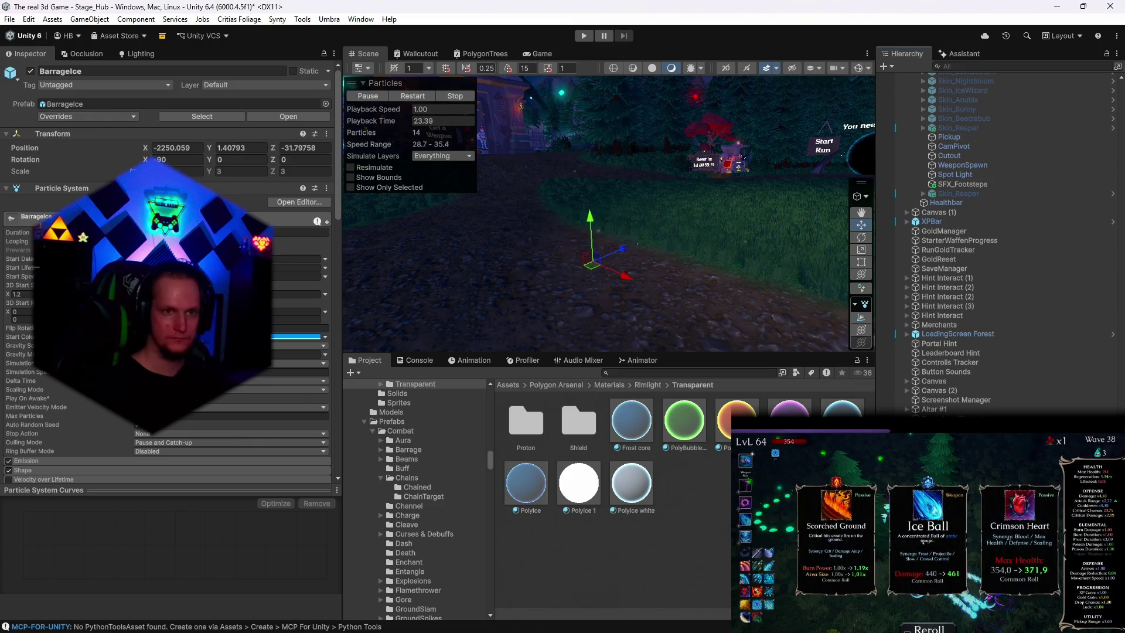
key(Delete)
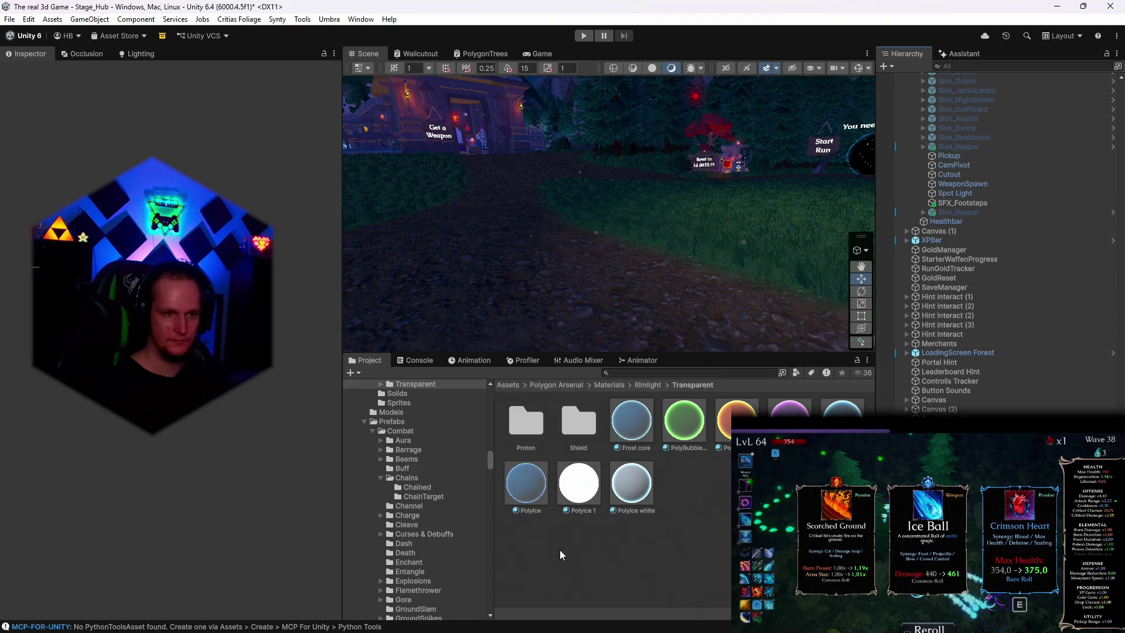
scroll(413, 547, down, 15)
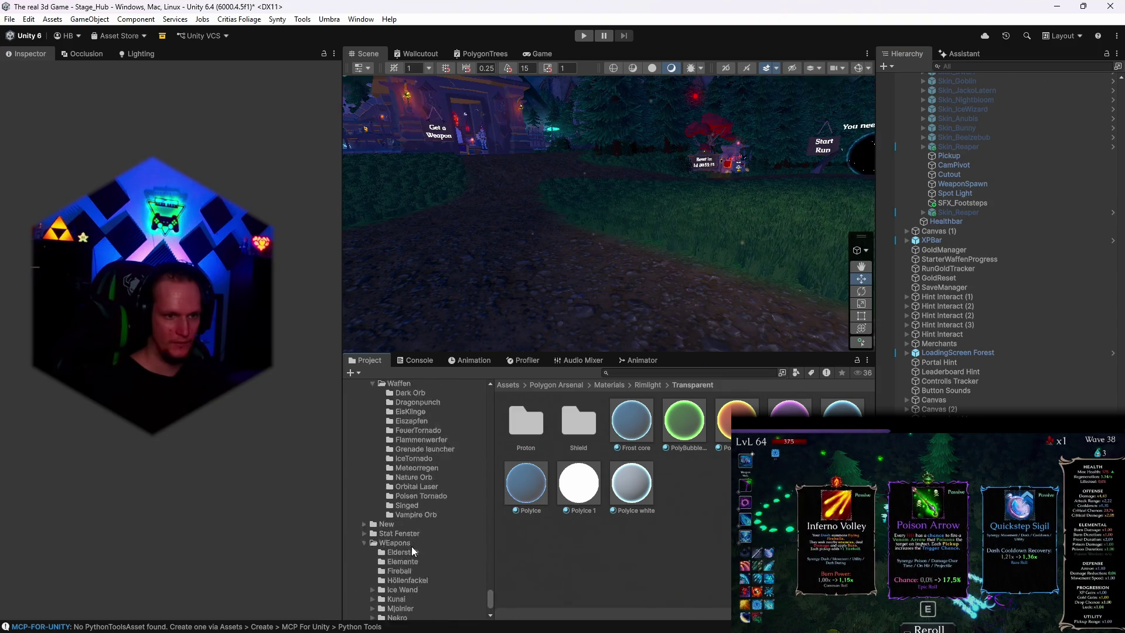
scroll(434, 564, down, 3)
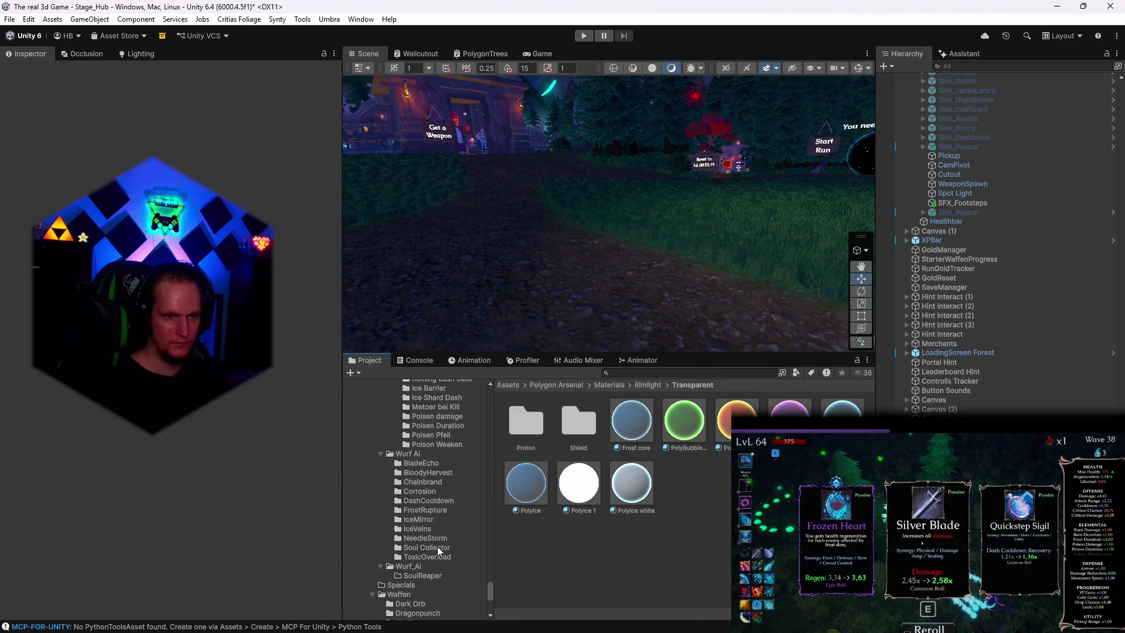
scroll(435, 535, up, 3)
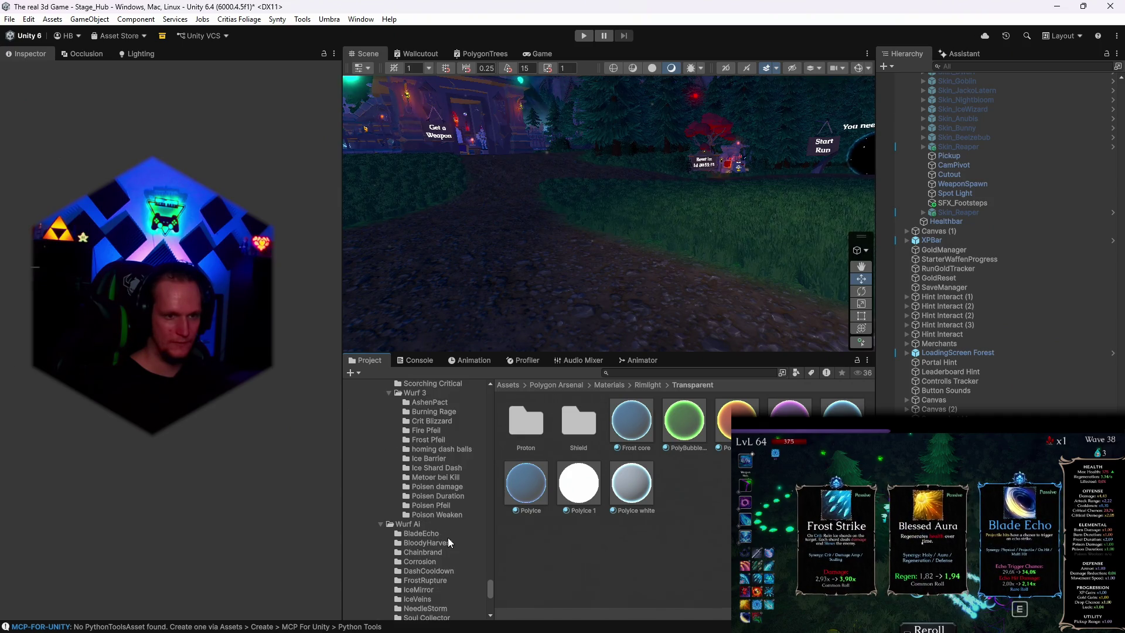
scroll(437, 545, down, 3)
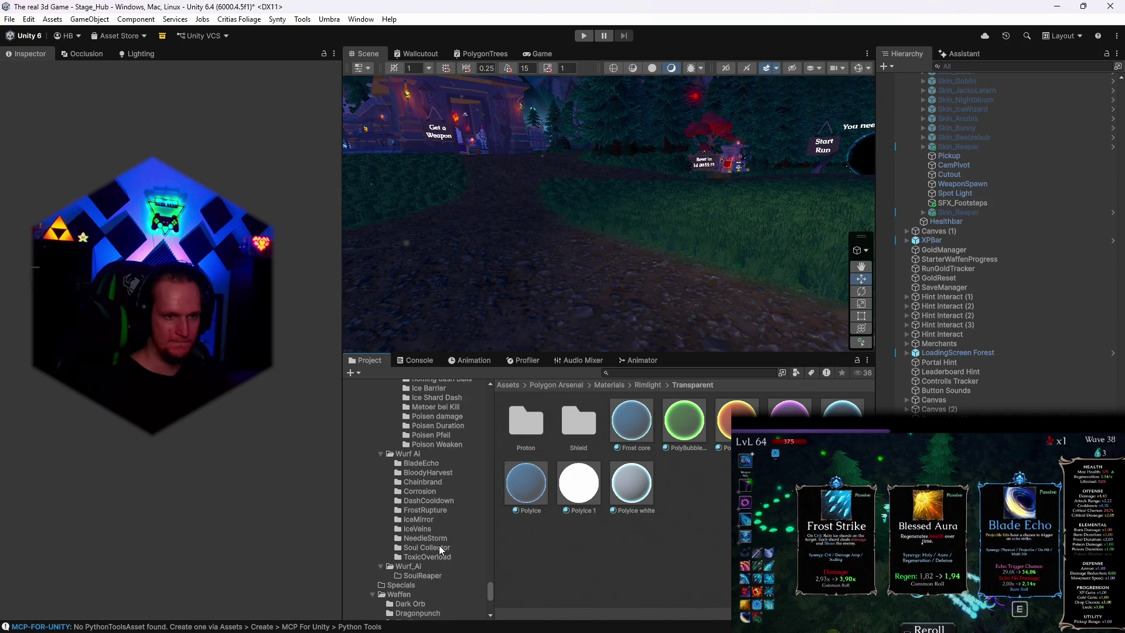
scroll(434, 513, up, 3)
scroll(433, 514, up, 5)
Step: Browse the Passive item folders, then preview and delete an EnergyNovaRed effect from FeuerNova
click(420, 489)
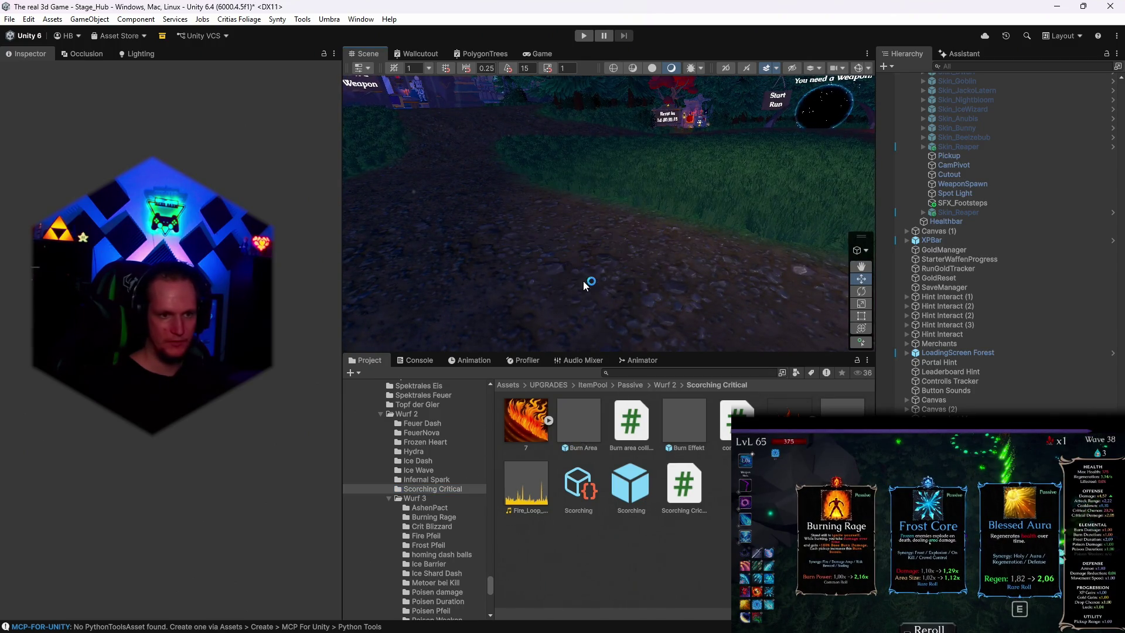
click(469, 479)
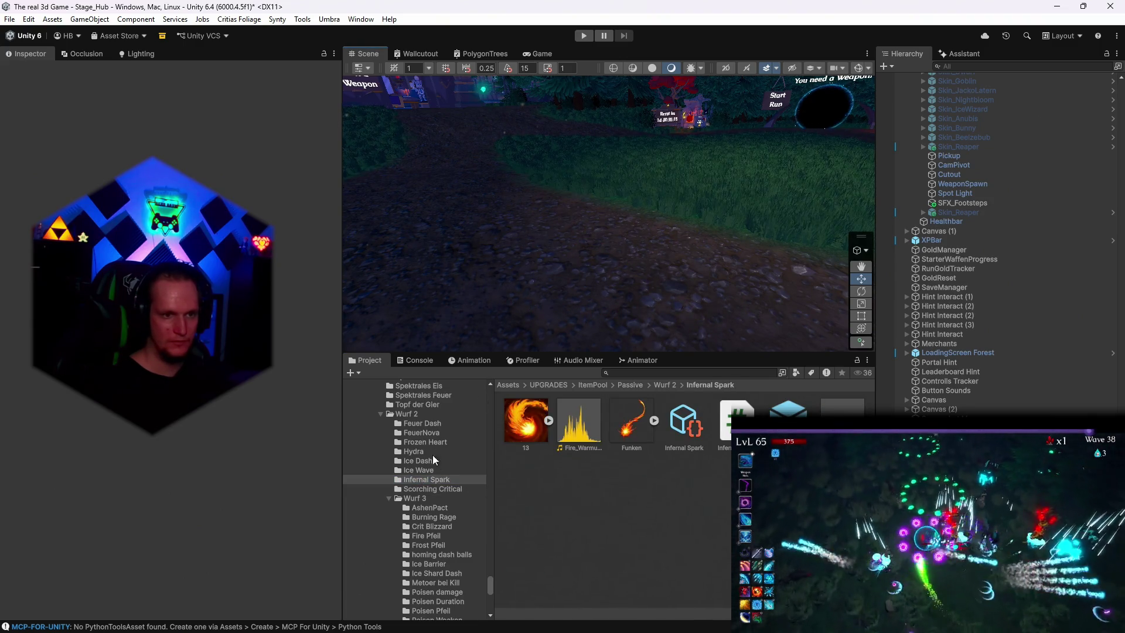
click(425, 470)
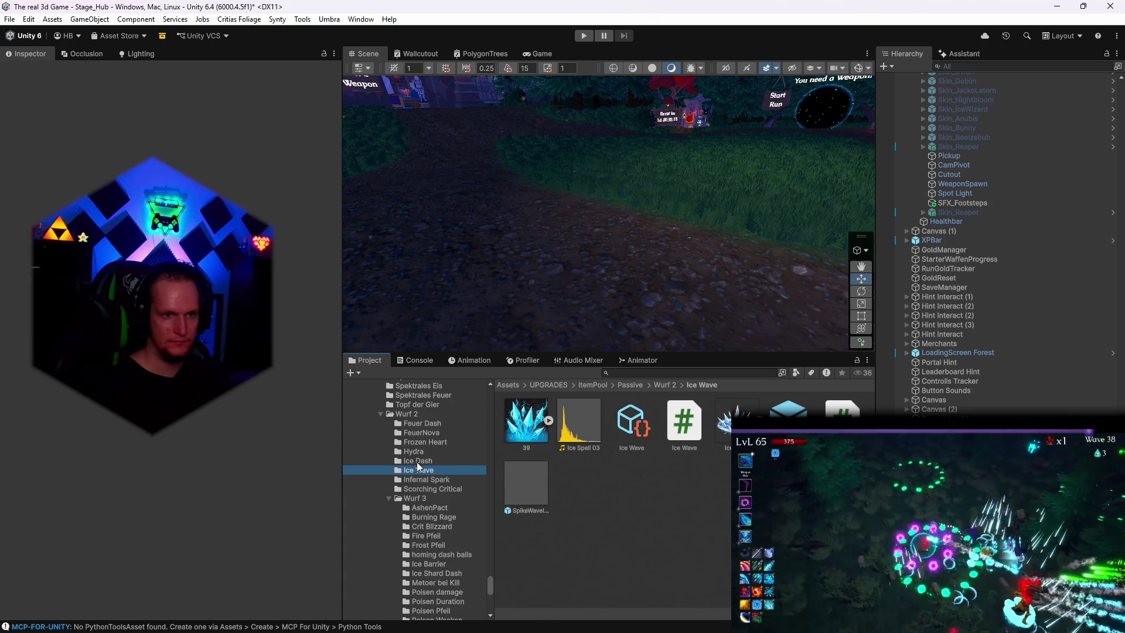
click(419, 462)
click(428, 451)
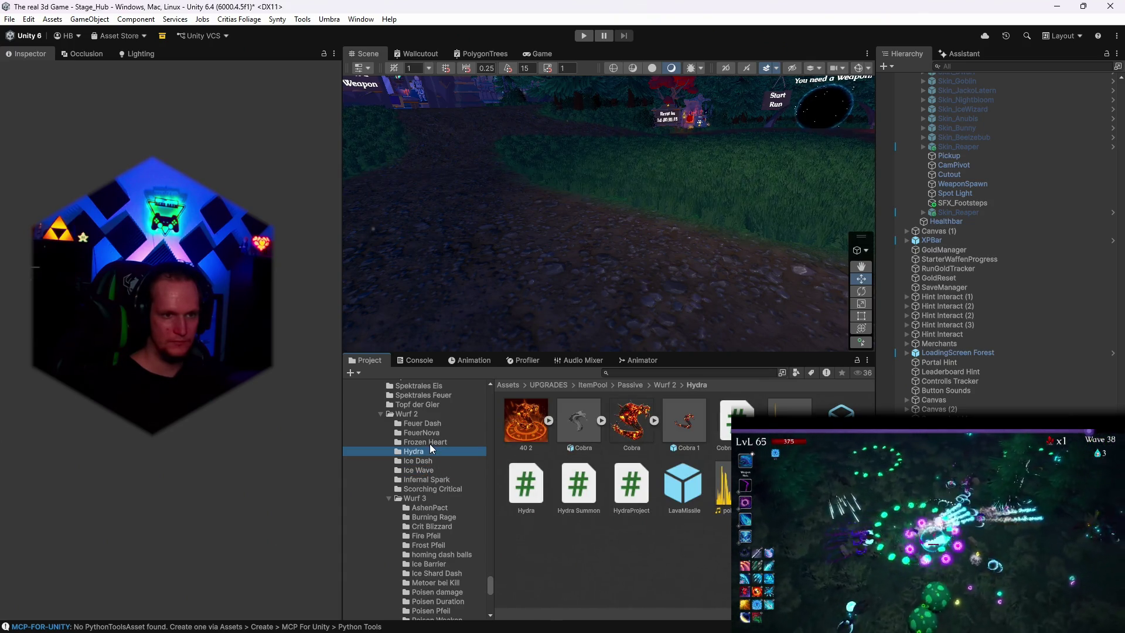
click(428, 441)
click(418, 433)
drag(632, 420, 564, 259)
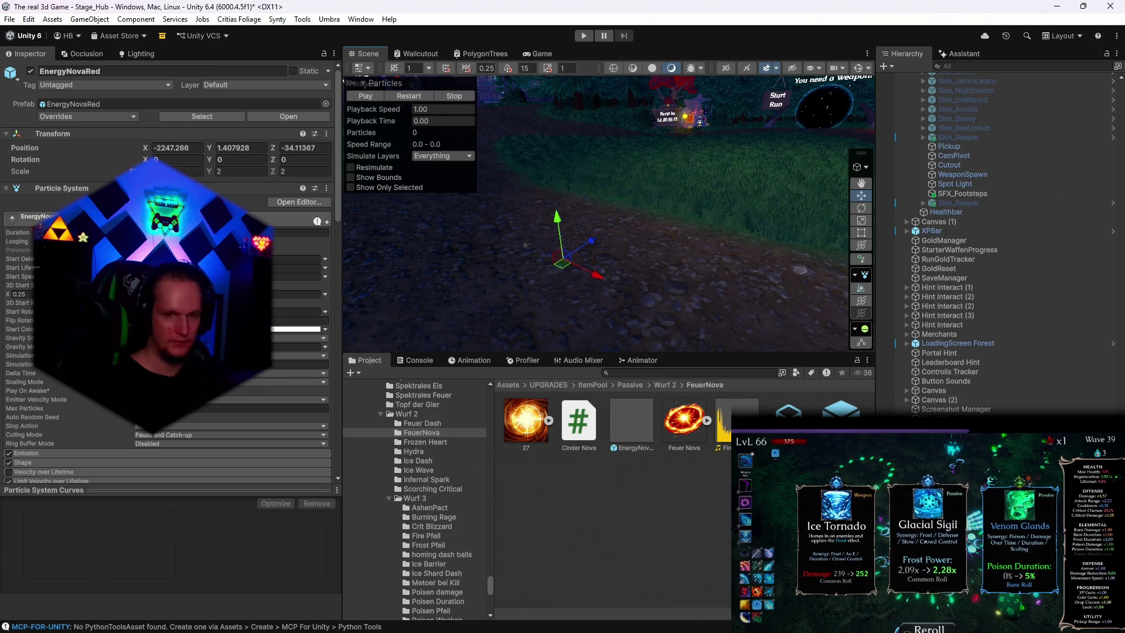
key(Delete)
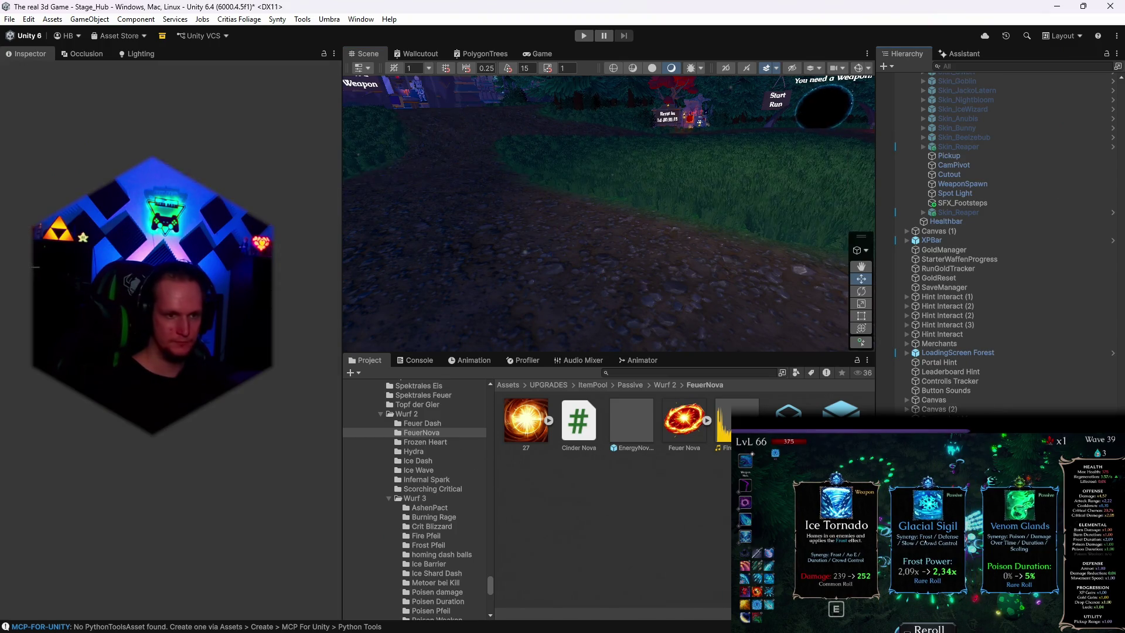
Step: Place the orange Toon Ghost from Spektrales Feuer on the hub path
scroll(437, 434, up, 4)
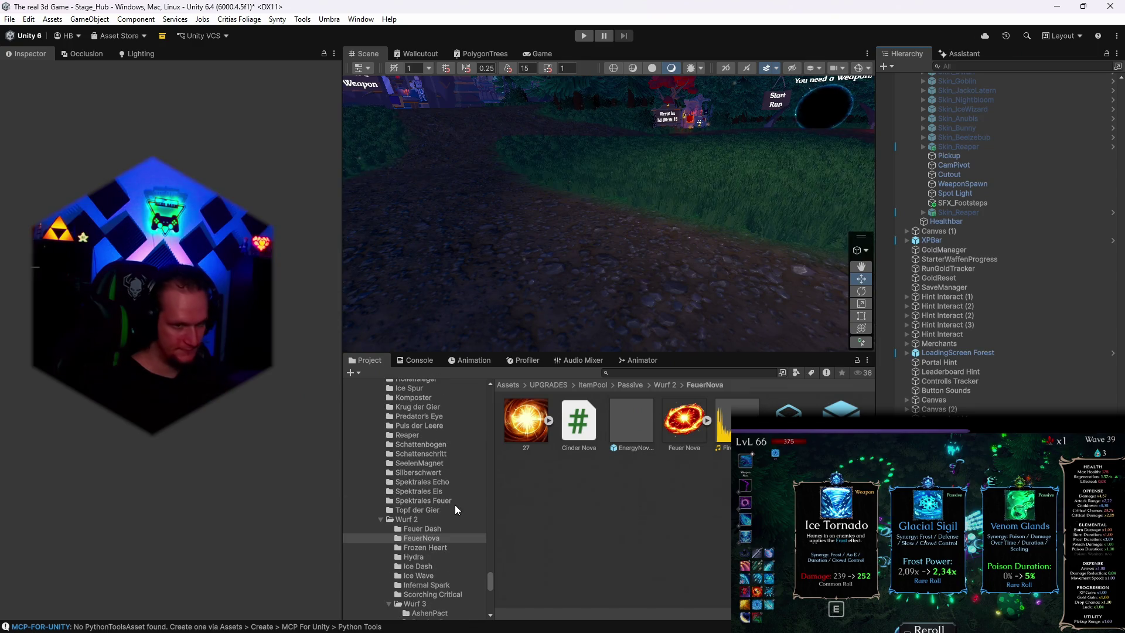
click(426, 510)
key(Up)
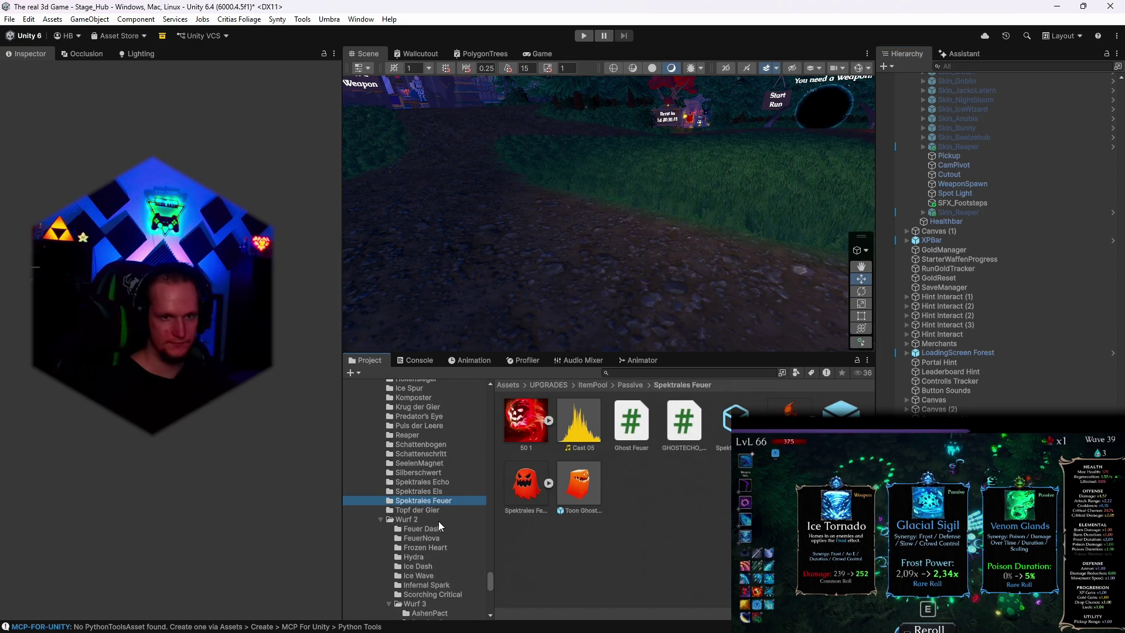
mouse_move(579, 483)
mouse_down()
mouse_move(625, 216)
mouse_move(511, 255)
mouse_move(503, 336)
mouse_move(716, 283)
mouse_move(410, 298)
mouse_move(515, 441)
mouse_up()
click(409, 494)
click(413, 481)
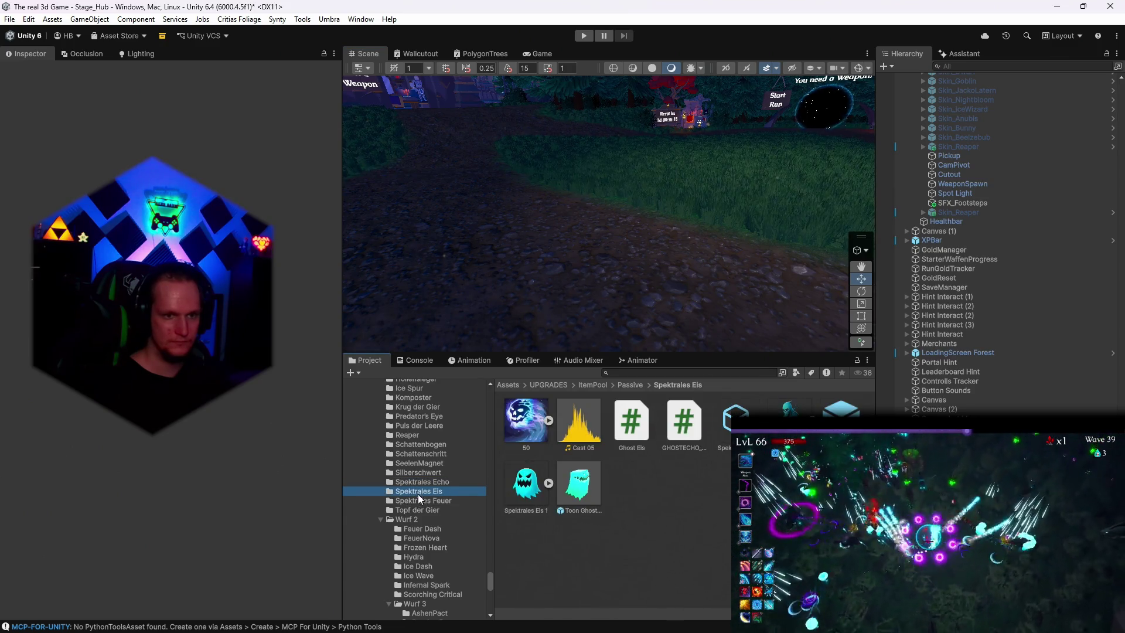
click(417, 500)
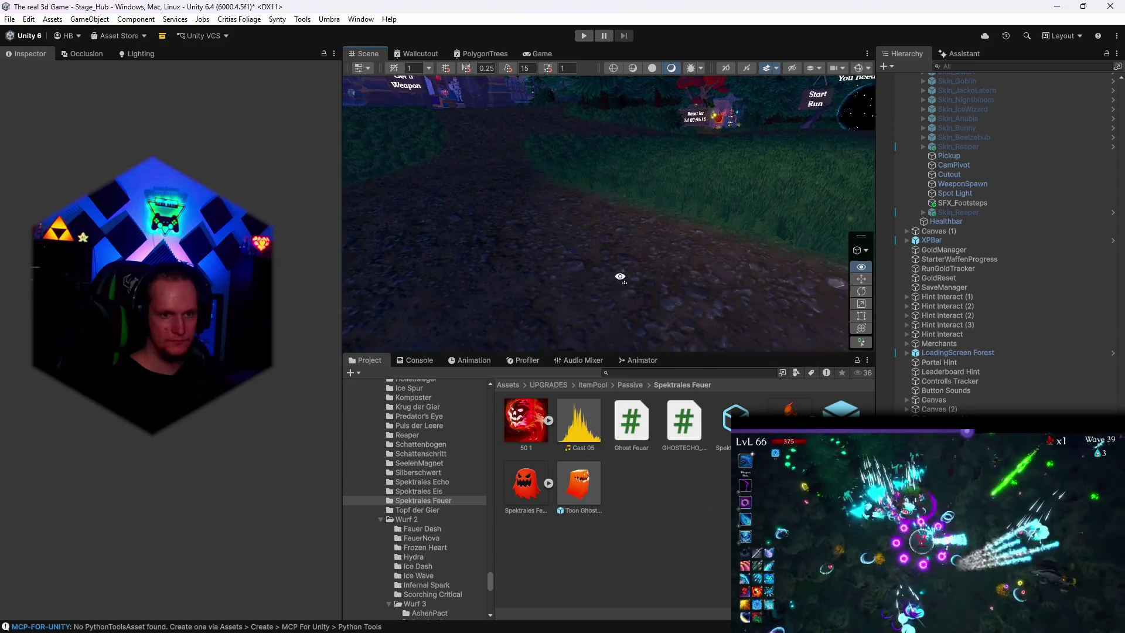
mouse_move(575, 501)
mouse_down()
mouse_move(535, 273)
mouse_move(463, 296)
mouse_up()
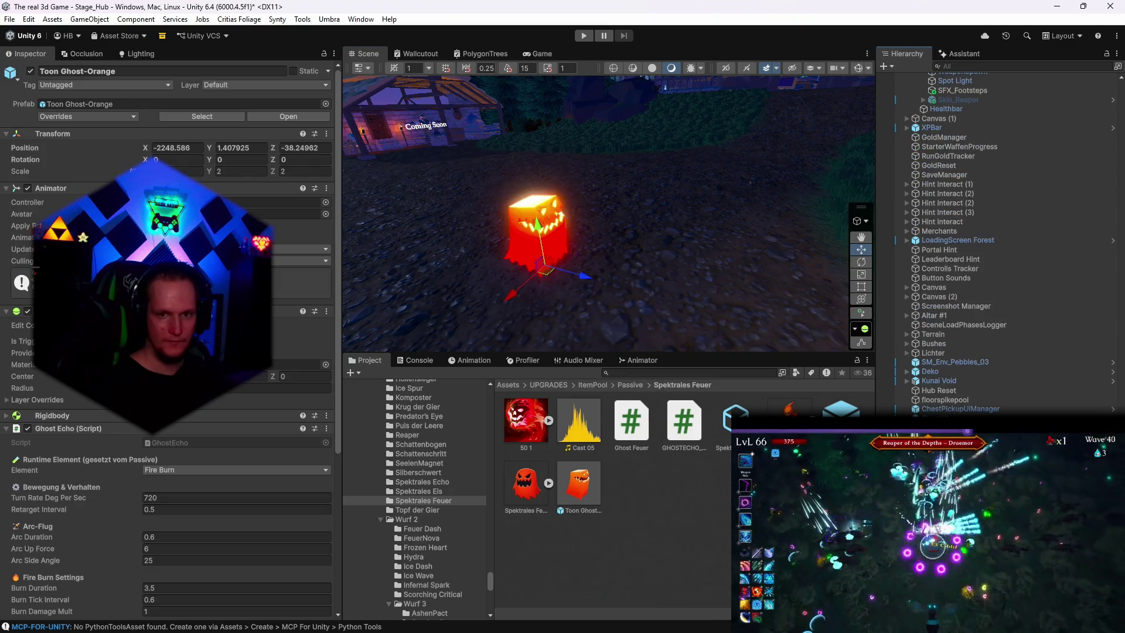
Step: Set the ghost's Toon Ghost-Orange material Surface Type to Transparent
click(538, 235)
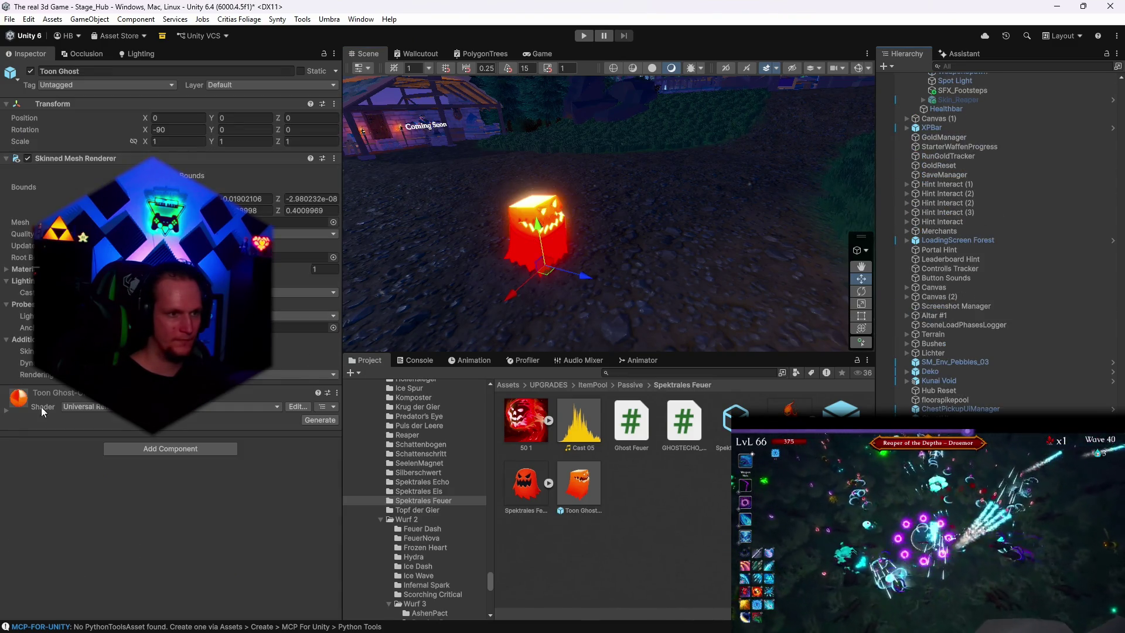
click(7, 413)
click(329, 399)
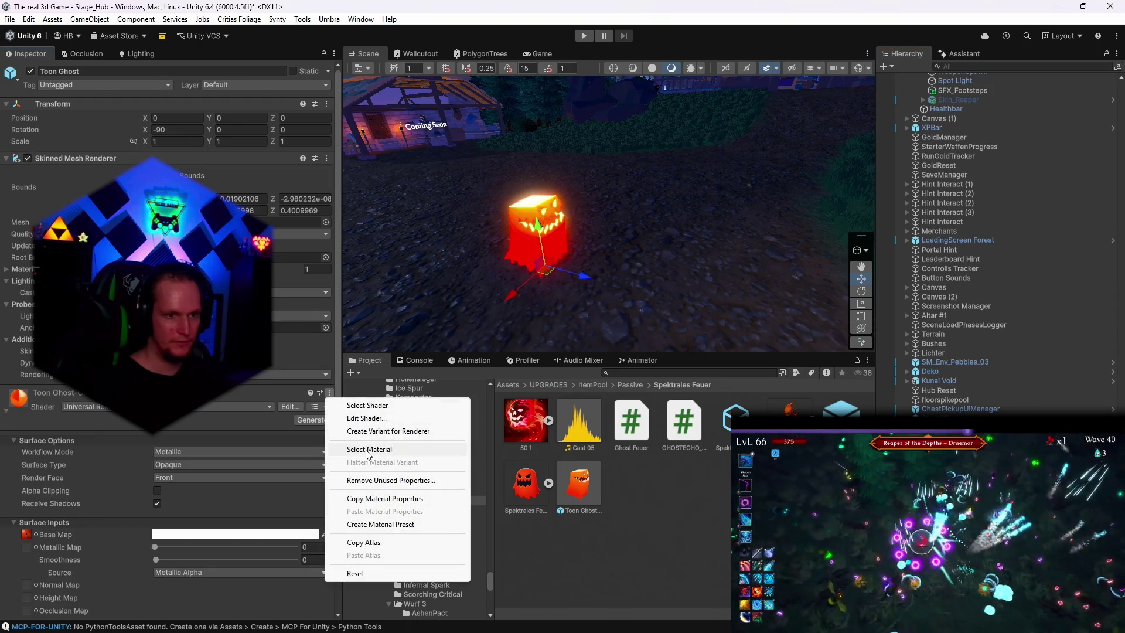
click(385, 456)
click(675, 435)
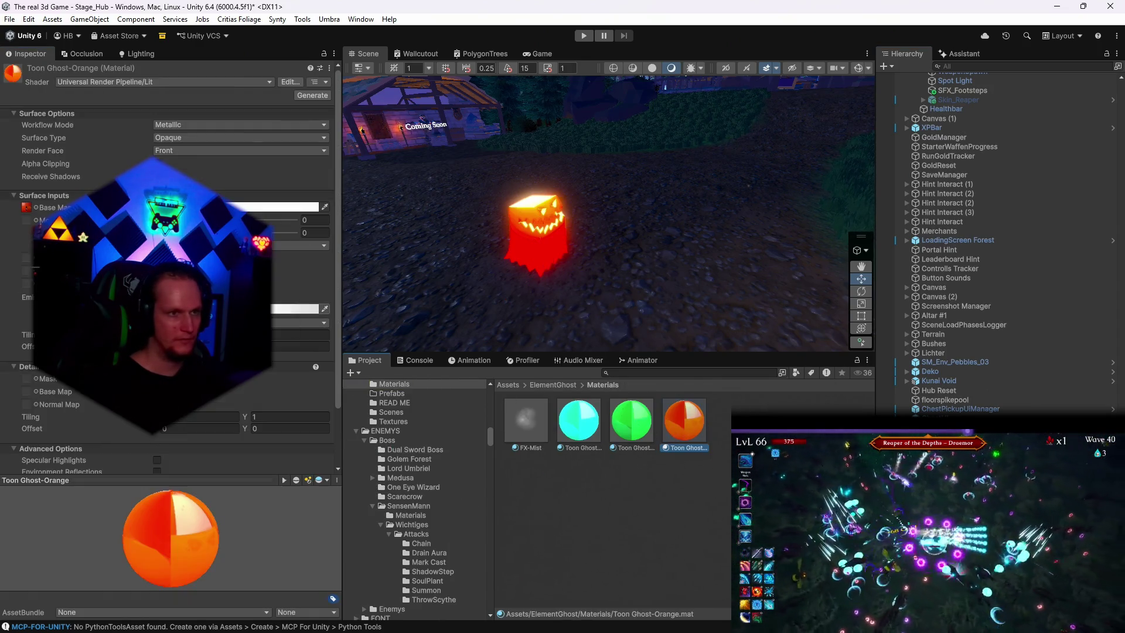
click(176, 139)
click(179, 164)
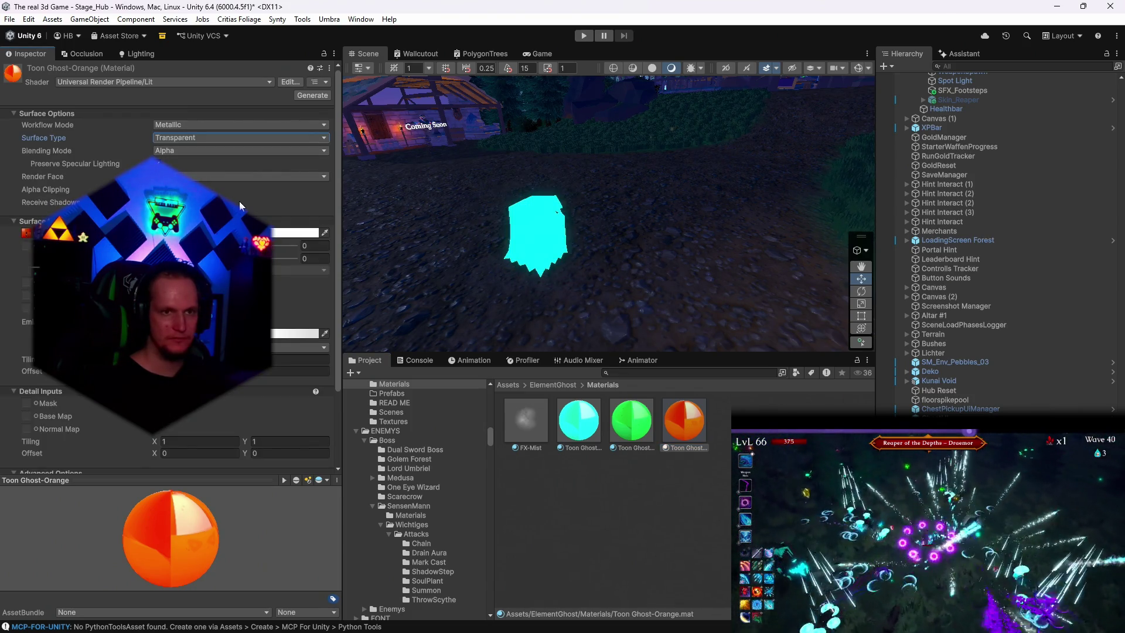
mouse_move(559, 279)
mouse_down()
mouse_move(348, 248)
mouse_move(636, 257)
mouse_move(873, 284)
mouse_up()
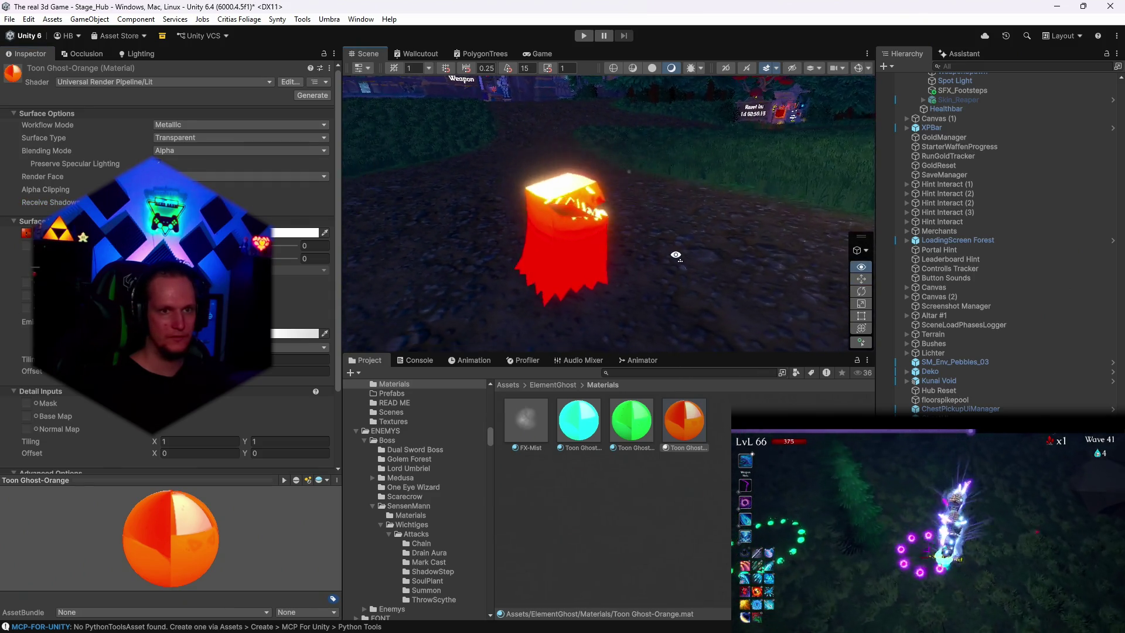
Step: Shift the Toon Ghost-Orange Emission colour to a pinkish red
scroll(167, 263, down, 2)
click(296, 270)
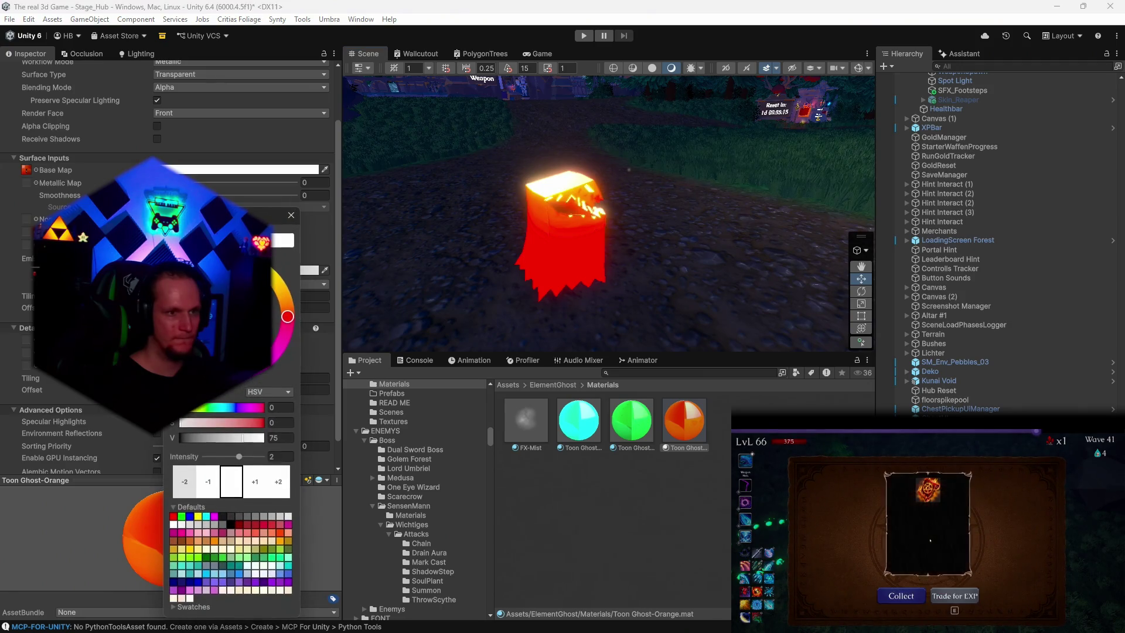
drag(191, 258, 135, 373)
mouse_move(196, 347)
mouse_down()
mouse_move(234, 328)
mouse_move(249, 342)
mouse_up()
mouse_move(516, 229)
mouse_down()
mouse_move(547, 227)
mouse_move(465, 229)
mouse_move(352, 264)
mouse_move(473, 283)
mouse_move(489, 271)
mouse_up()
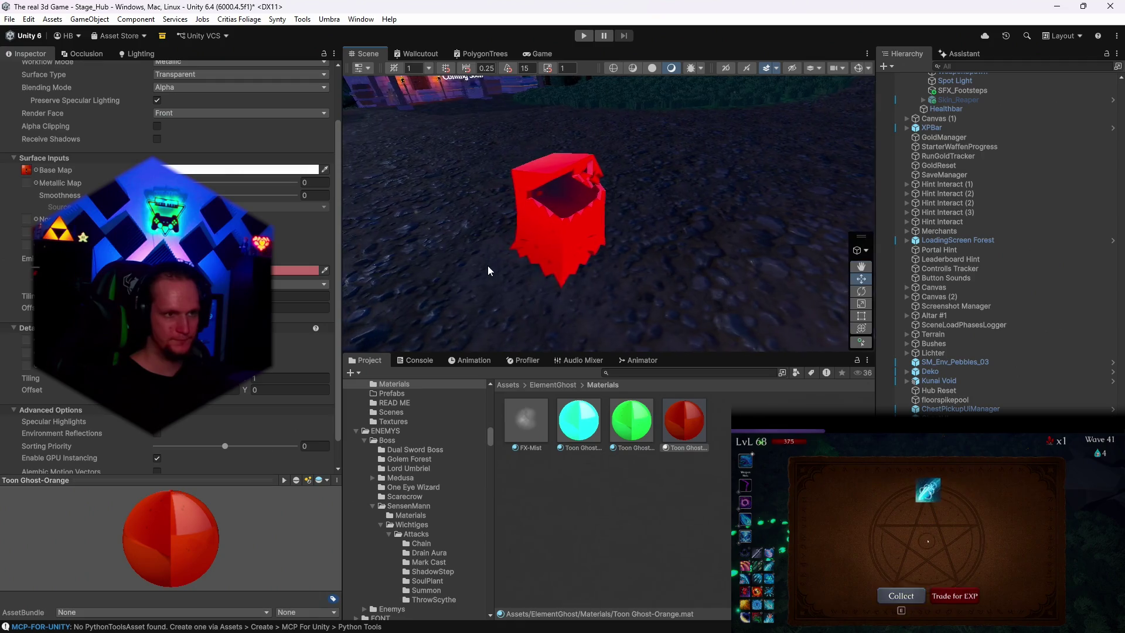
scroll(175, 141, up, 3)
Step: Set Toon Ghost-Orange back to Opaque and darken its Emission to a deeper red
click(167, 138)
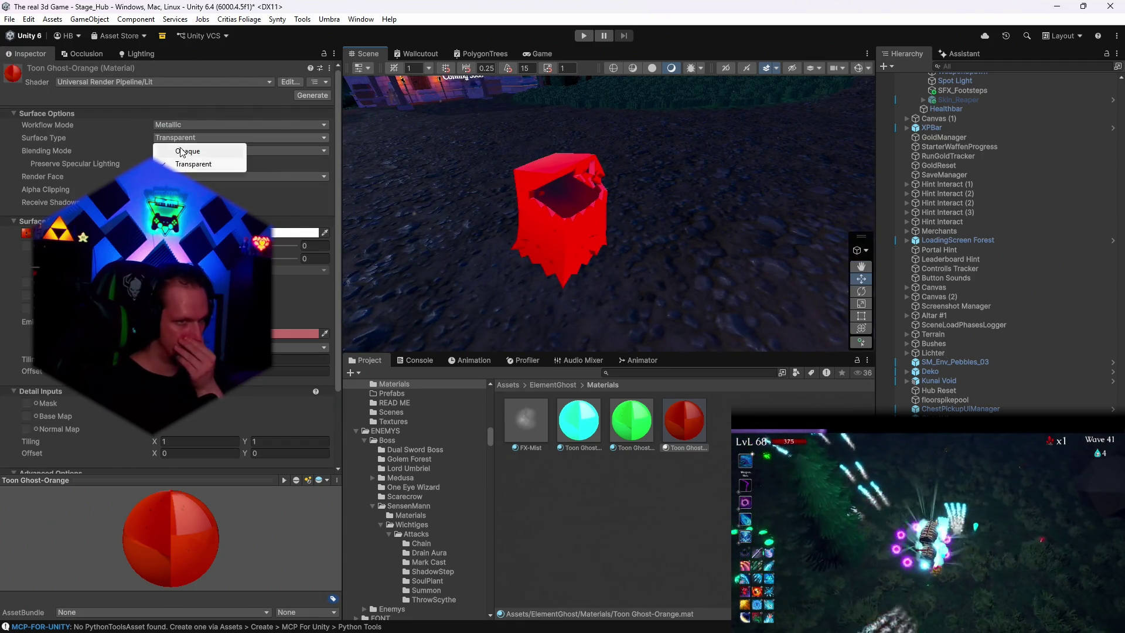
click(182, 151)
drag(500, 259, 592, 275)
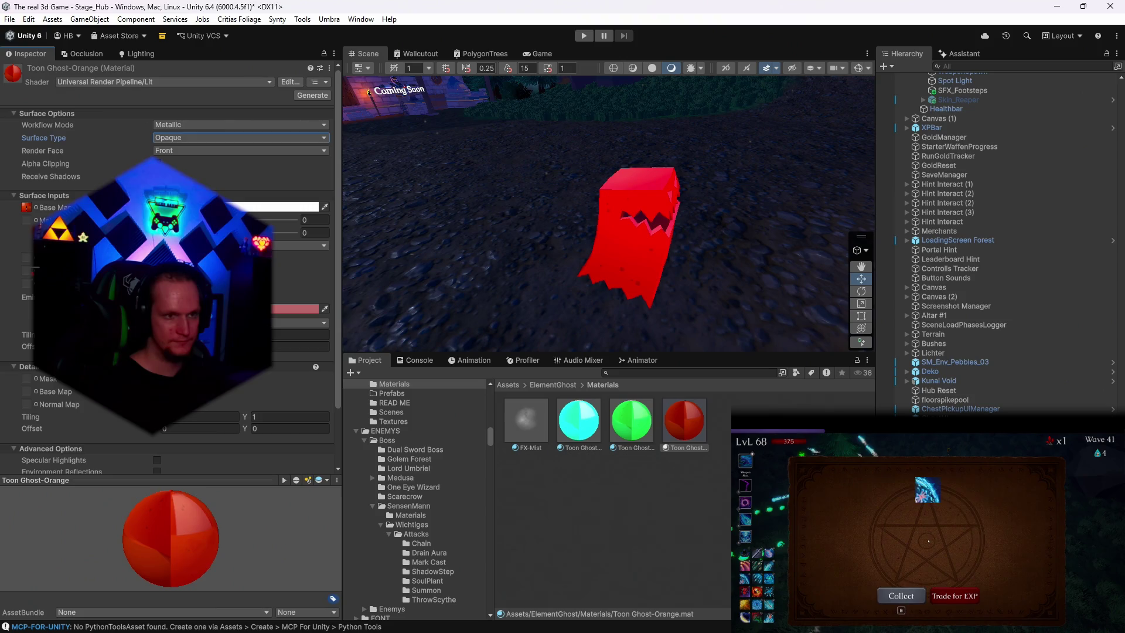
click(293, 308)
drag(298, 332, 324, 343)
drag(562, 293, 588, 305)
Step: Set the Toon Ghost-Orange emission intensity to 1
click(293, 309)
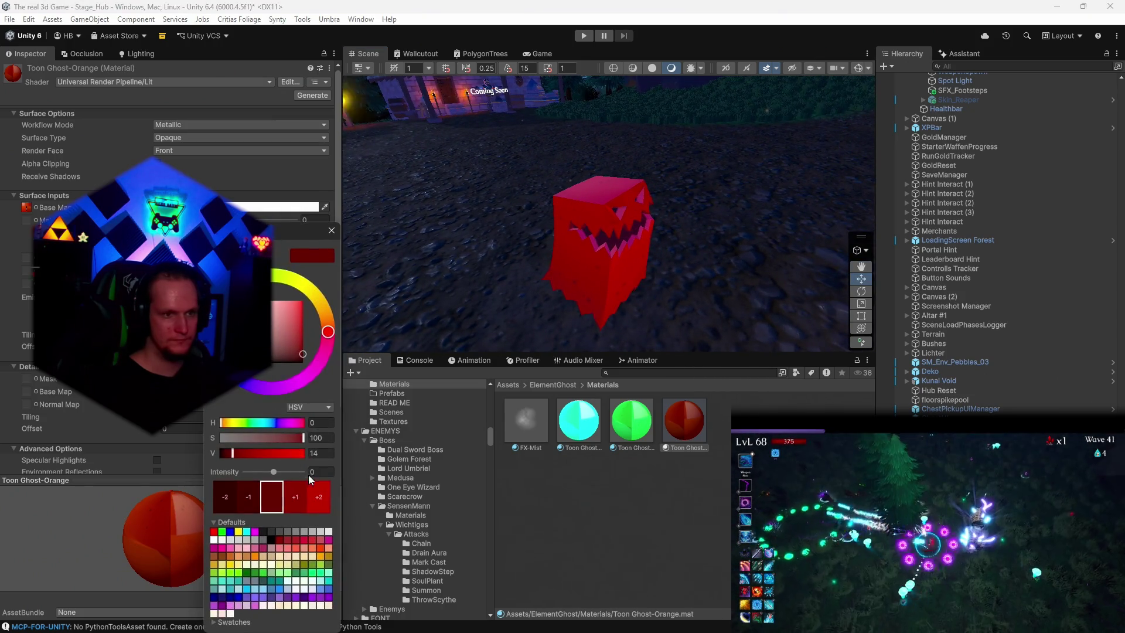
click(313, 472)
text(2)
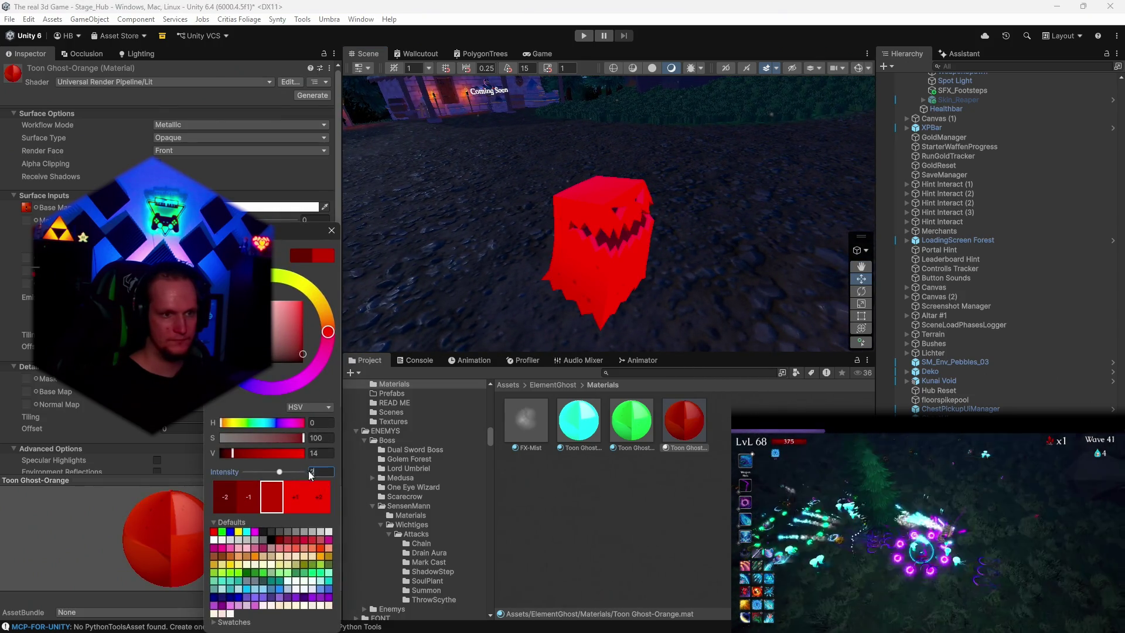
mouse_move(586, 235)
mouse_down()
mouse_move(650, 229)
mouse_move(357, 252)
mouse_move(586, 299)
mouse_move(630, 326)
mouse_move(766, 294)
mouse_move(713, 311)
mouse_move(756, 273)
mouse_move(772, 279)
mouse_move(703, 302)
mouse_up()
drag(631, 420, 614, 205)
mouse_move(747, 259)
mouse_down()
mouse_move(553, 252)
mouse_move(586, 252)
mouse_up()
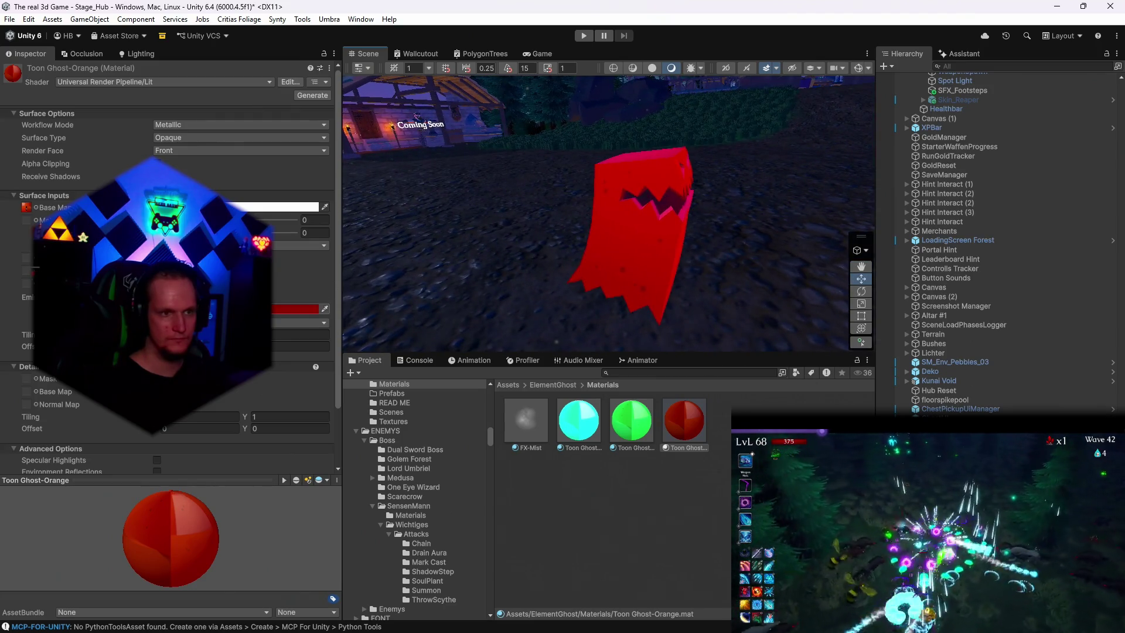
click(296, 309)
mouse_move(300, 472)
mouse_down()
mouse_move(314, 472)
mouse_move(303, 482)
mouse_up()
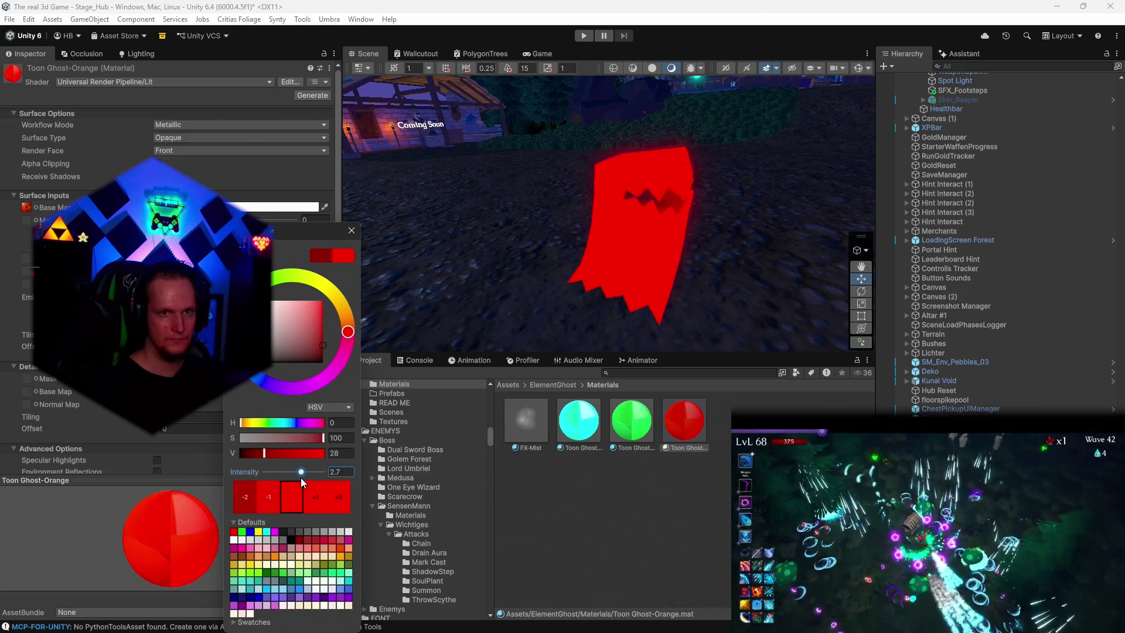
text(1)
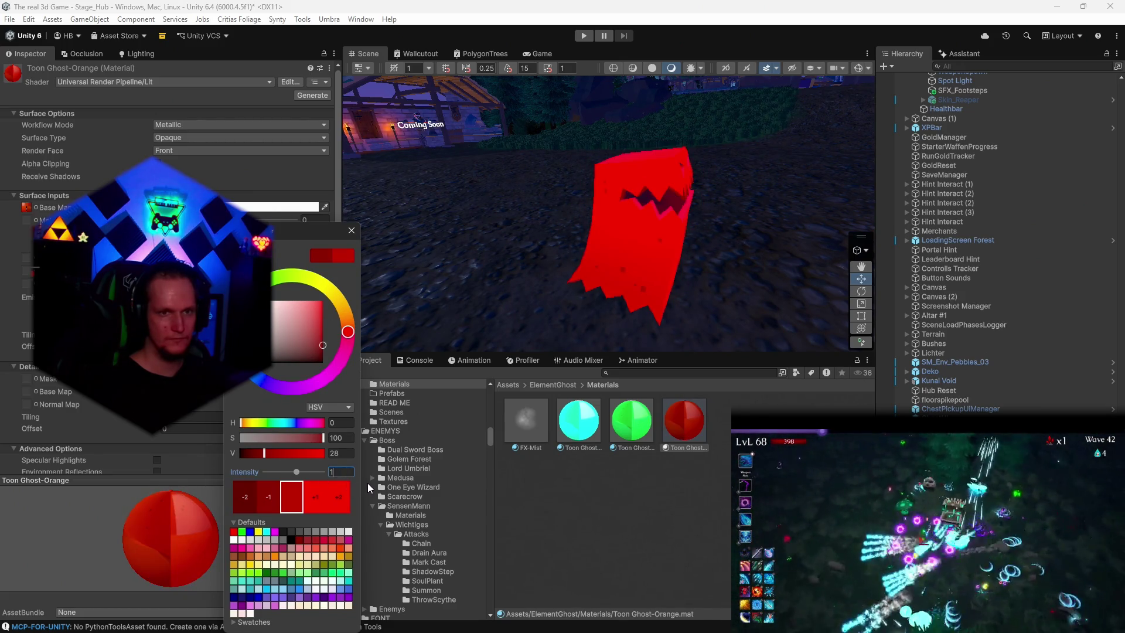
mouse_move(674, 282)
mouse_down()
mouse_move(709, 291)
mouse_move(568, 284)
mouse_move(731, 281)
mouse_move(669, 297)
mouse_up()
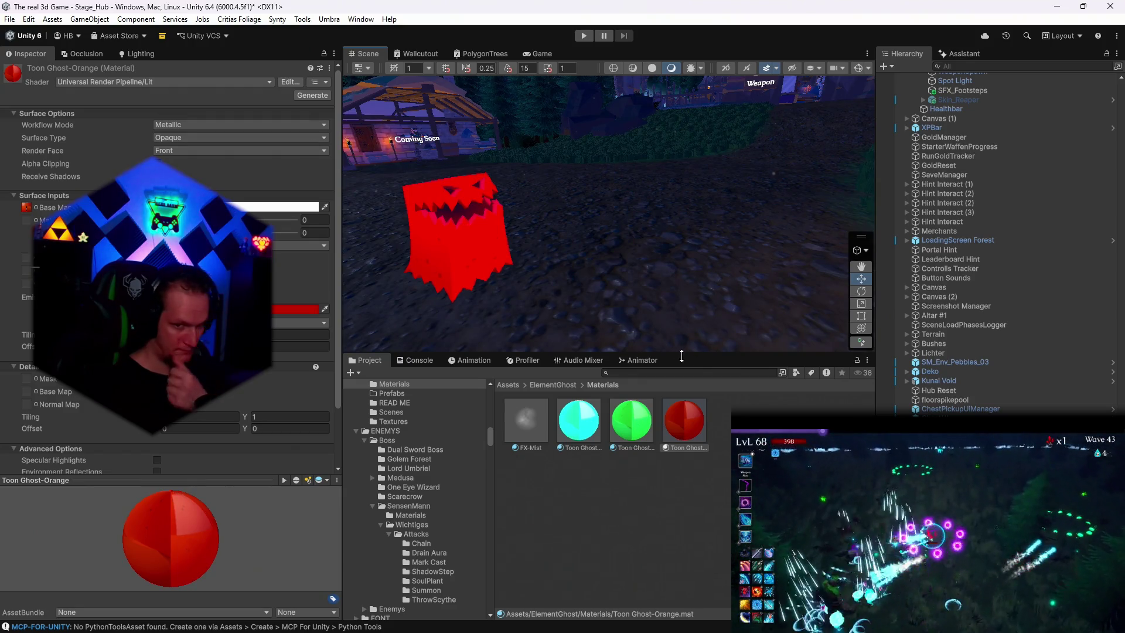
Step: Delete the red test ghost from the scene and select the Toon Ghost-Blue material
click(668, 297)
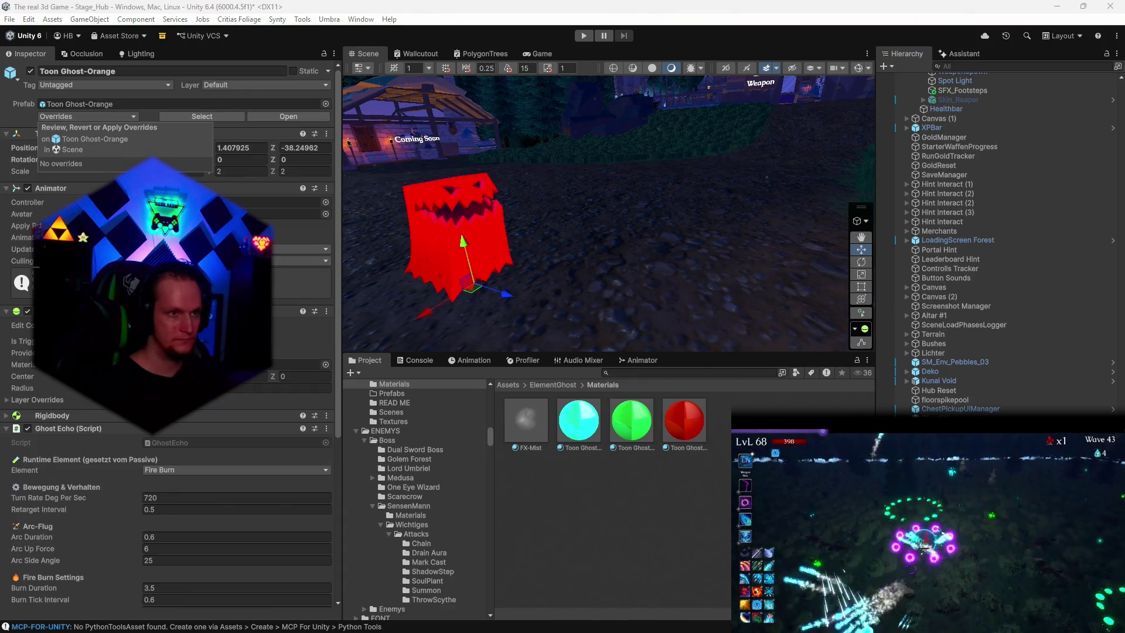
click(687, 574)
key(ctrl+z)
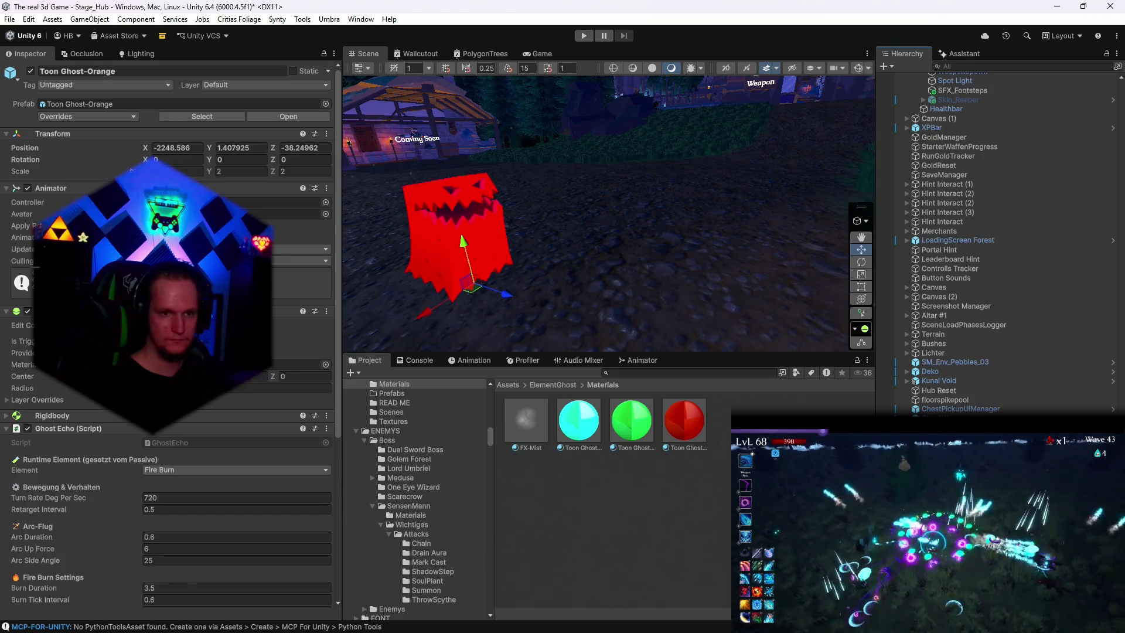
key(Delete)
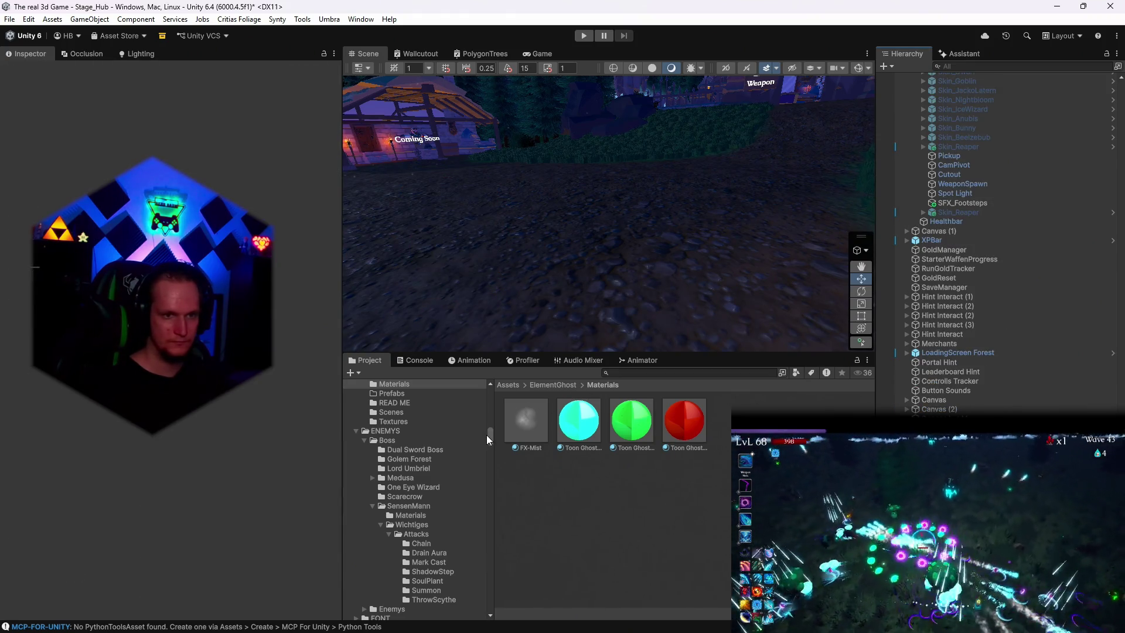
click(577, 431)
Step: Place the Toon Ghost from Spektrales Eis in the scene and jump to its Toon Ghost-Blue material
scroll(452, 474, down, 10)
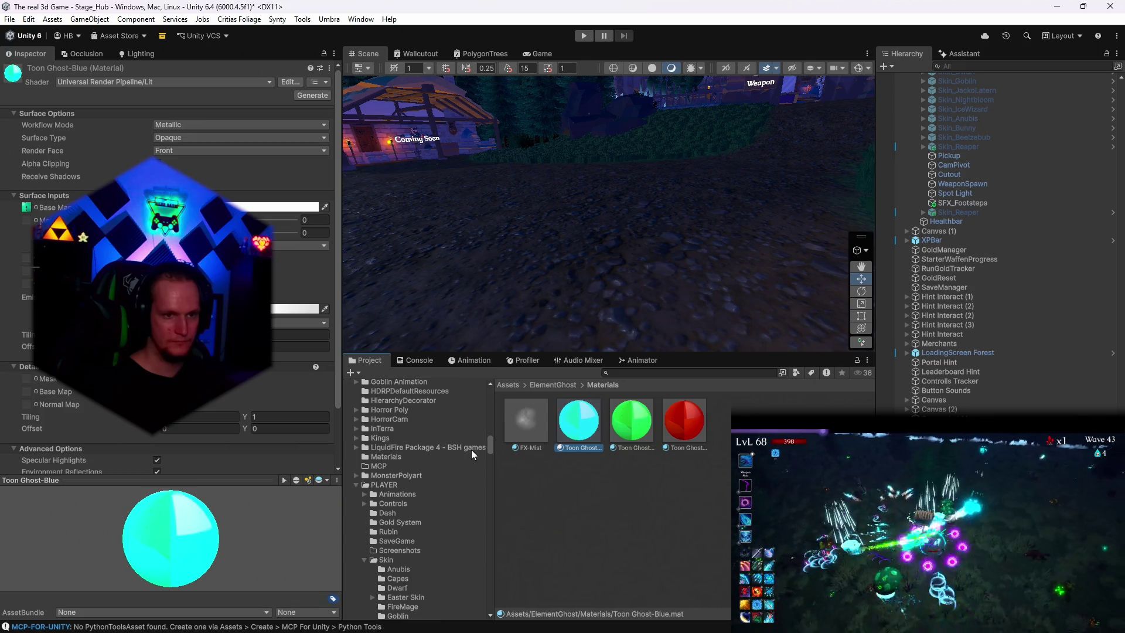
scroll(490, 466, down, 2)
scroll(446, 572, down, 15)
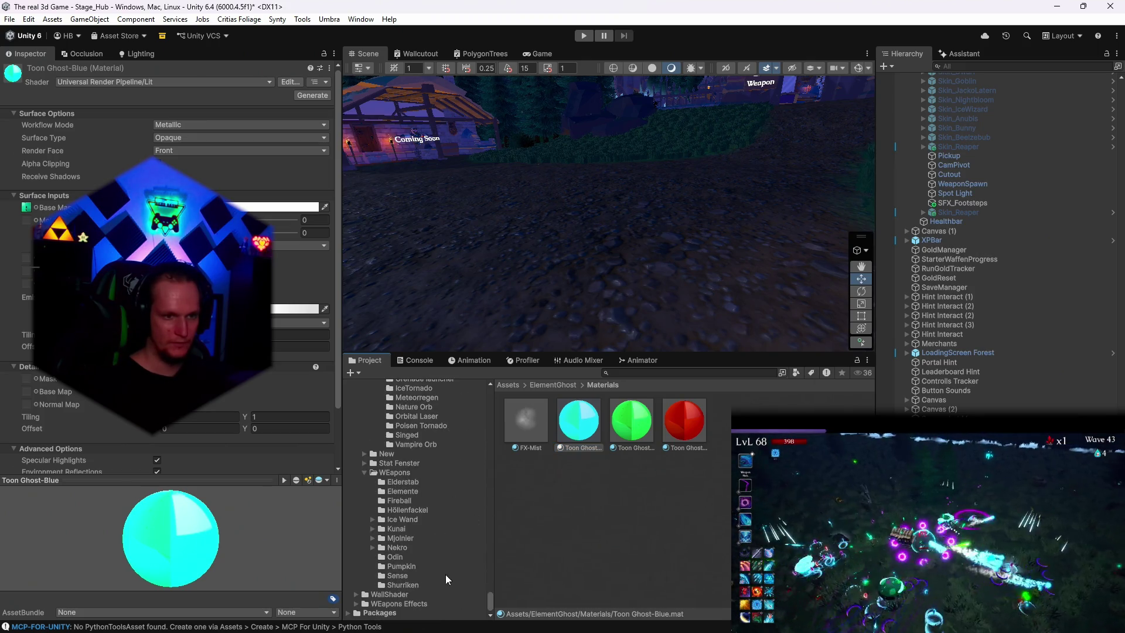
scroll(437, 558, up, 3)
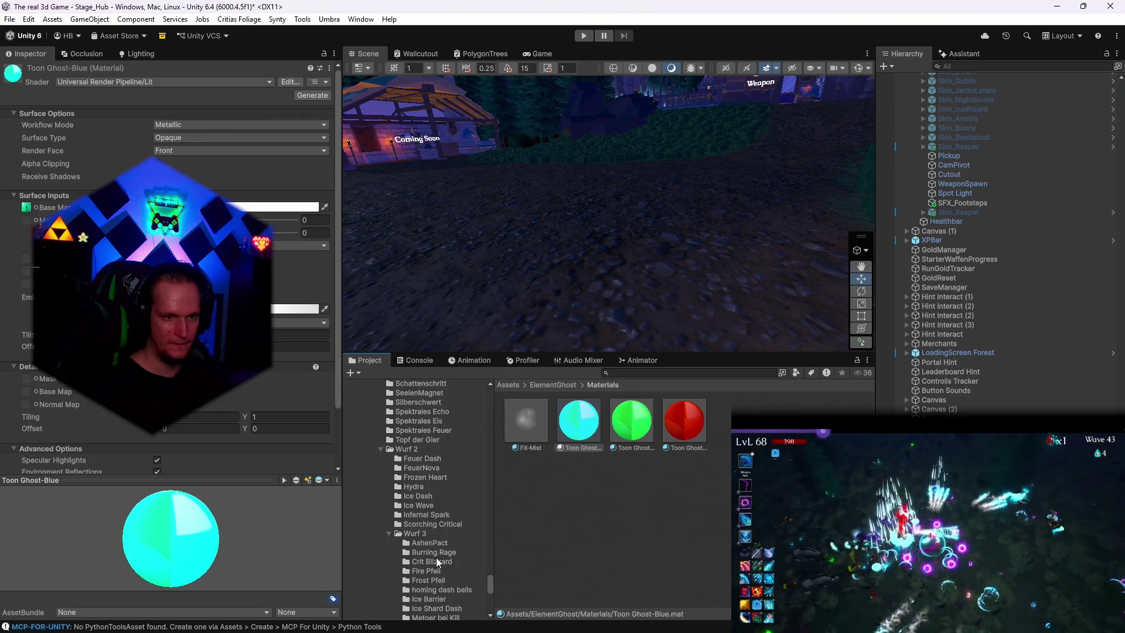
scroll(430, 551, up, 3)
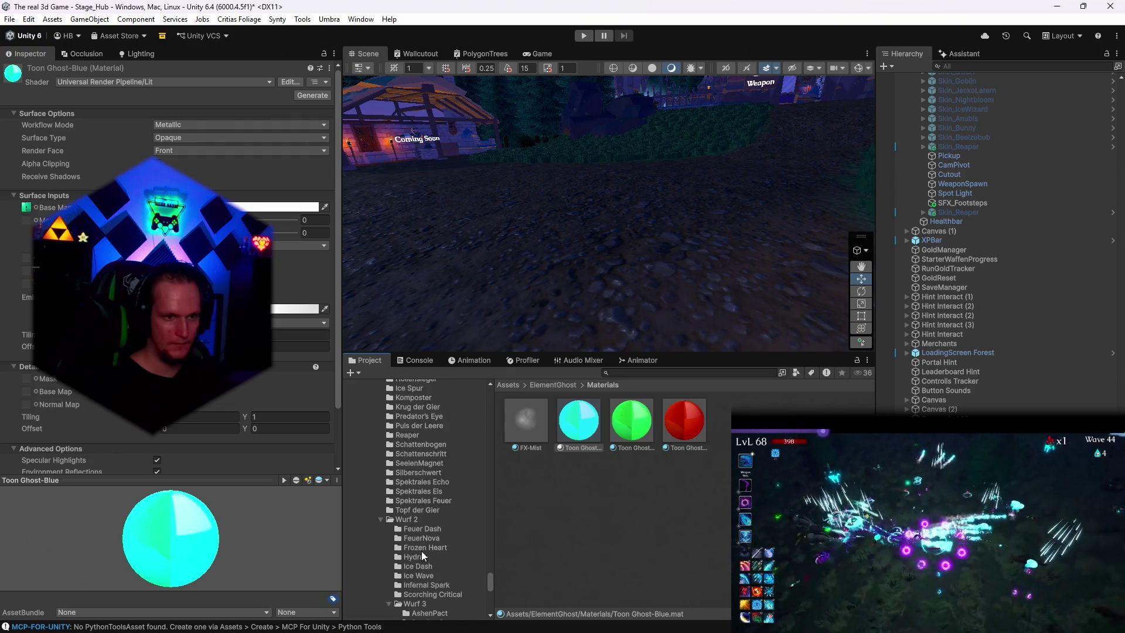
click(419, 491)
mouse_move(579, 484)
mouse_down()
mouse_move(513, 261)
mouse_move(517, 275)
mouse_up()
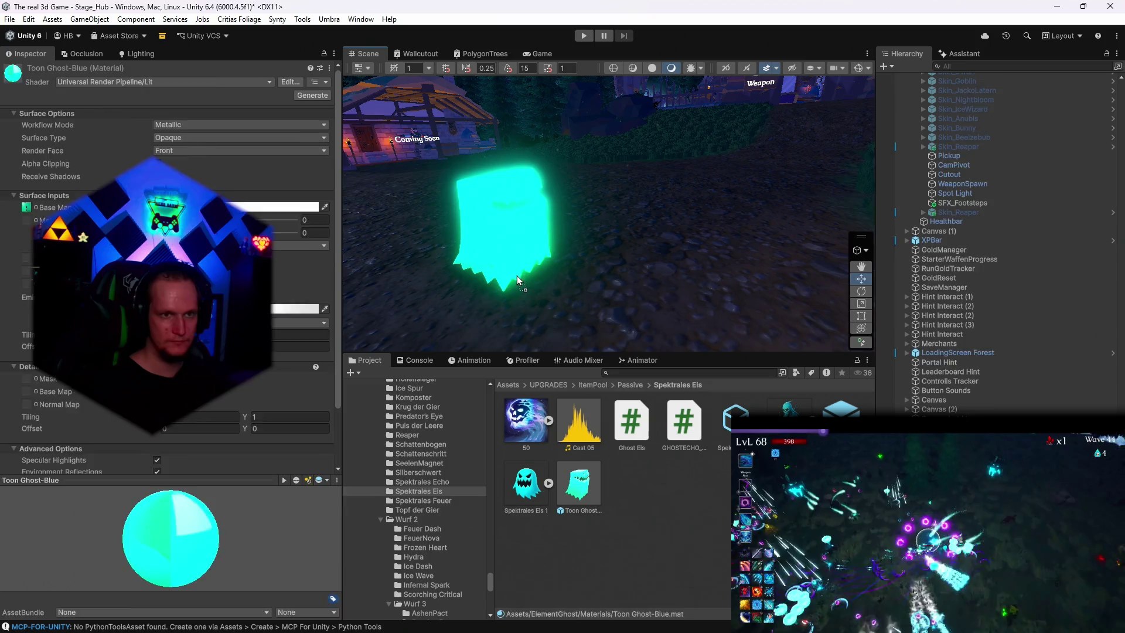
key(f)
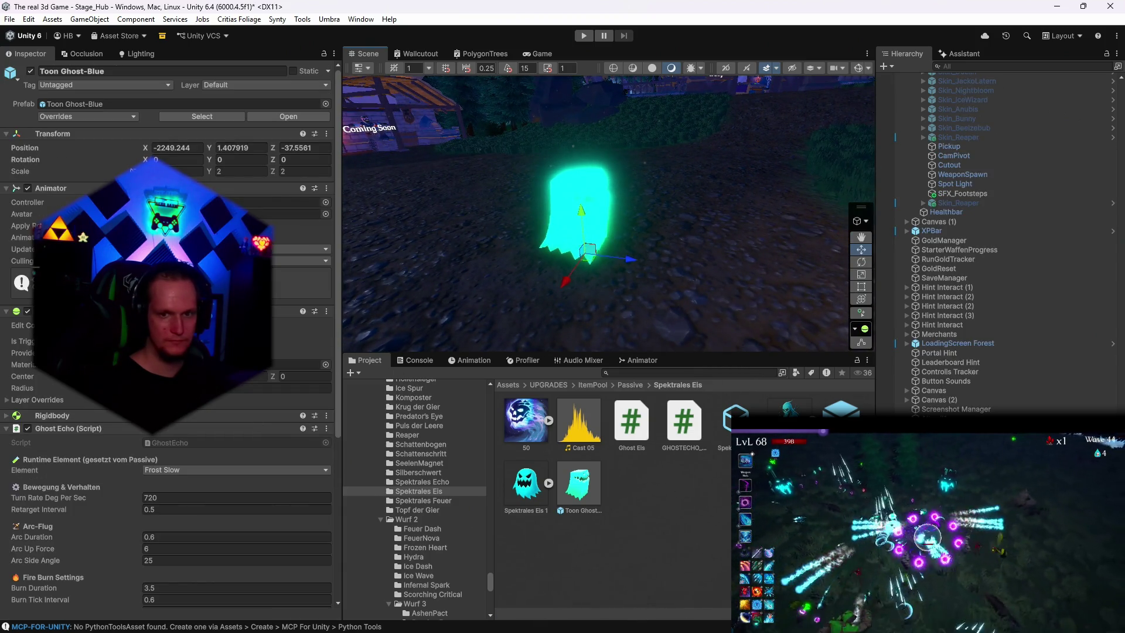
click(577, 200)
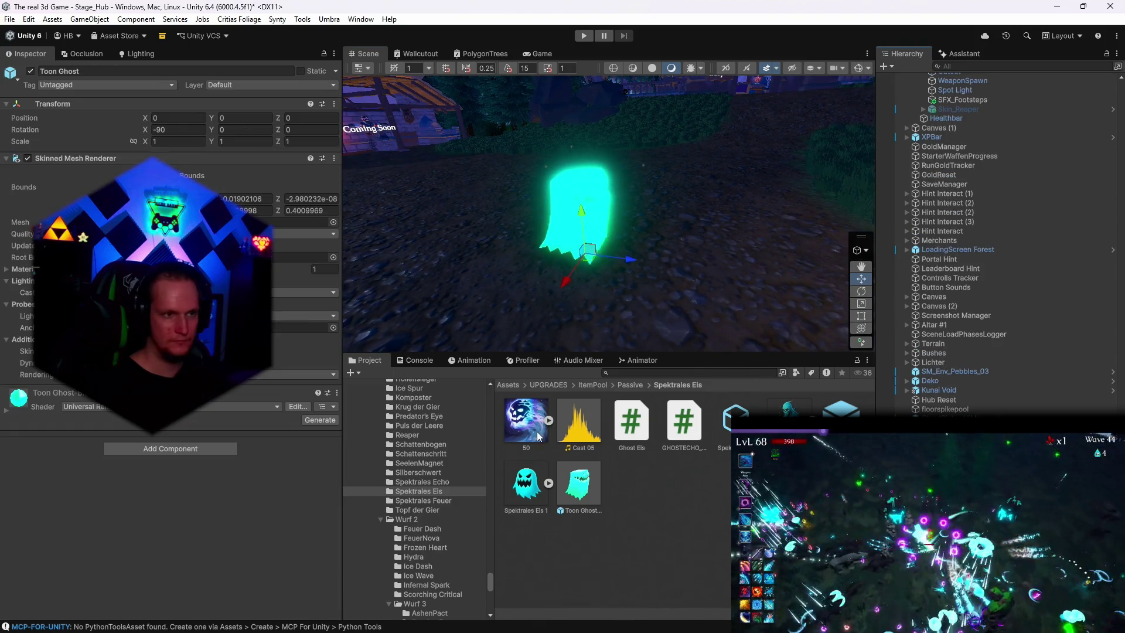
click(336, 393)
click(375, 449)
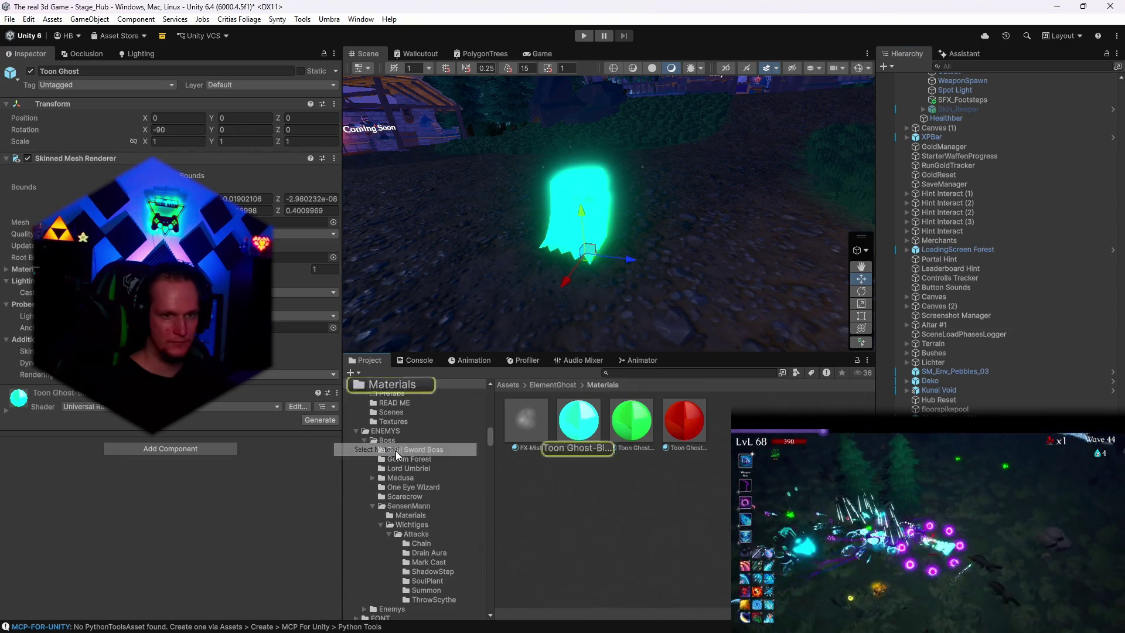
Step: Set Toon Ghost-Blue's Emission Intensity to 1 with a slight blue tint
click(293, 309)
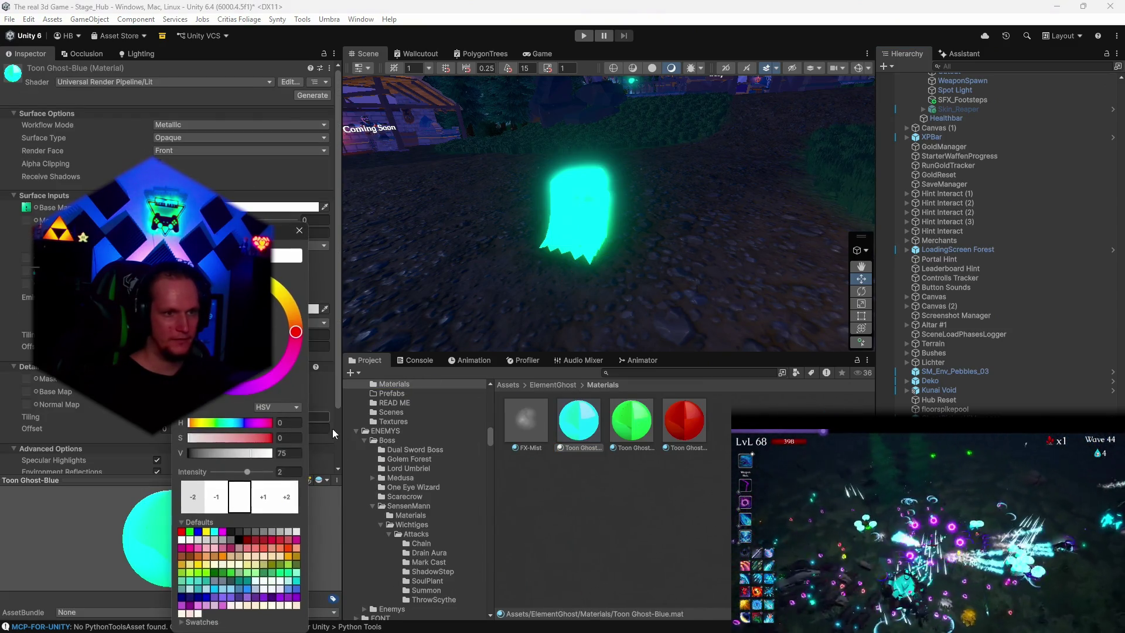
click(288, 475)
text(1)
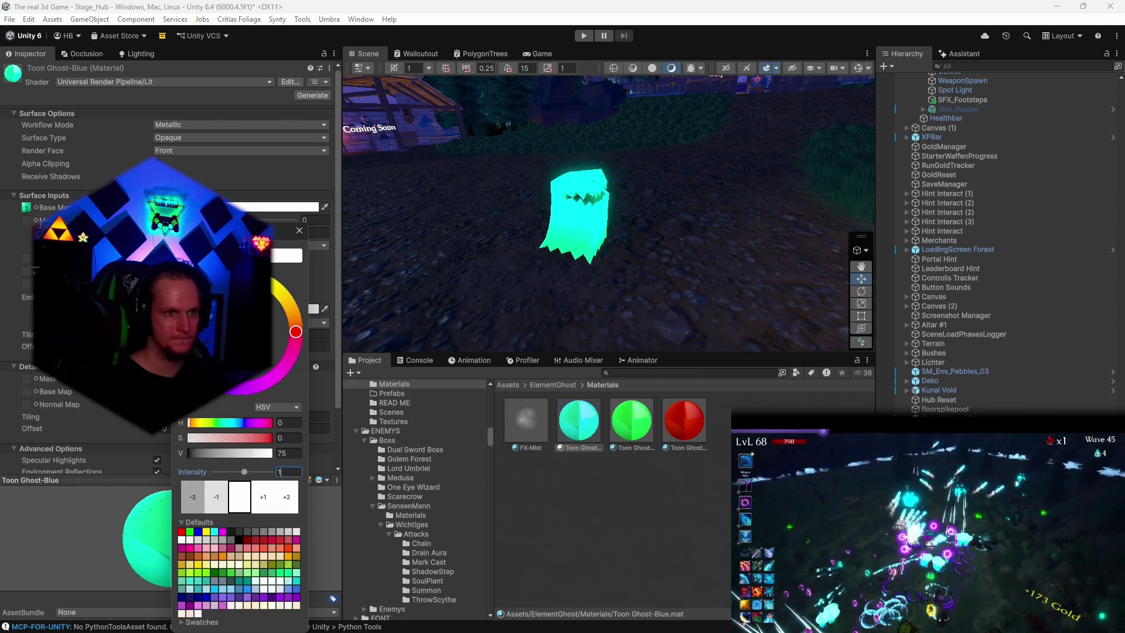
mouse_move(195, 316)
mouse_down()
mouse_move(198, 346)
mouse_move(200, 315)
mouse_move(299, 310)
mouse_move(286, 367)
mouse_move(297, 331)
mouse_move(299, 346)
mouse_up()
click(333, 258)
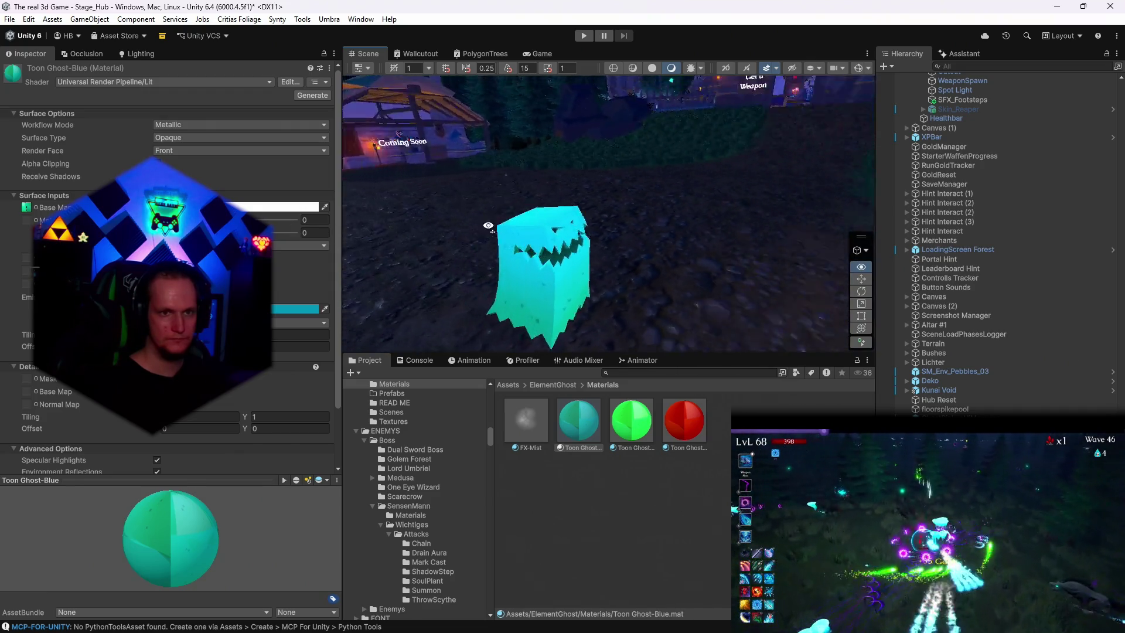
Step: Delete the blue test ghost from the scene
click(630, 275)
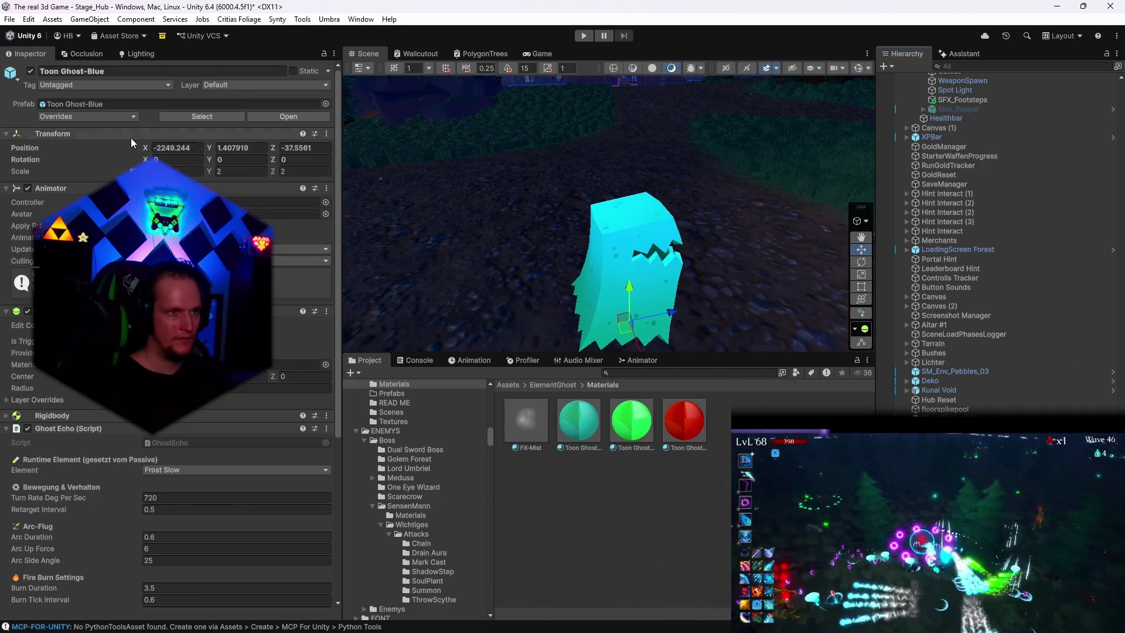
click(123, 117)
key(Escape)
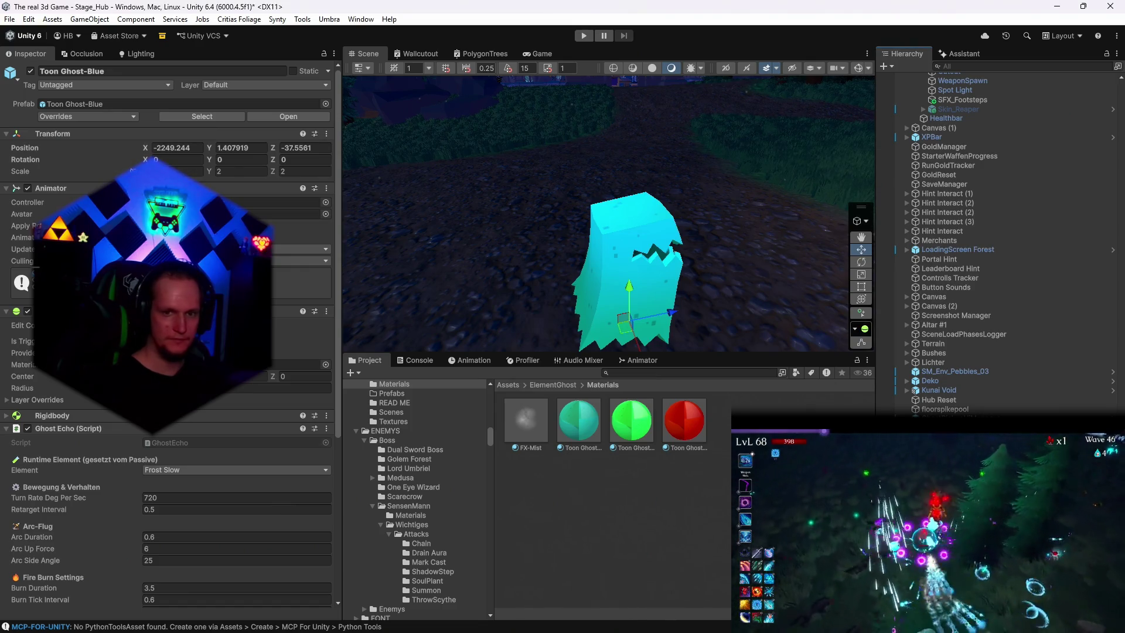
key(Delete)
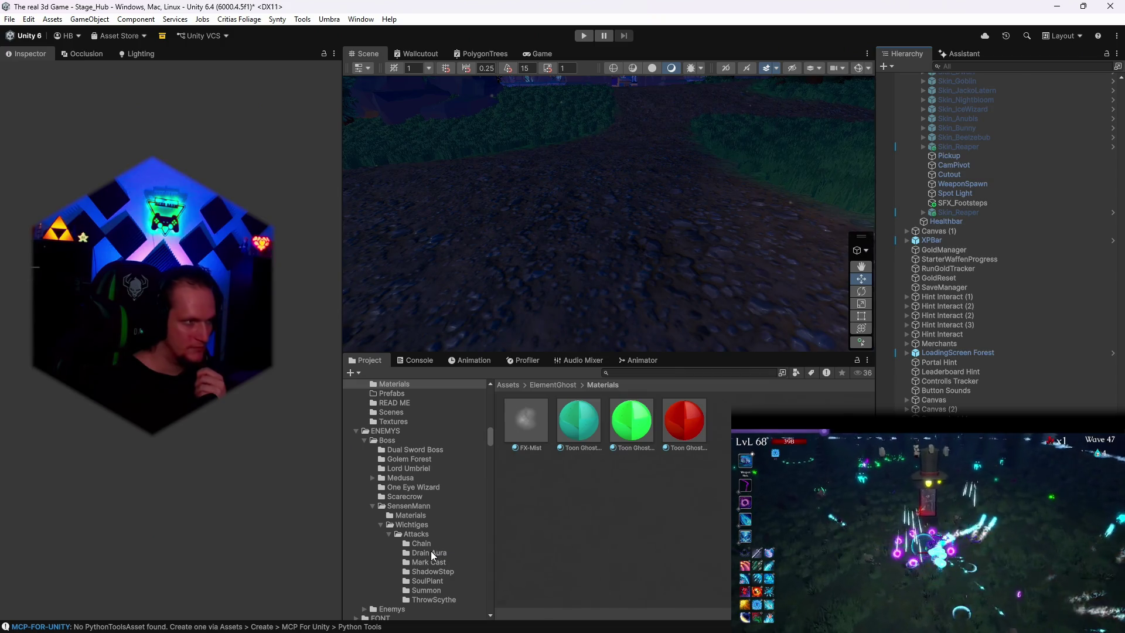
scroll(459, 546, down, 3)
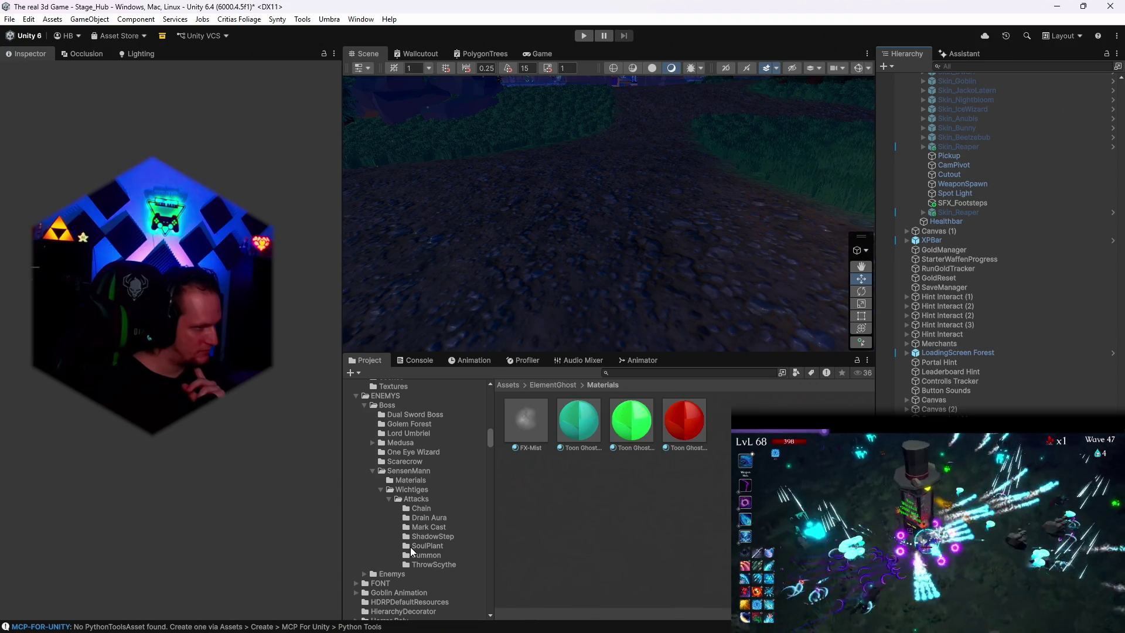
scroll(410, 547, up, 6)
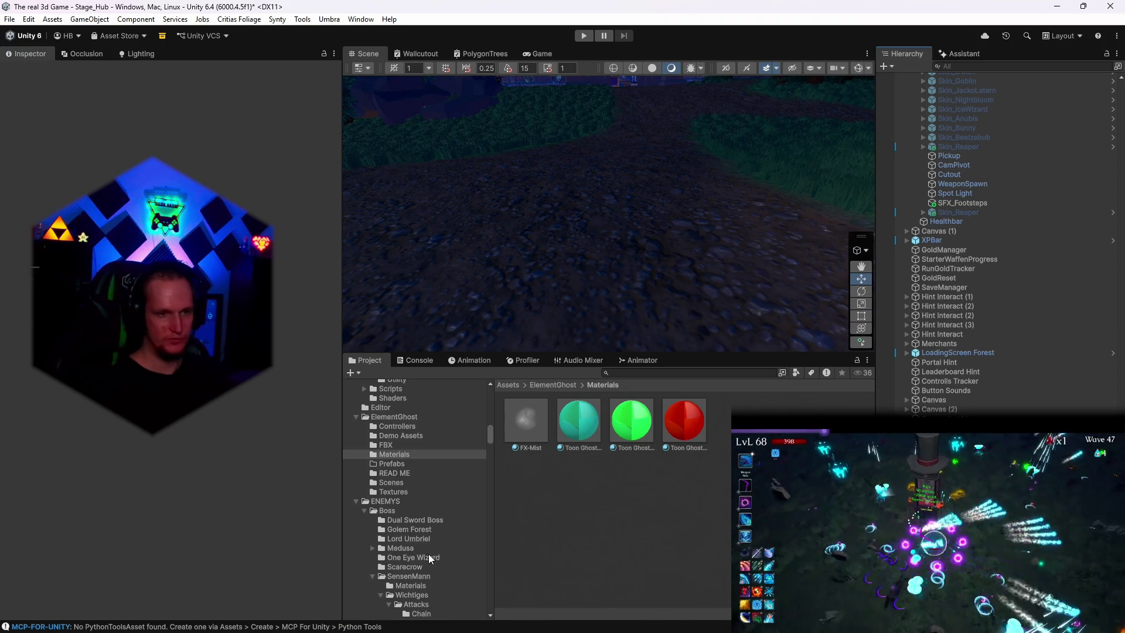
scroll(426, 549, up, 6)
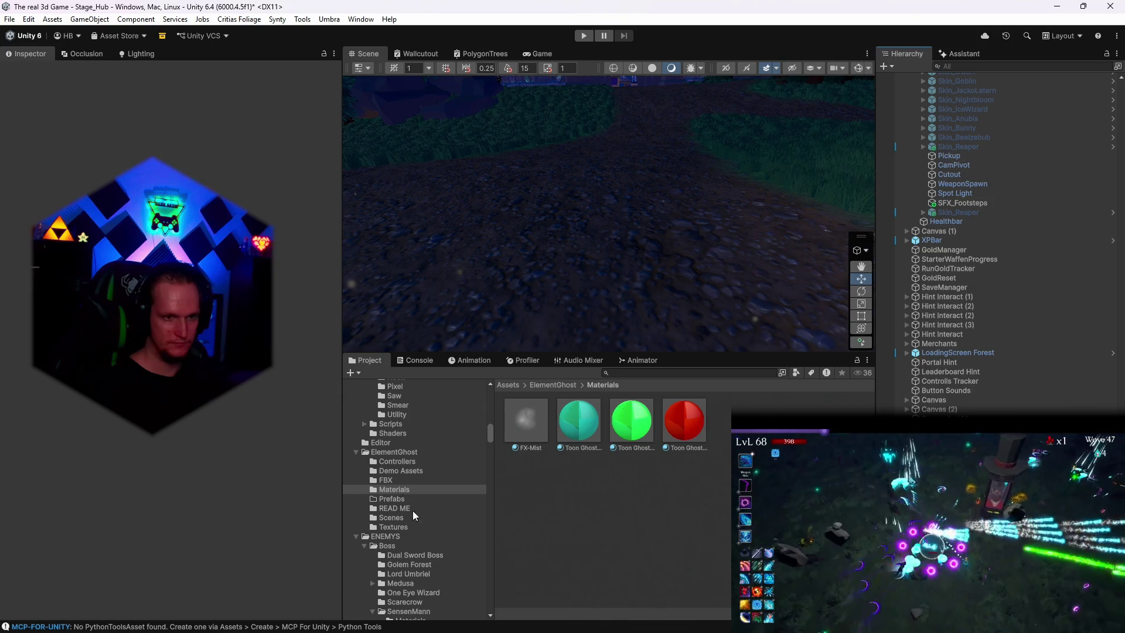
scroll(411, 494, down, 15)
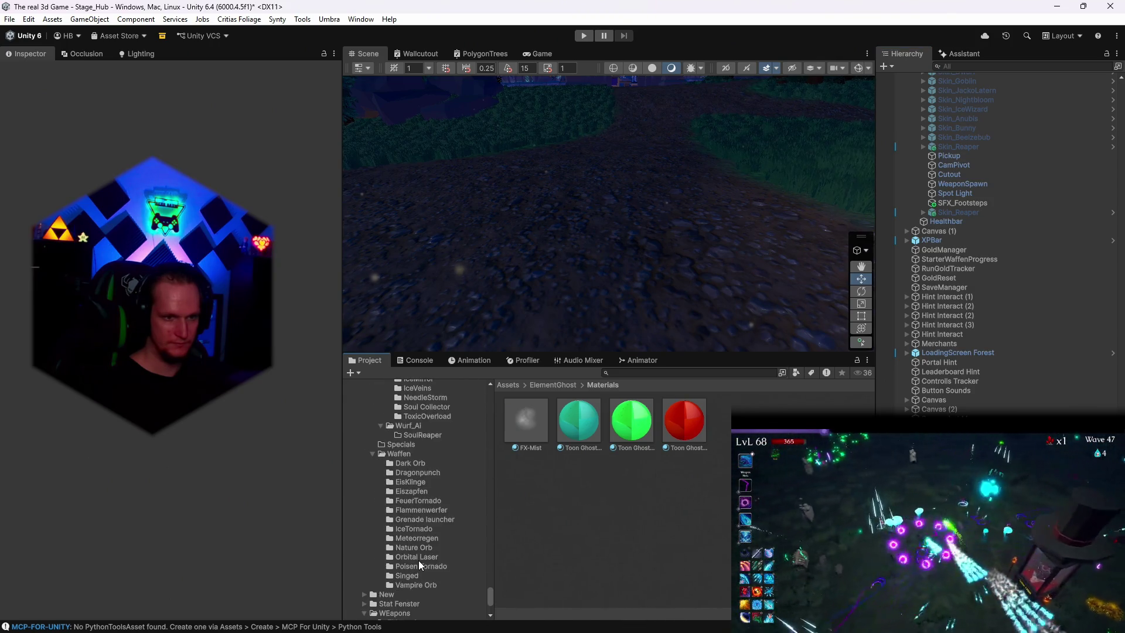
scroll(419, 560, down, 10)
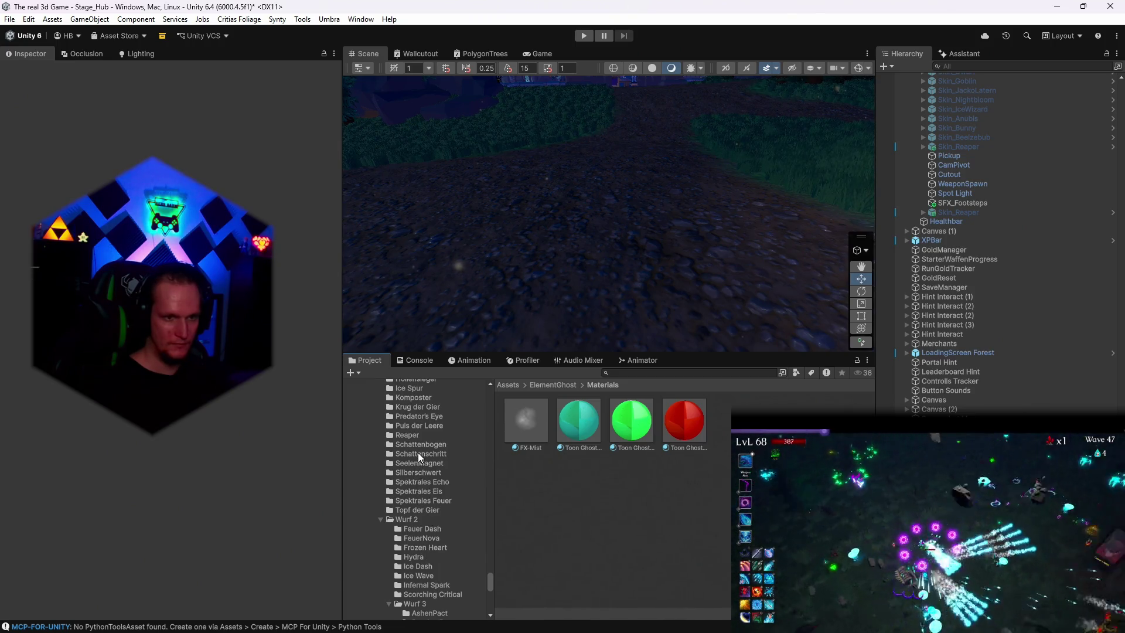
scroll(418, 496, up, 3)
scroll(417, 449, up, 4)
scroll(430, 487, up, 5)
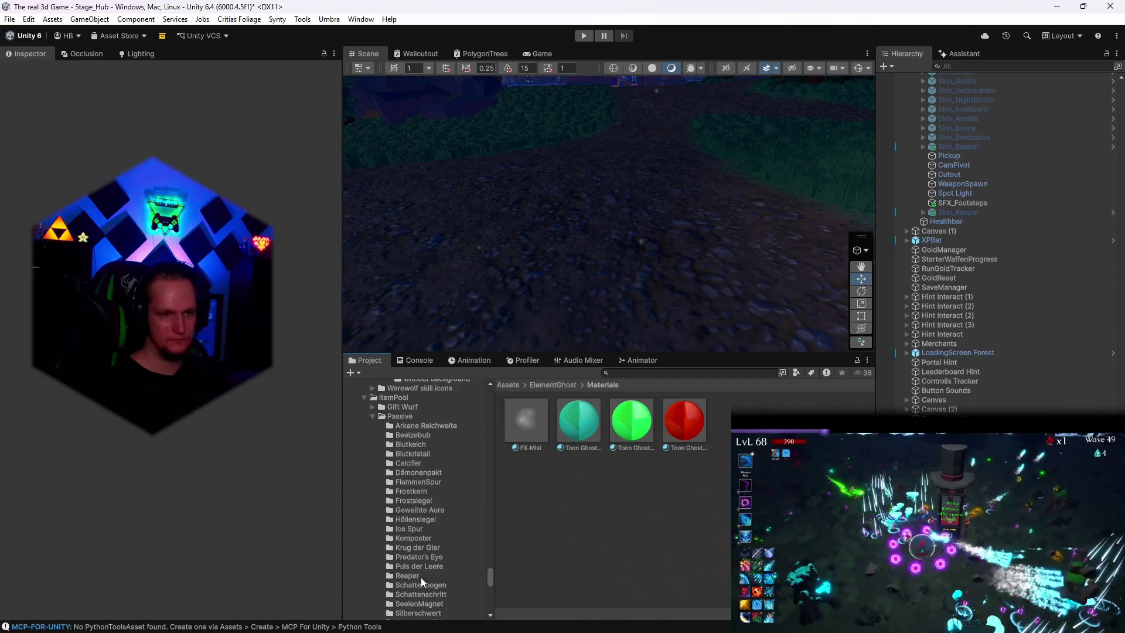
click(678, 373)
text(MOB)
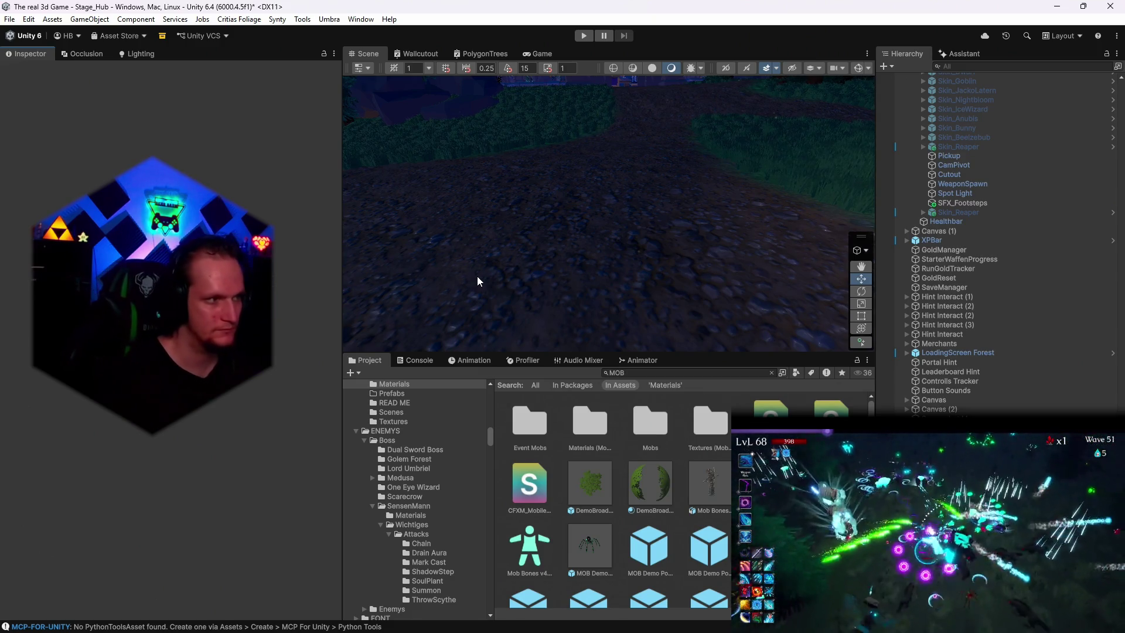
Step: Inspect the Spiderling Venom Magenta prefab and reveal the Mobs folder containing it
scroll(645, 543, down, 5)
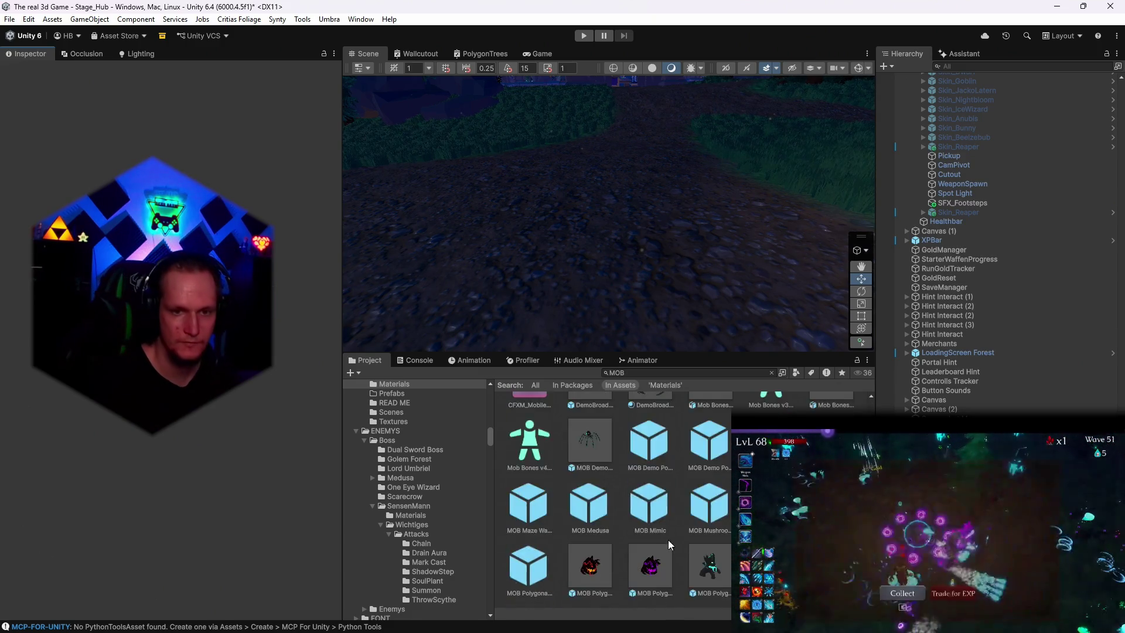
scroll(679, 519, down, 3)
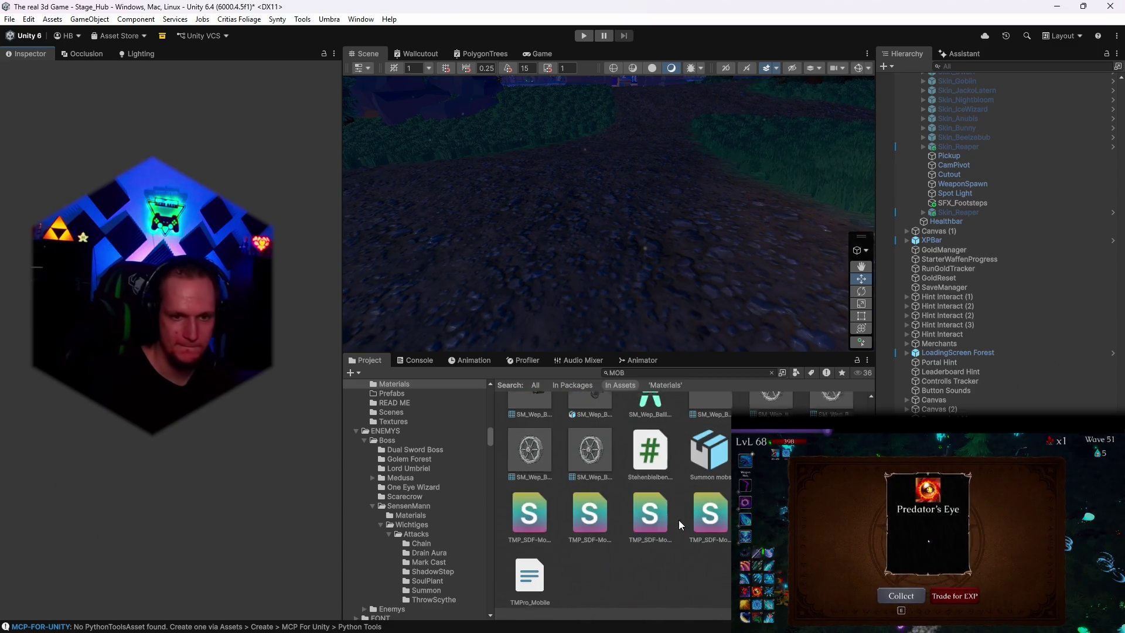
scroll(679, 519, up, 5)
scroll(682, 516, up, 3)
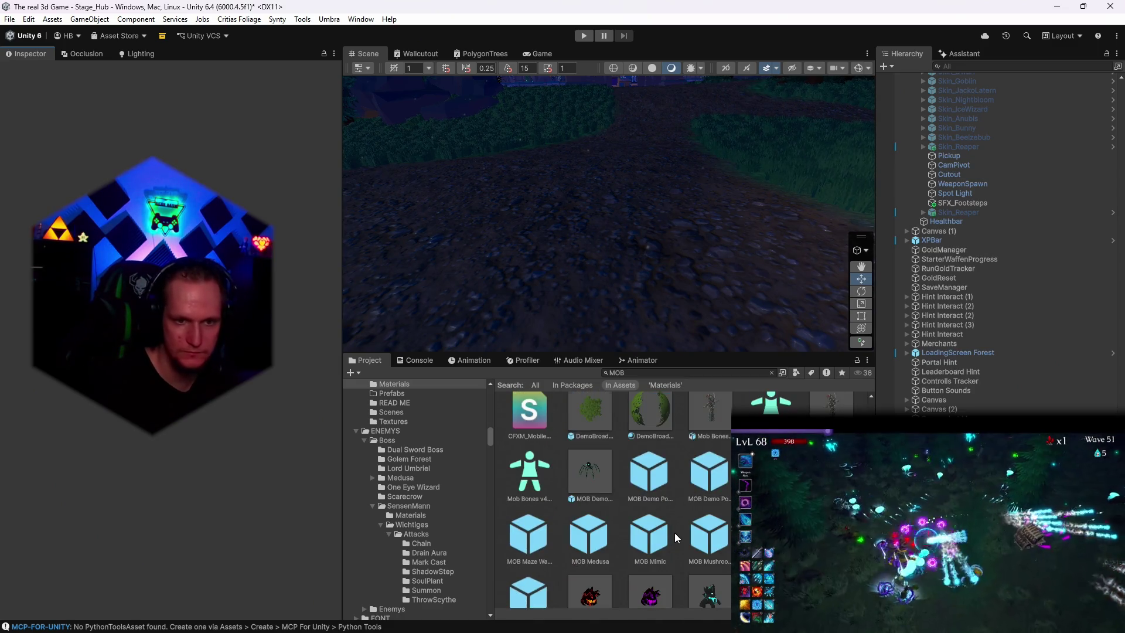
scroll(674, 533, down, 1)
click(660, 450)
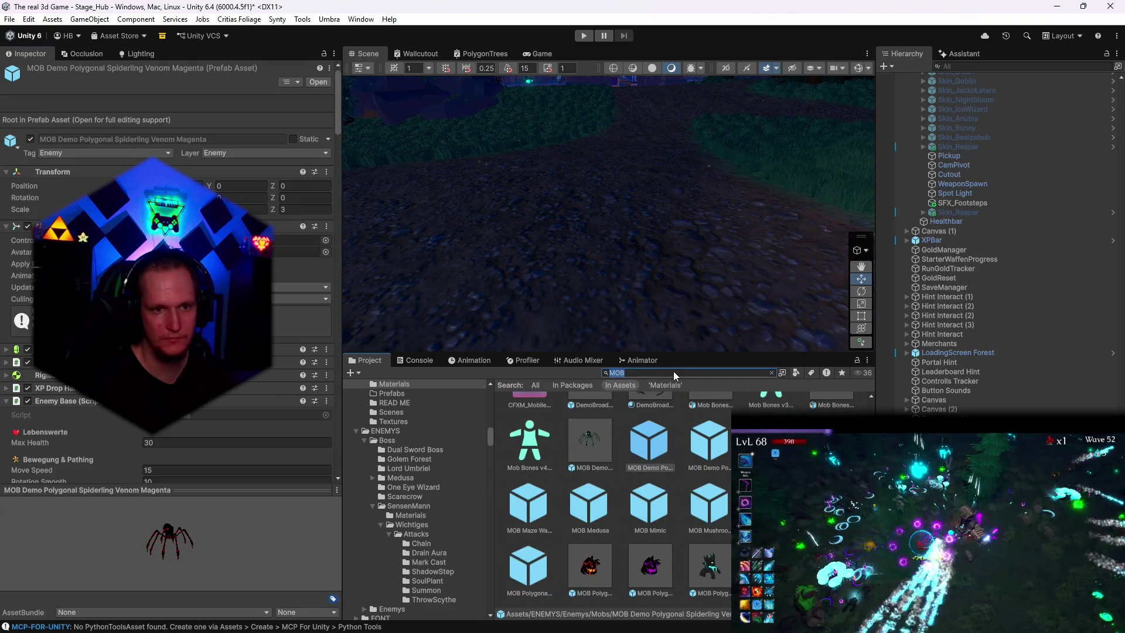
click(772, 373)
Step: Select the MOB Polygonal Wolf Black prefab and drag it into the Hub scene
scroll(707, 526, down, 6)
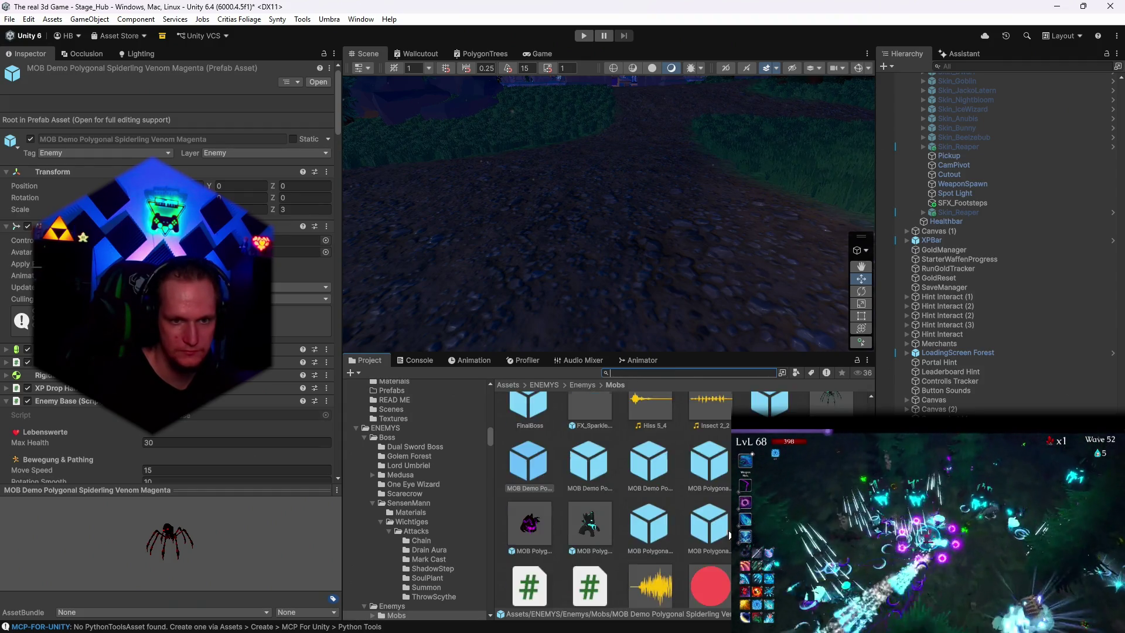
scroll(697, 471, up, 3)
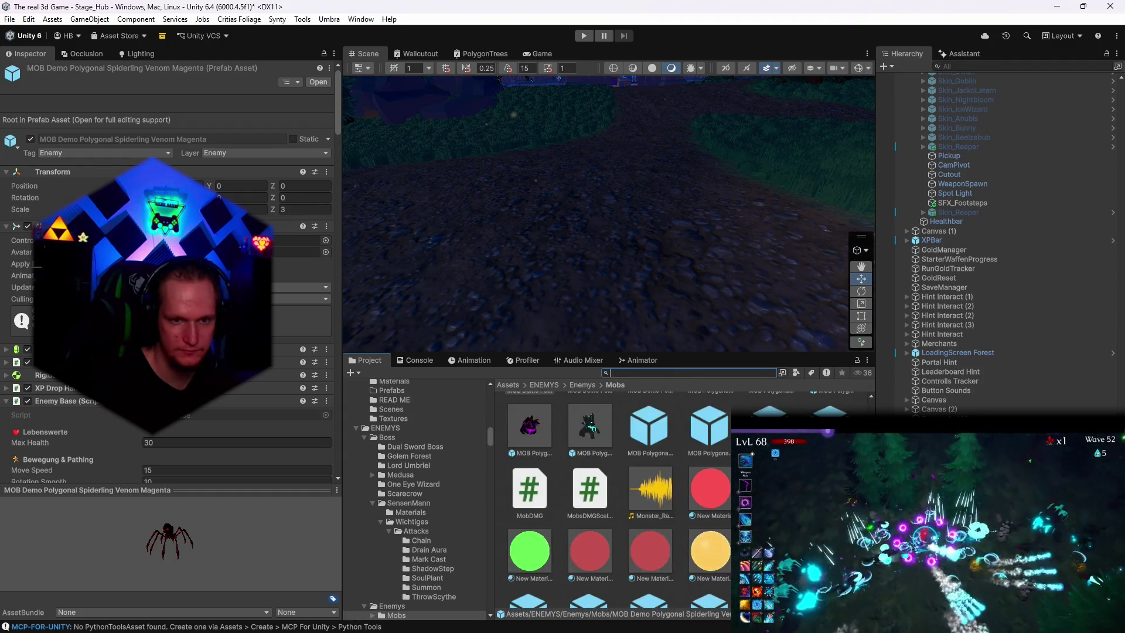
click(697, 471)
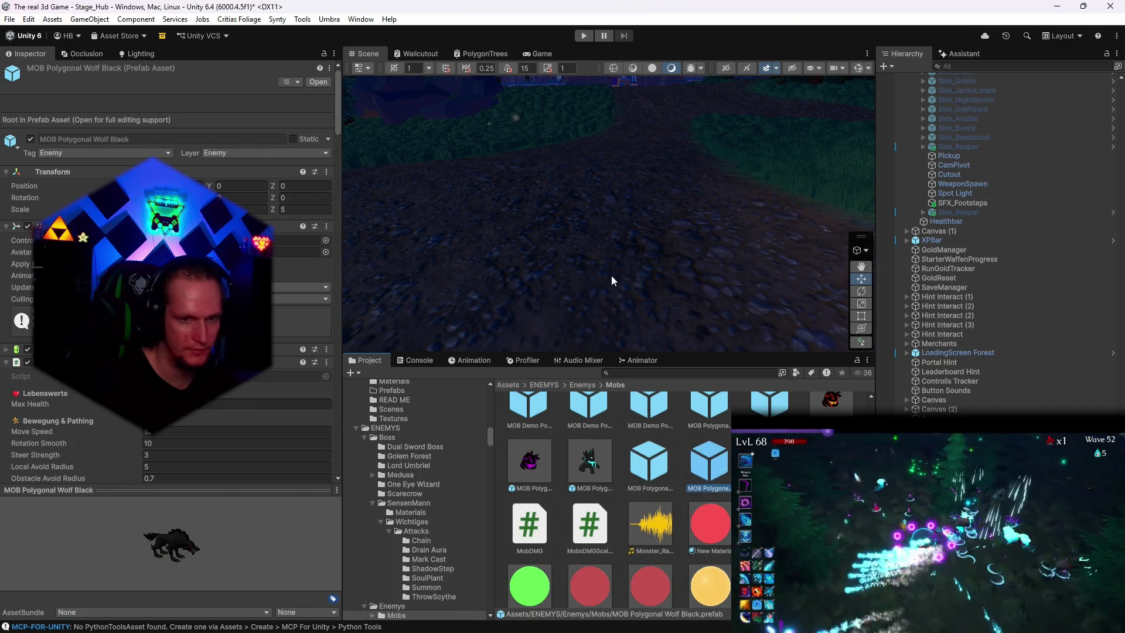
mouse_move(557, 232)
mouse_down()
mouse_move(511, 215)
mouse_move(683, 252)
mouse_move(478, 182)
mouse_move(553, 255)
mouse_up()
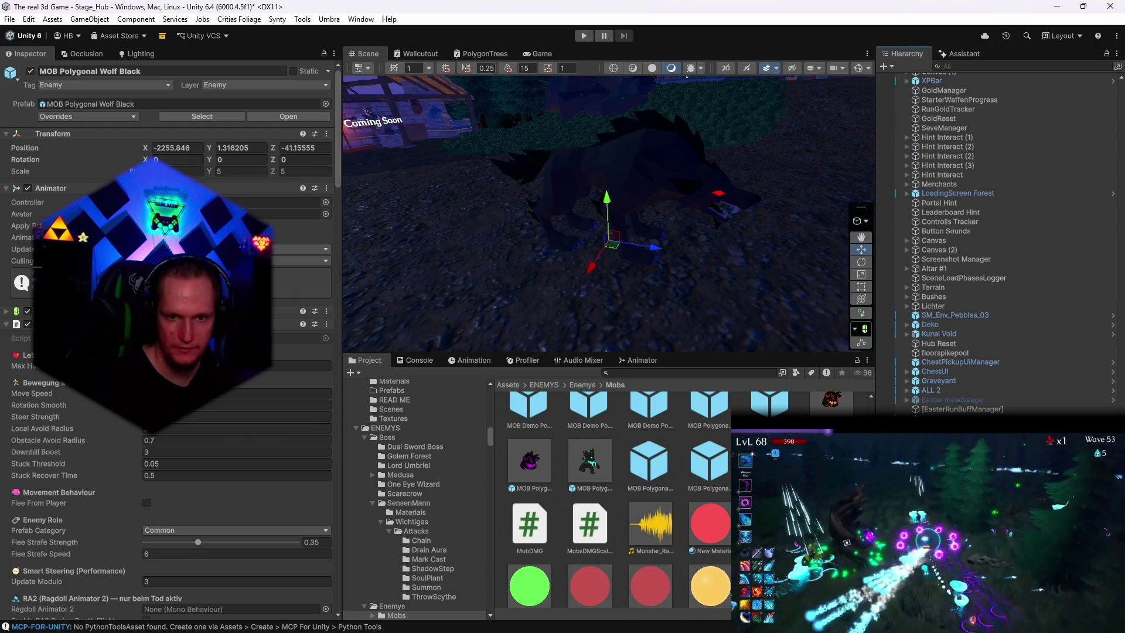
Step: Expand the wolf mesh's material and preview a red base colour, keeping white instead
click(586, 193)
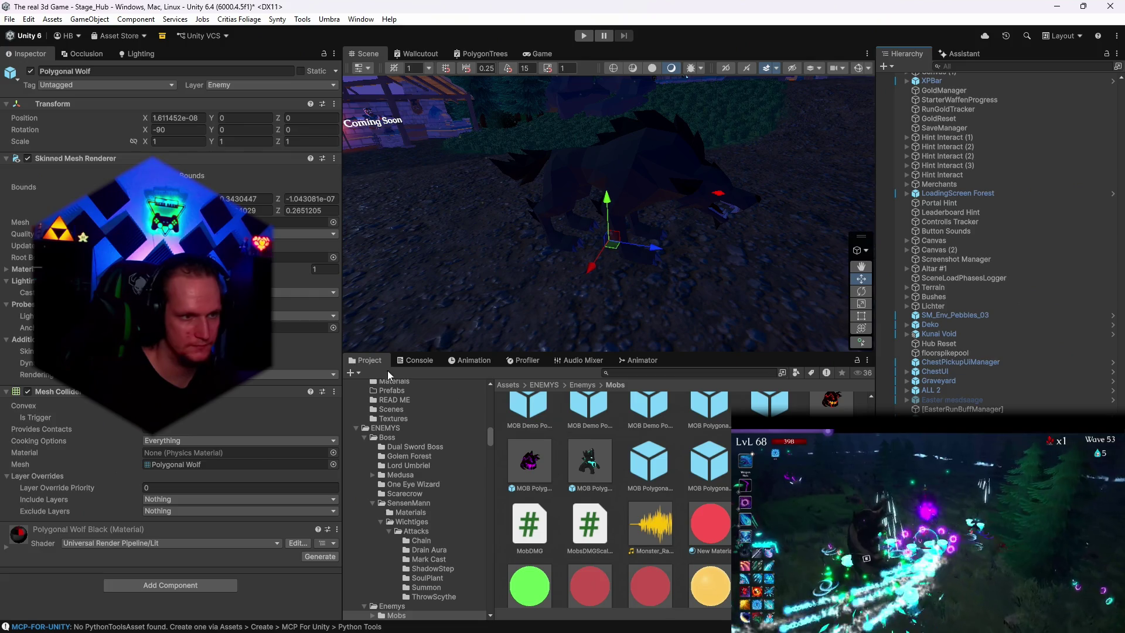
click(5, 546)
scroll(176, 522, down, 6)
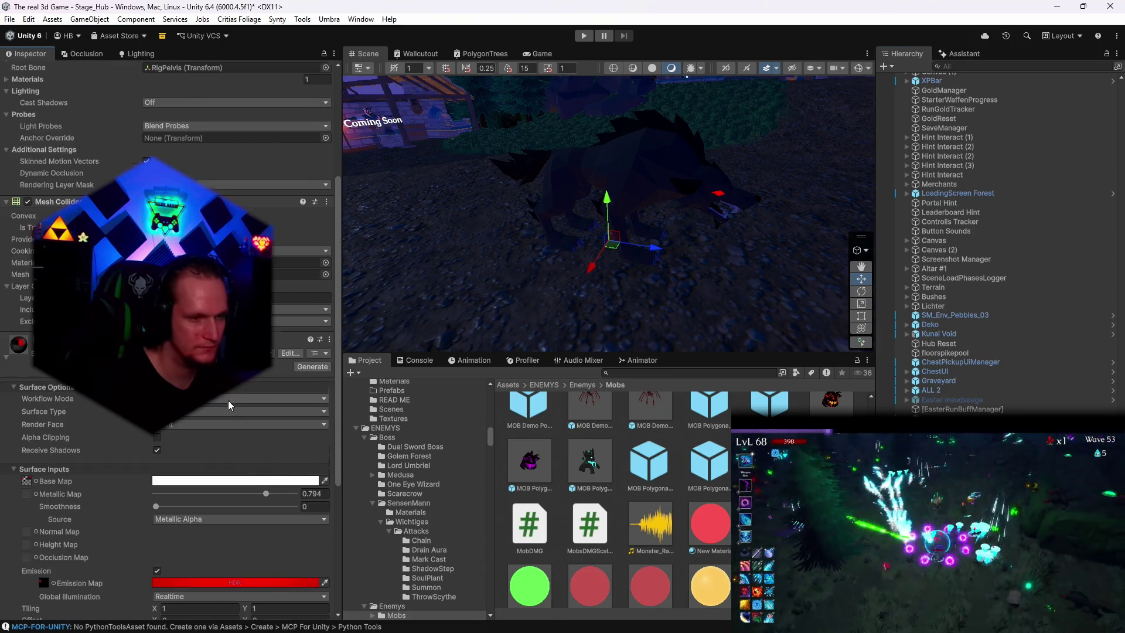
scroll(227, 399, down, 4)
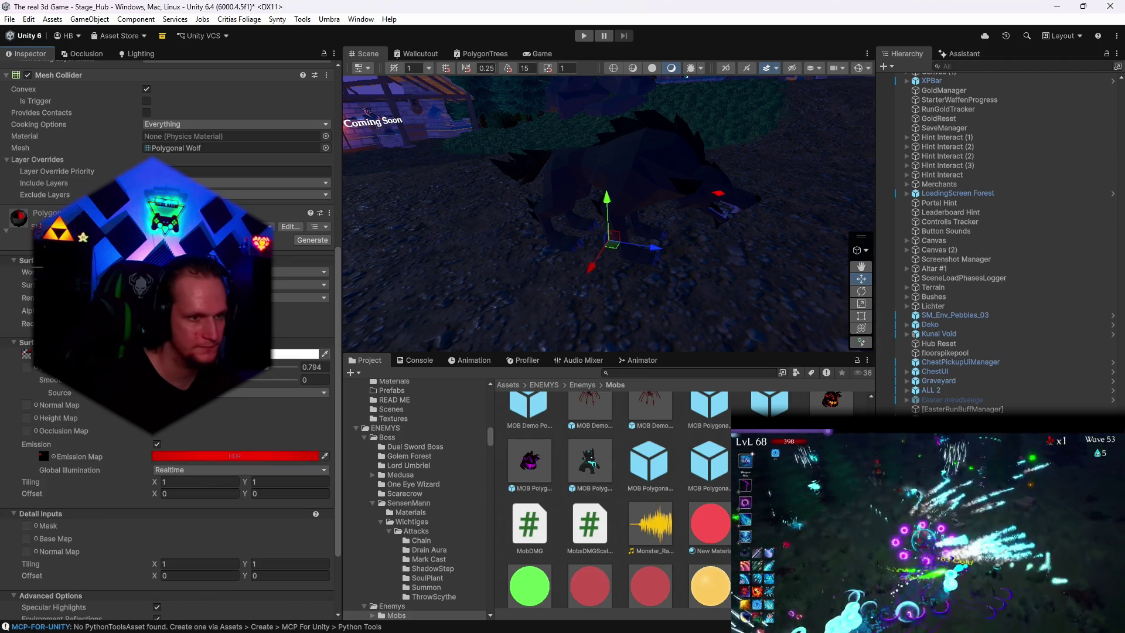
click(296, 354)
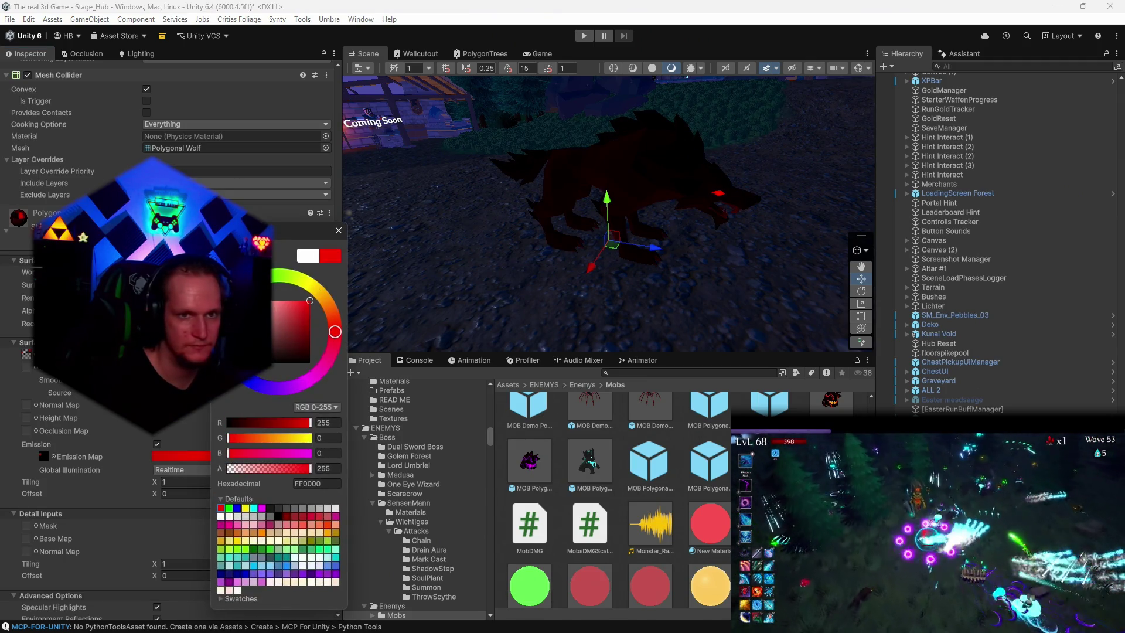
key(Escape)
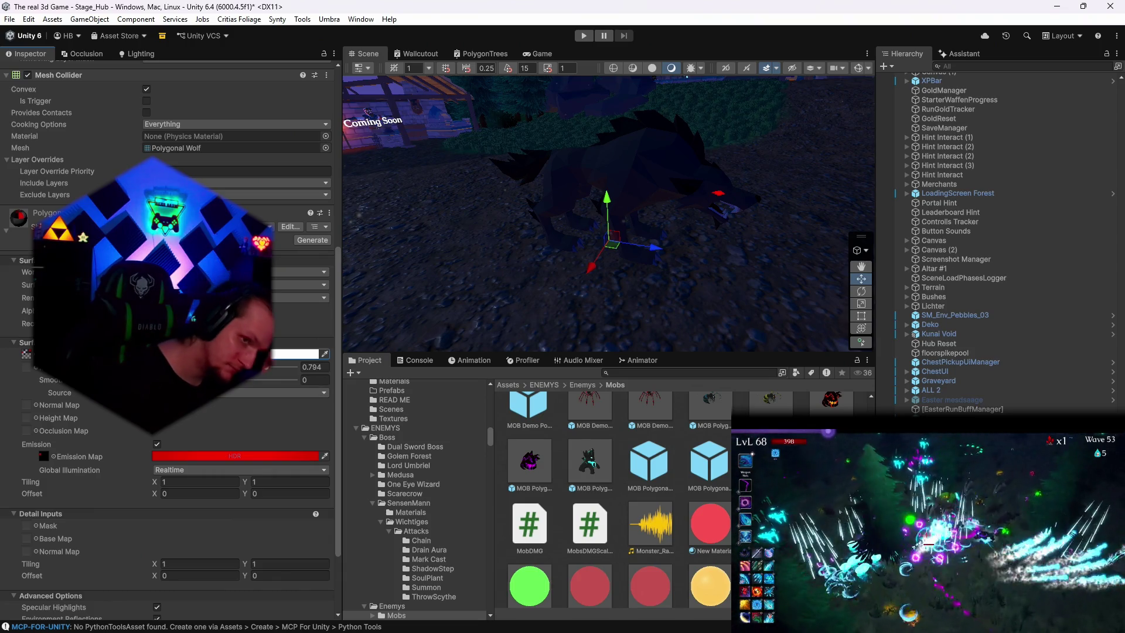
Step: Set the wolf material's Metallic to 0, then raise it to 0.561 and reselect the scene wolf
click(312, 367)
text(0)
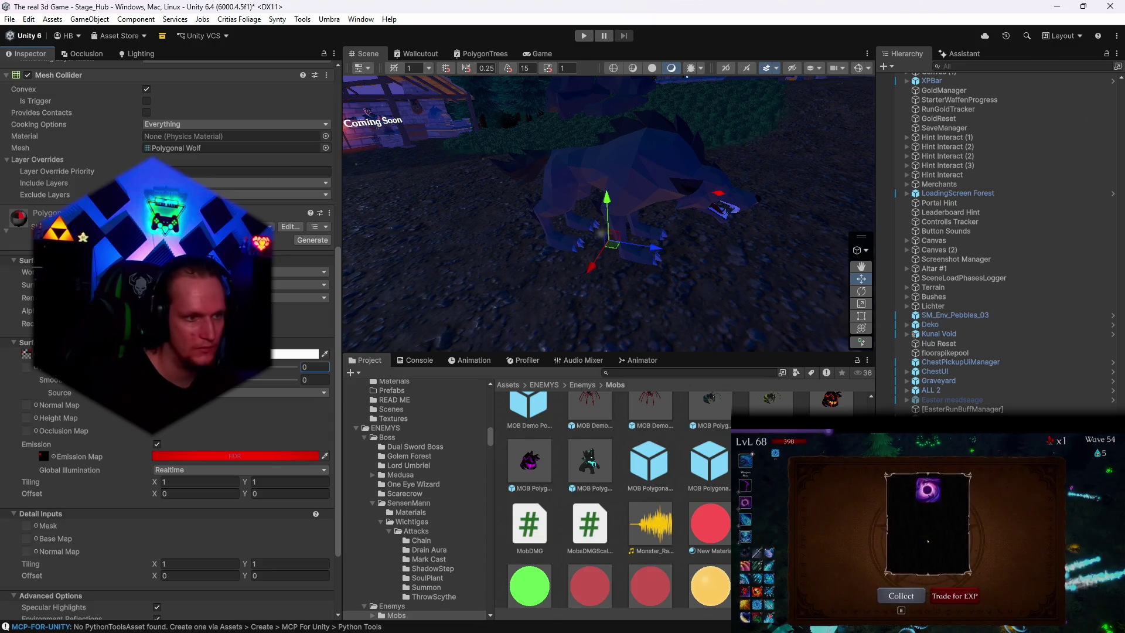
key(Tab)
drag(580, 276, 633, 287)
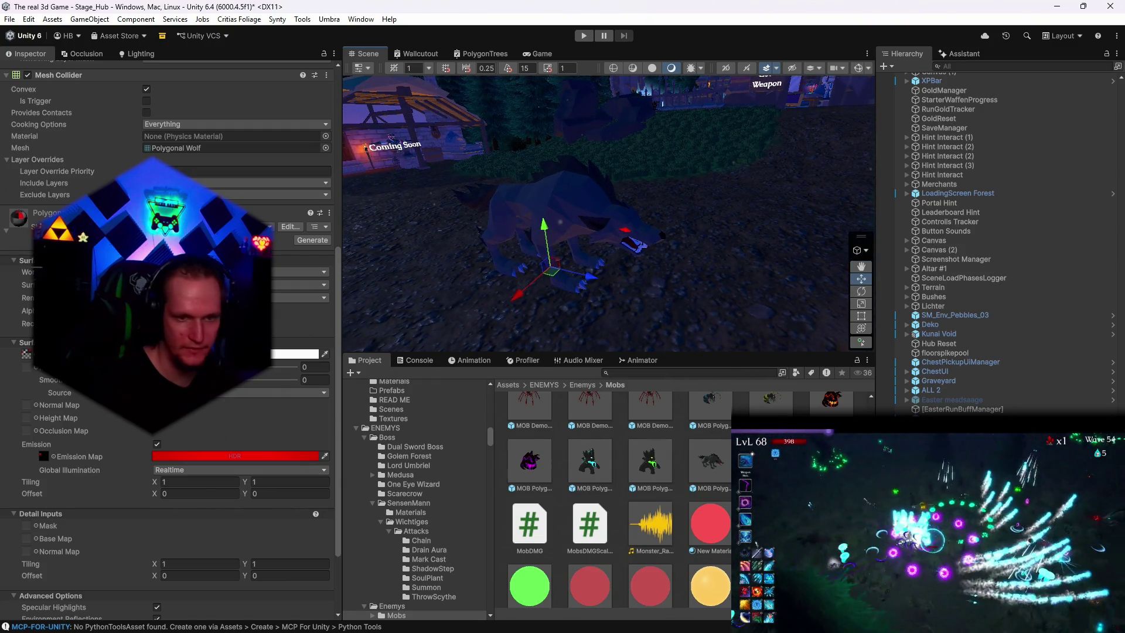
scroll(613, 498, up, 1)
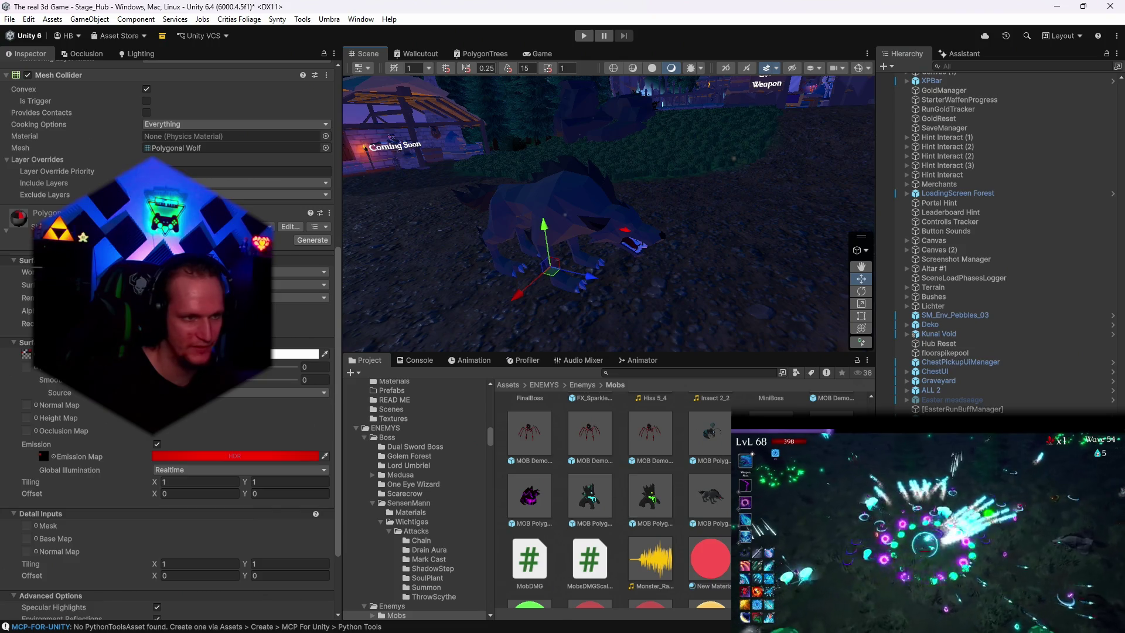
mouse_move(154, 367)
mouse_down()
mouse_move(235, 367)
mouse_move(31, 351)
mouse_up()
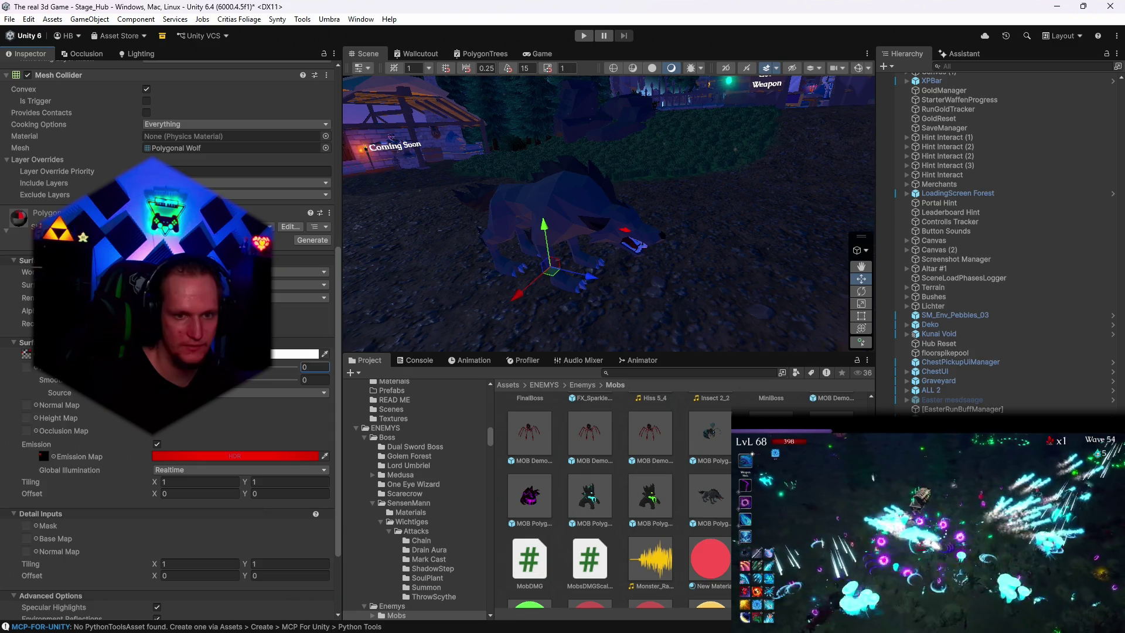
click(710, 497)
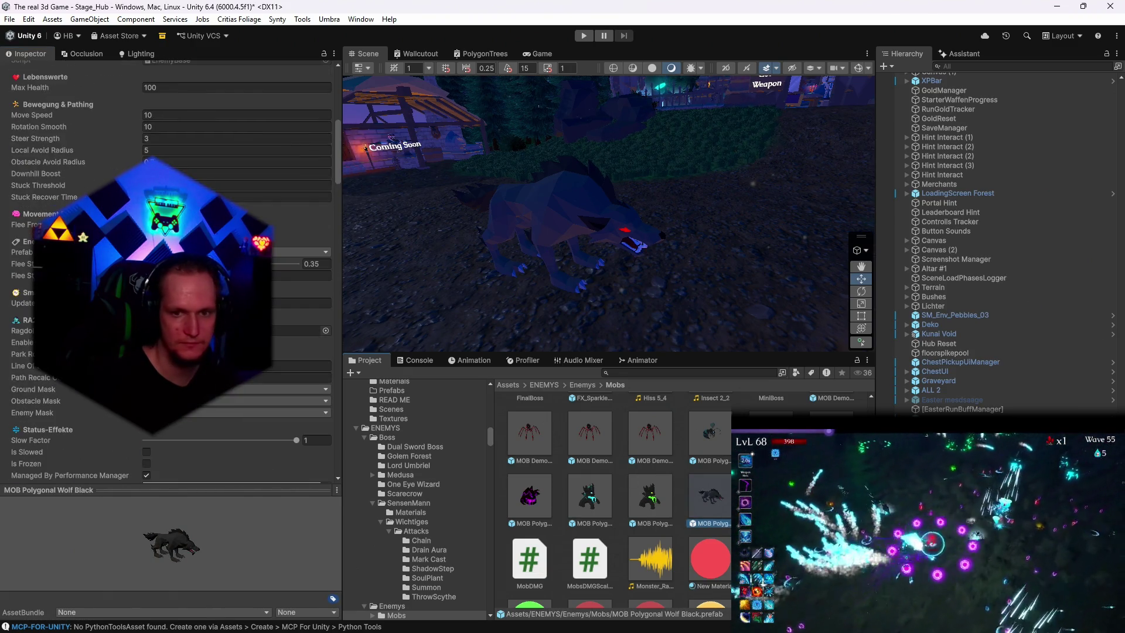
click(557, 246)
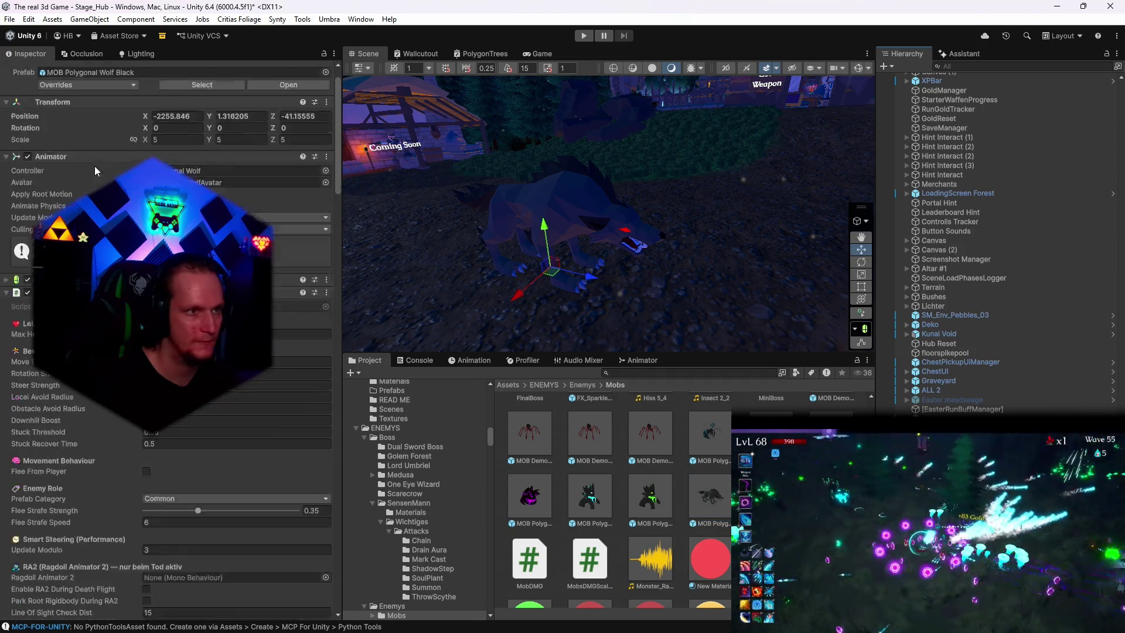
Step: Save the Hub scene and then the whole project from the File menu
scroll(94, 167, up, 1)
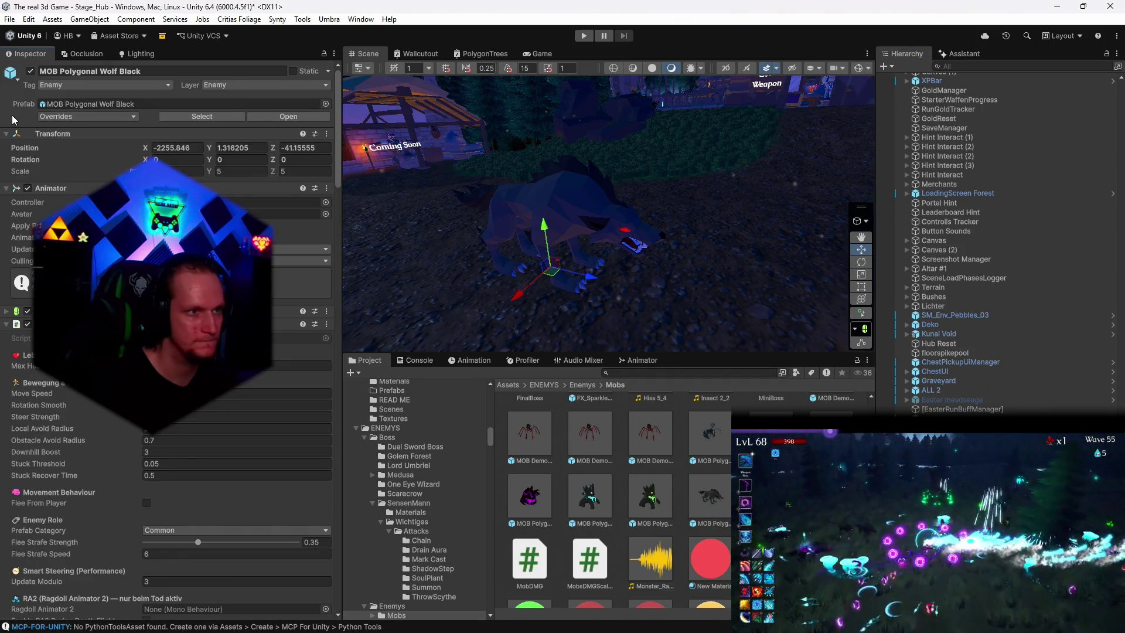
click(9, 20)
click(23, 73)
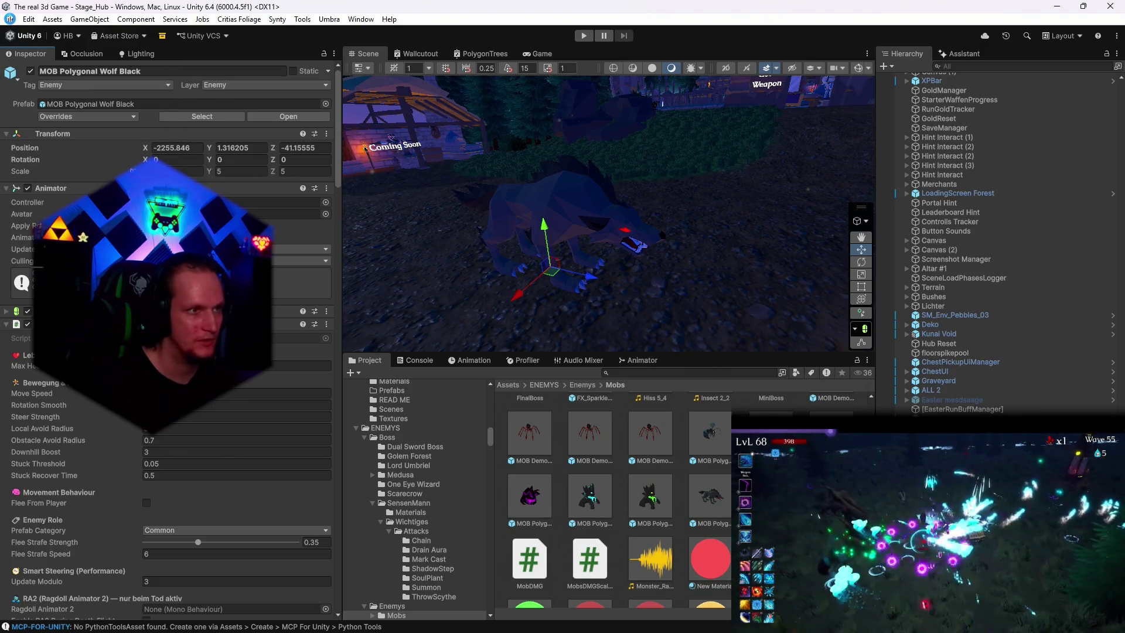
click(9, 19)
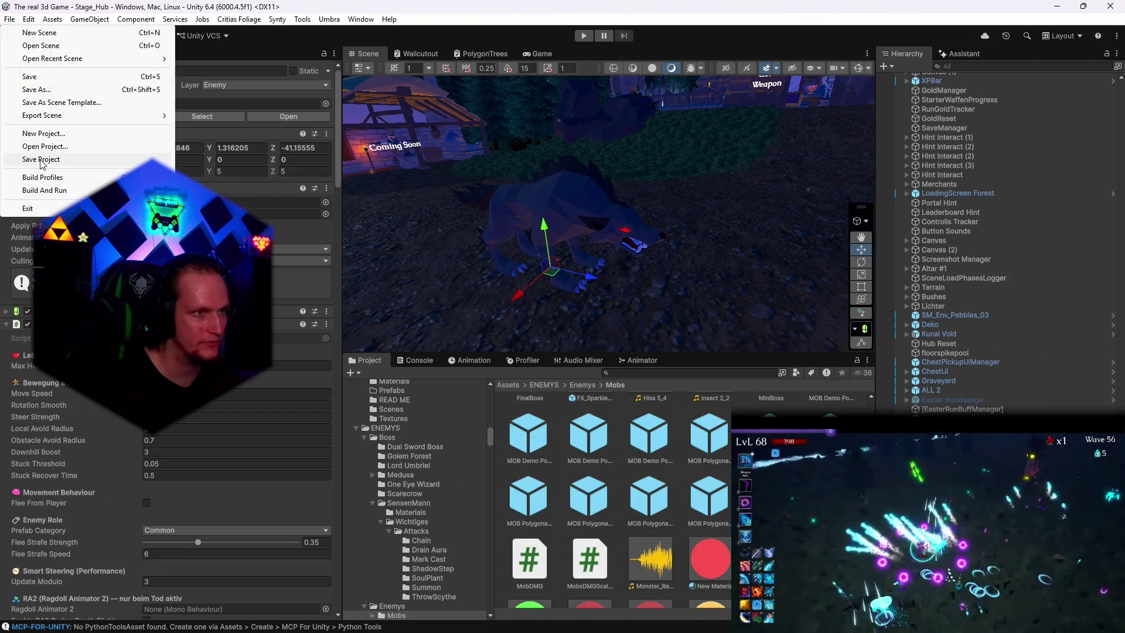
click(41, 160)
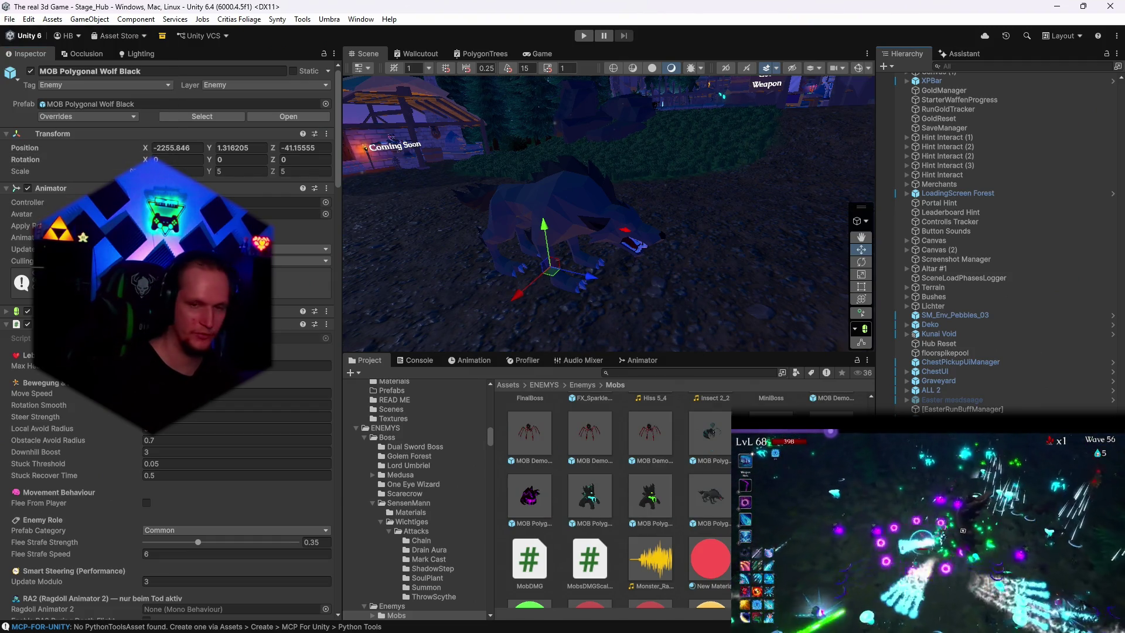
Step: Delete the test MOB Polygonal Wolf Black instance from the Hub scene
key(Delete)
scroll(413, 544, up, 5)
scroll(421, 536, up, 10)
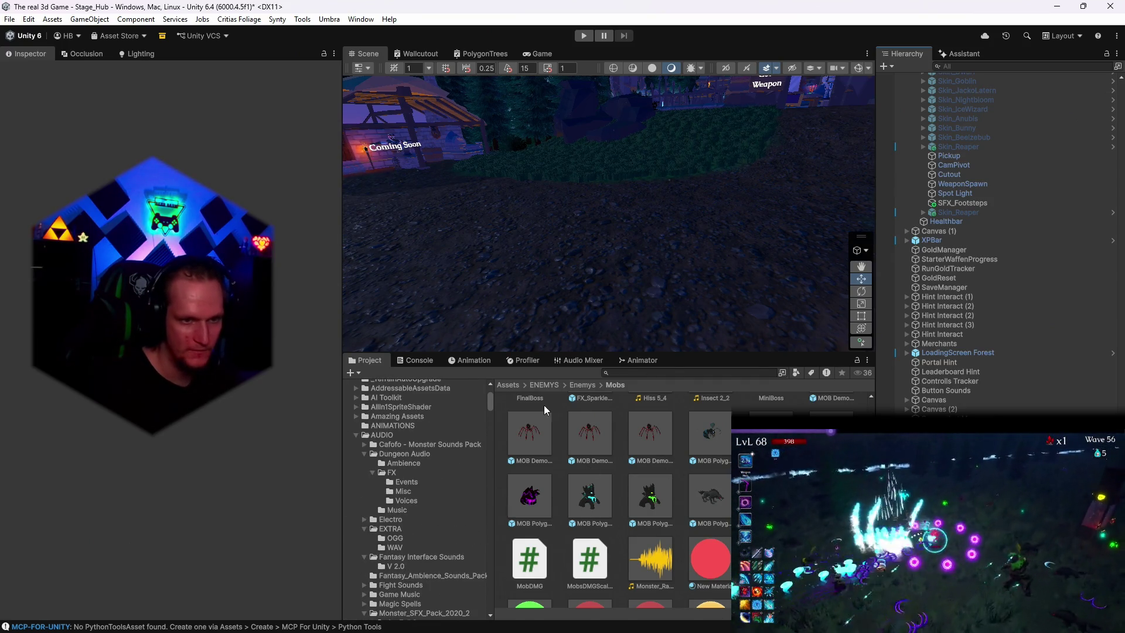
Step: Search the Project window for 'POI' after discarding a 'cursed' search
drag(490, 403, 487, 595)
click(658, 372)
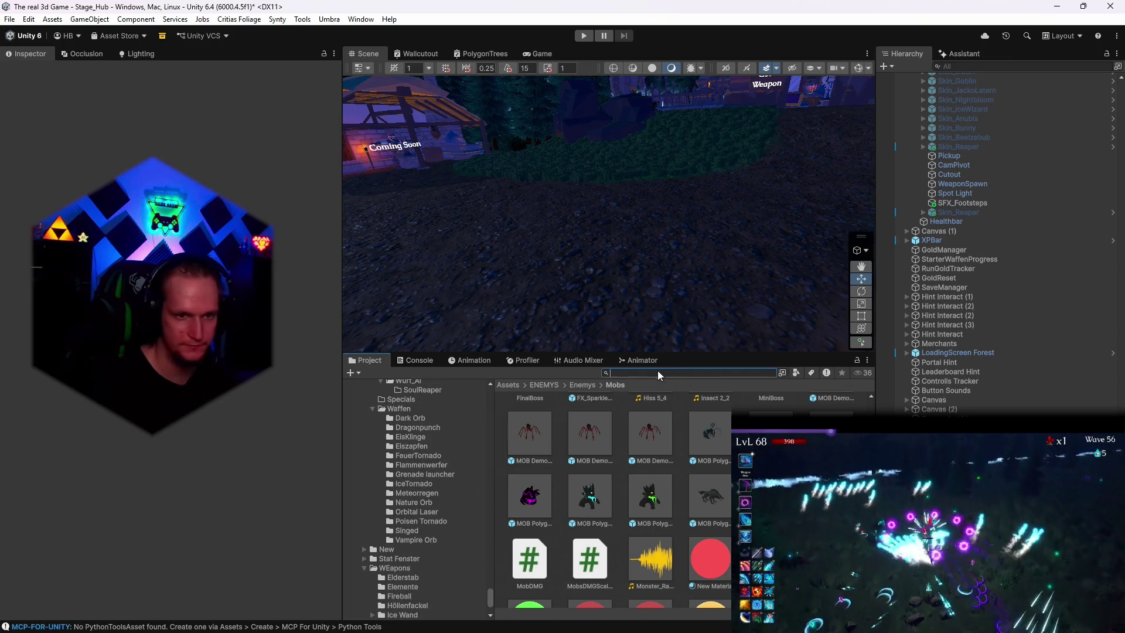
text(cursed)
key(BackSpace)
key(BackSpace)
key(BackSpace)
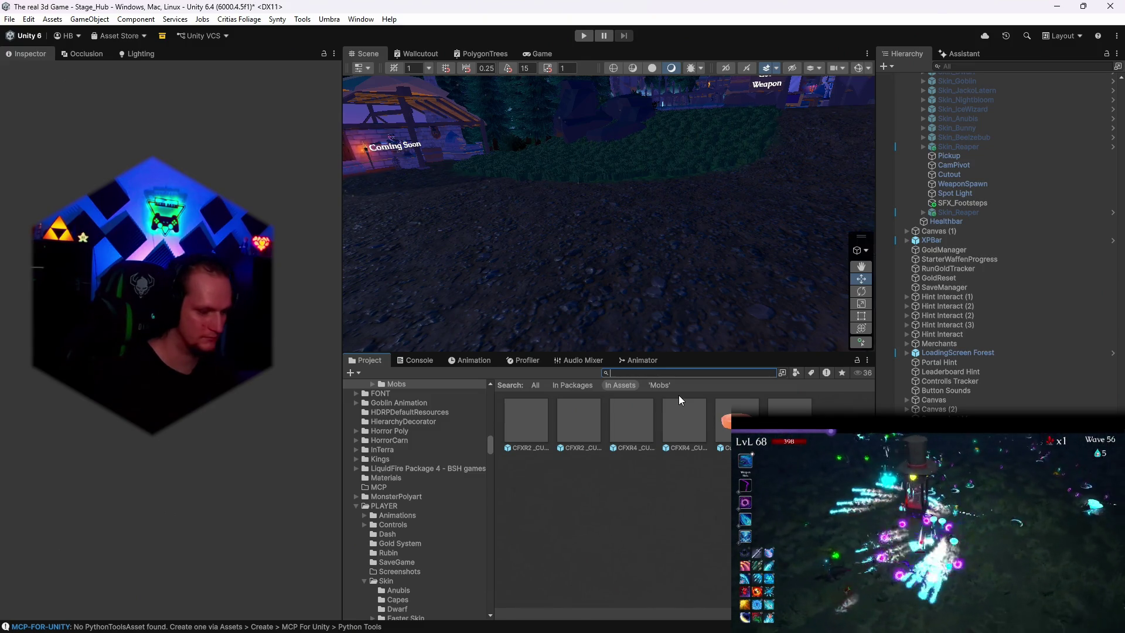
text(POI)
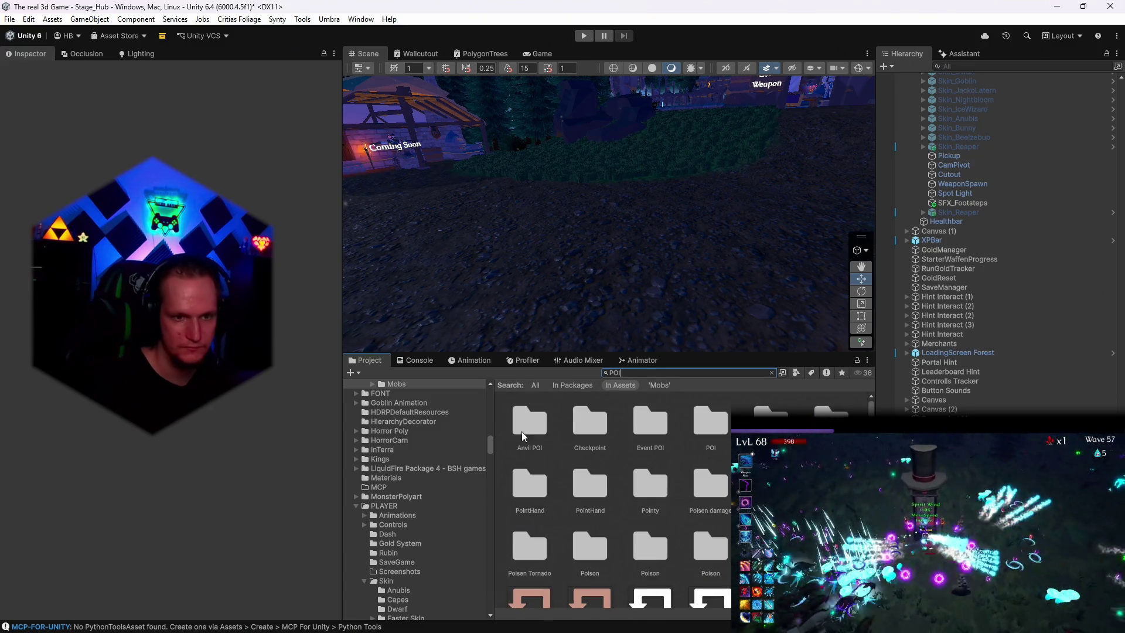
Step: Open Event POI > Tree Stump and select the SM_Env_Tree_Trunk_02 prefab
click(529, 425)
click(772, 372)
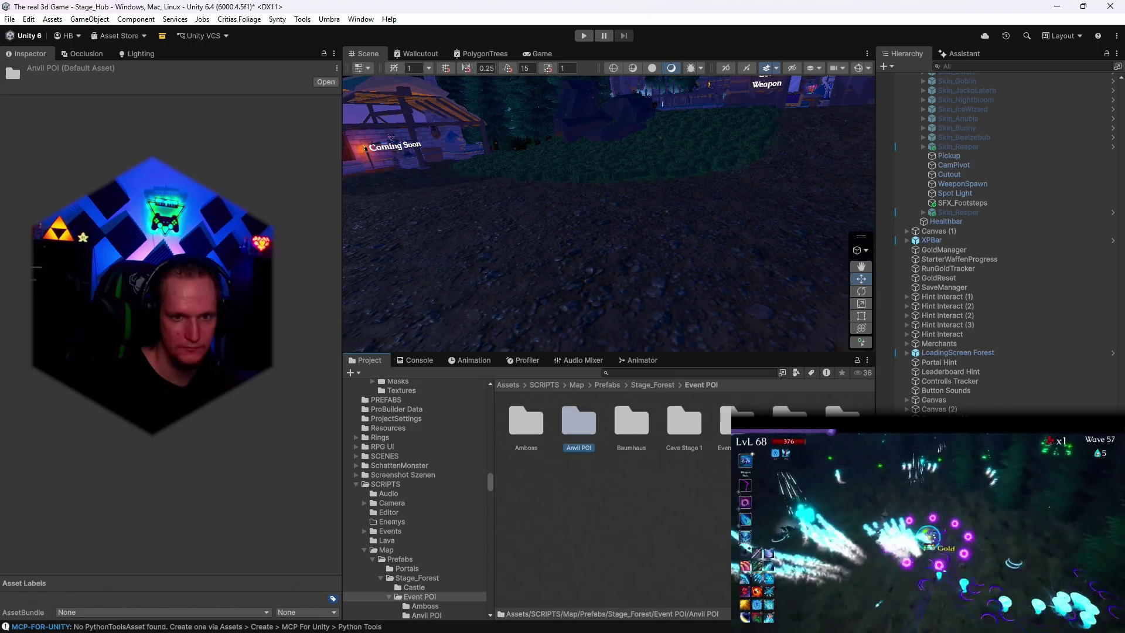
double_click(843, 421)
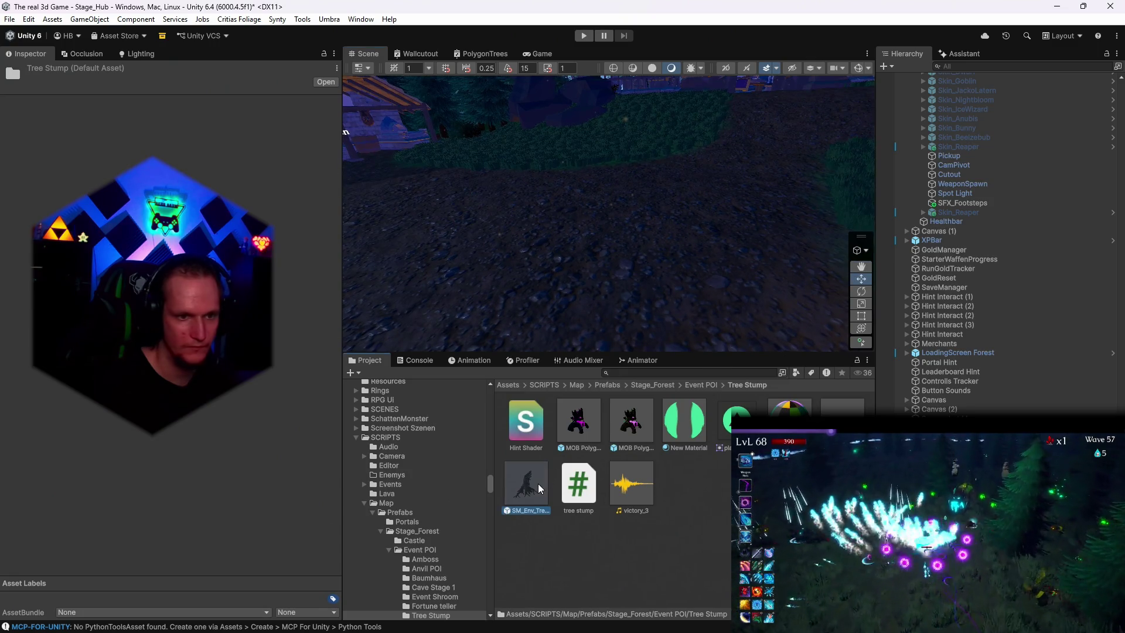
click(538, 483)
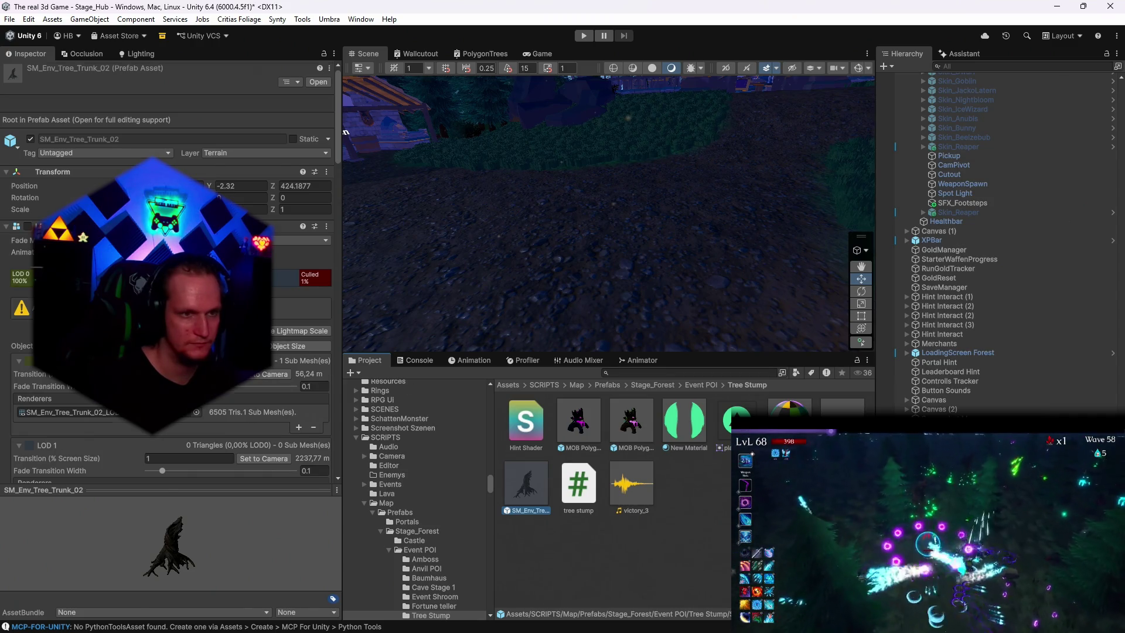
scroll(167, 275, down, 10)
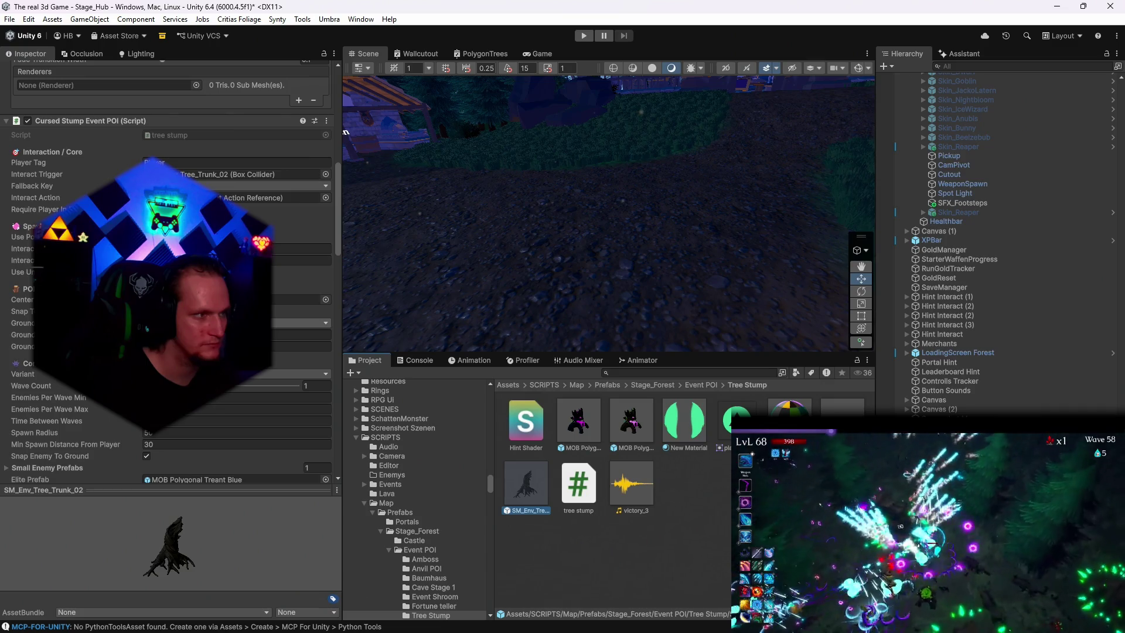
scroll(167, 269, down, 2)
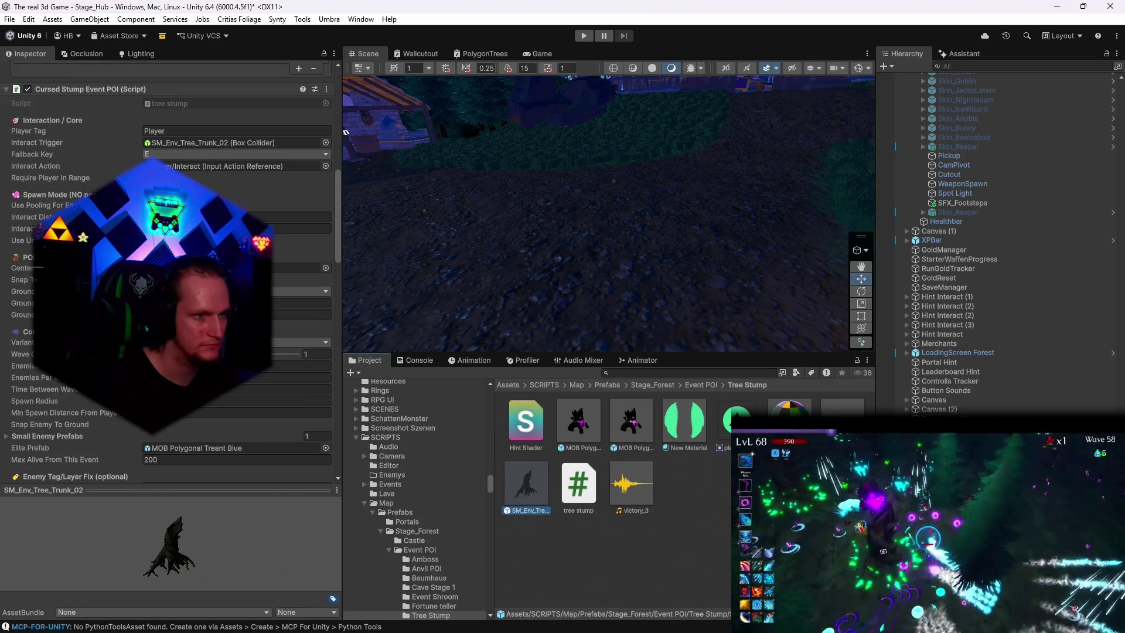
scroll(176, 273, down, 4)
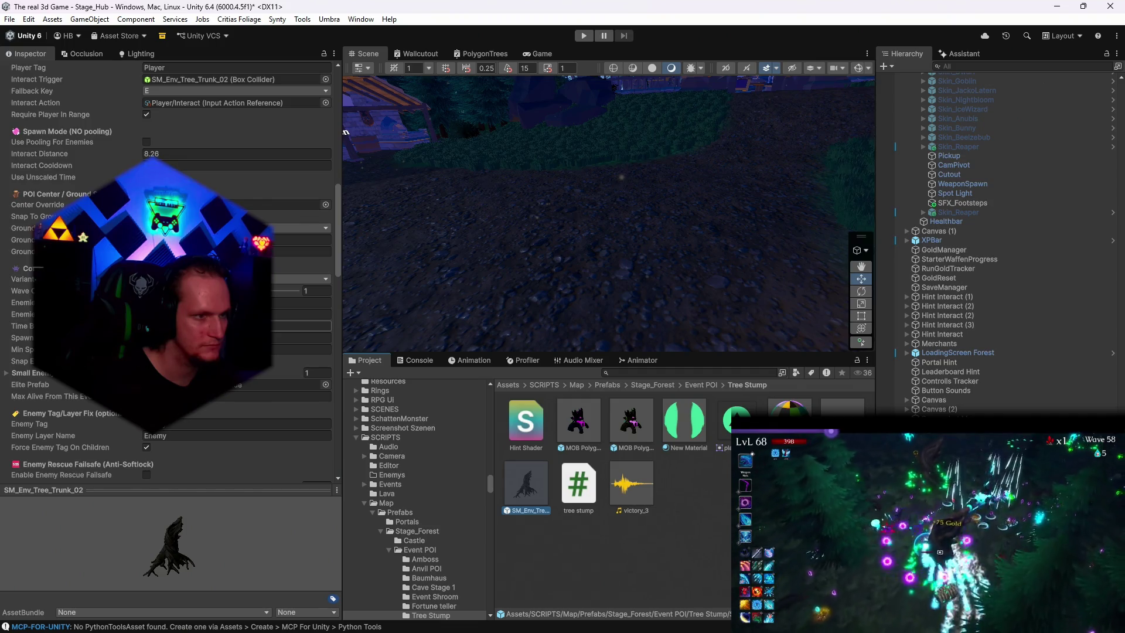
scroll(170, 273, up, 15)
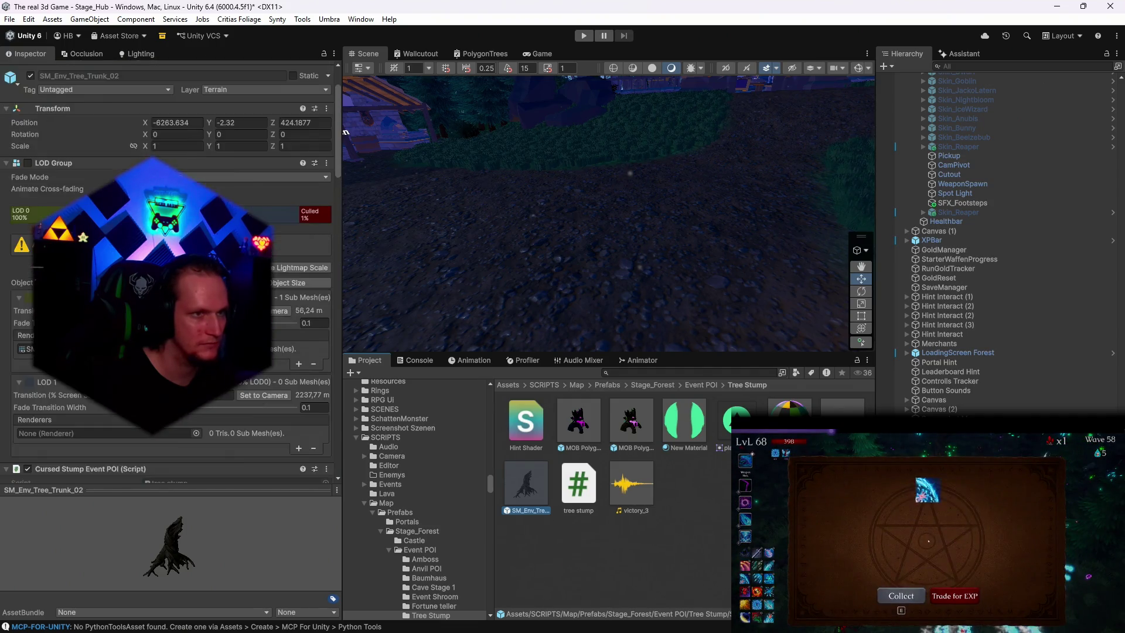
scroll(170, 273, down, 20)
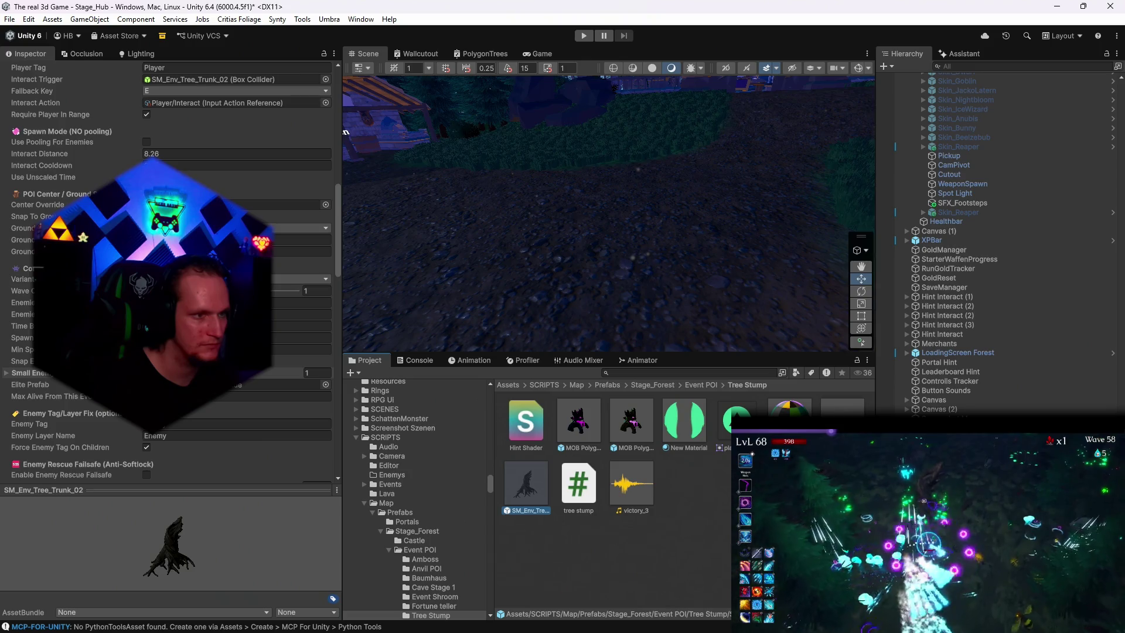
scroll(170, 273, up, 20)
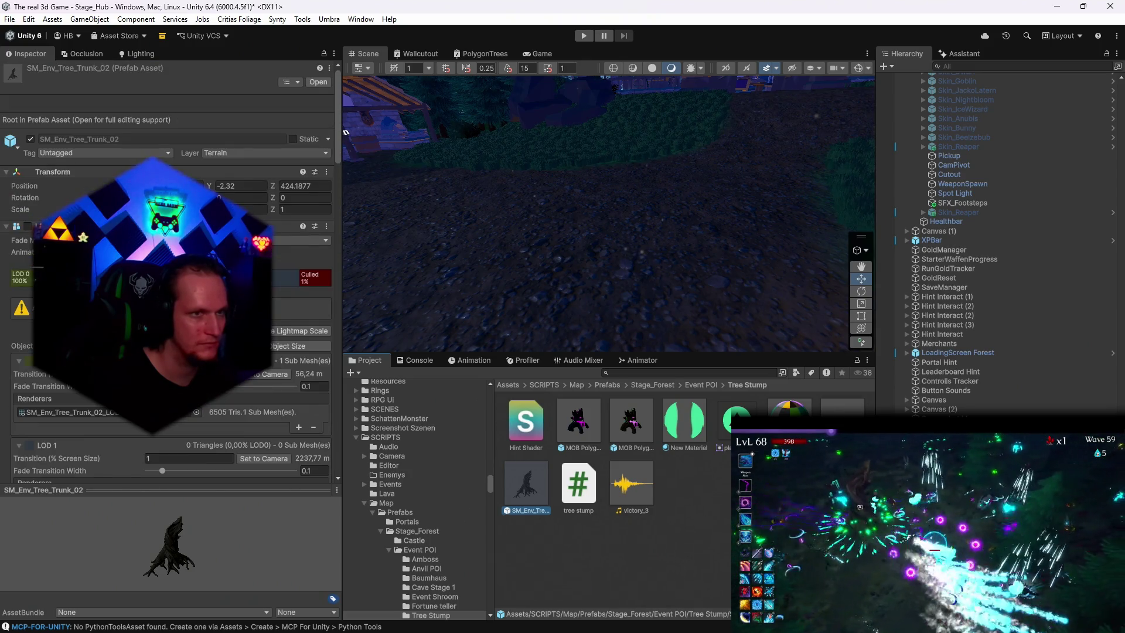
click(221, 153)
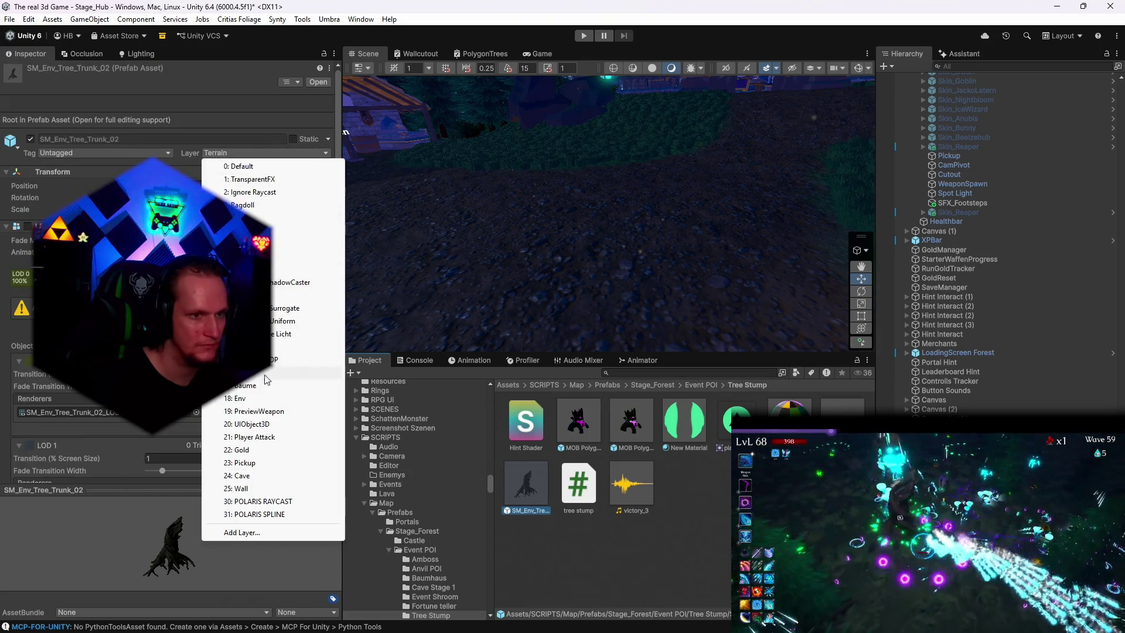
Step: Put SM_Env_Tree_Trunk_02 and its children on the 25: Wall layer, after briefly reverting to Terrain
click(240, 488)
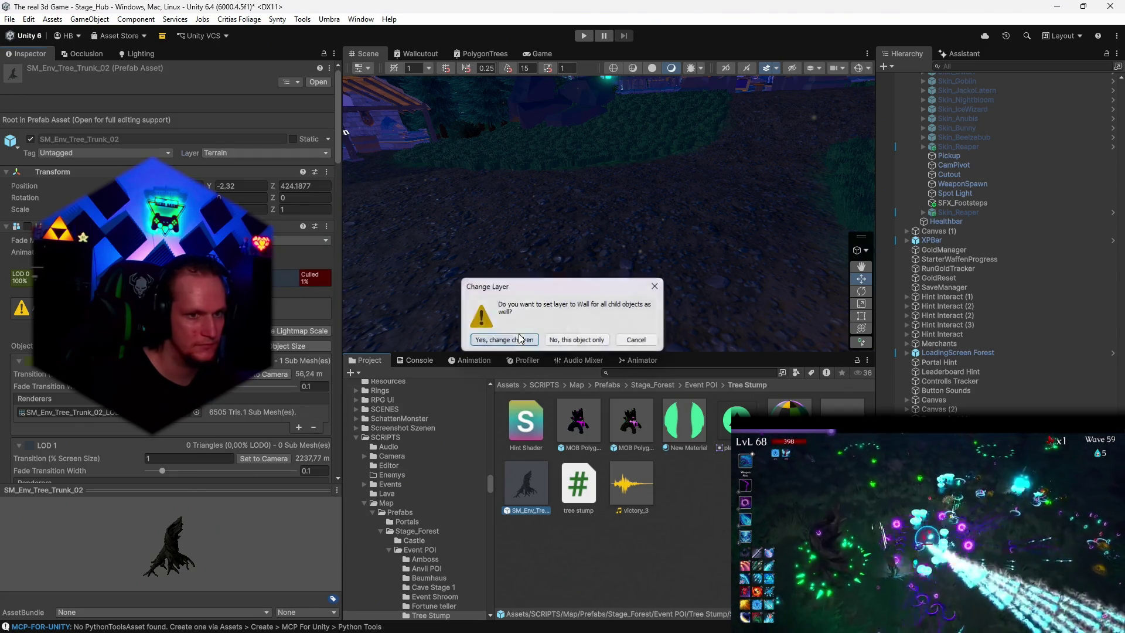
click(527, 337)
click(222, 153)
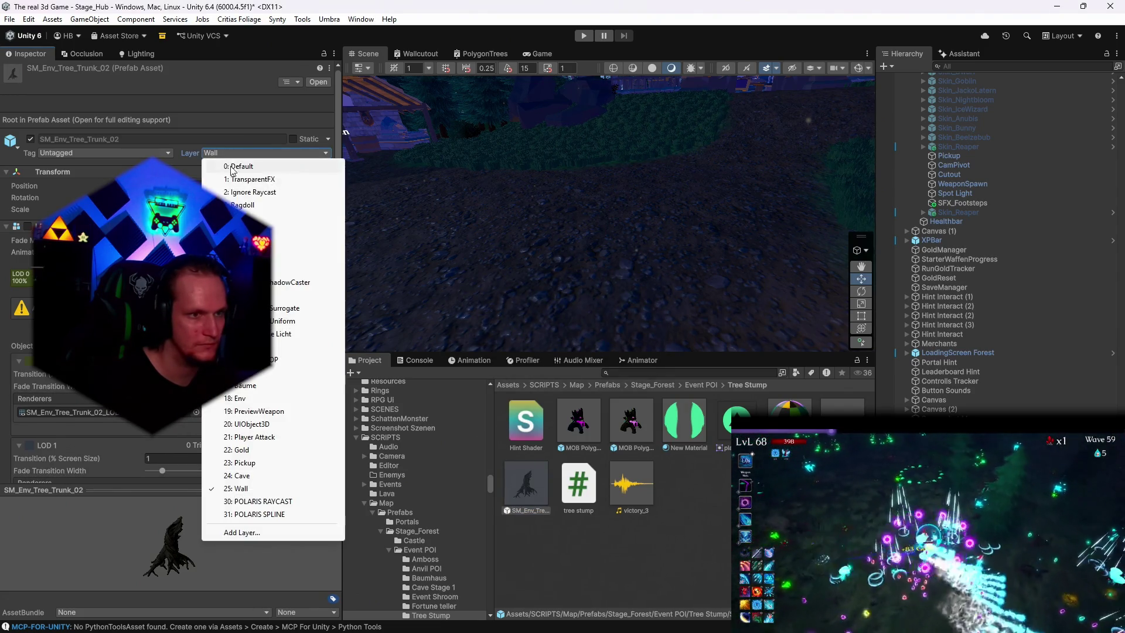
click(287, 257)
click(505, 340)
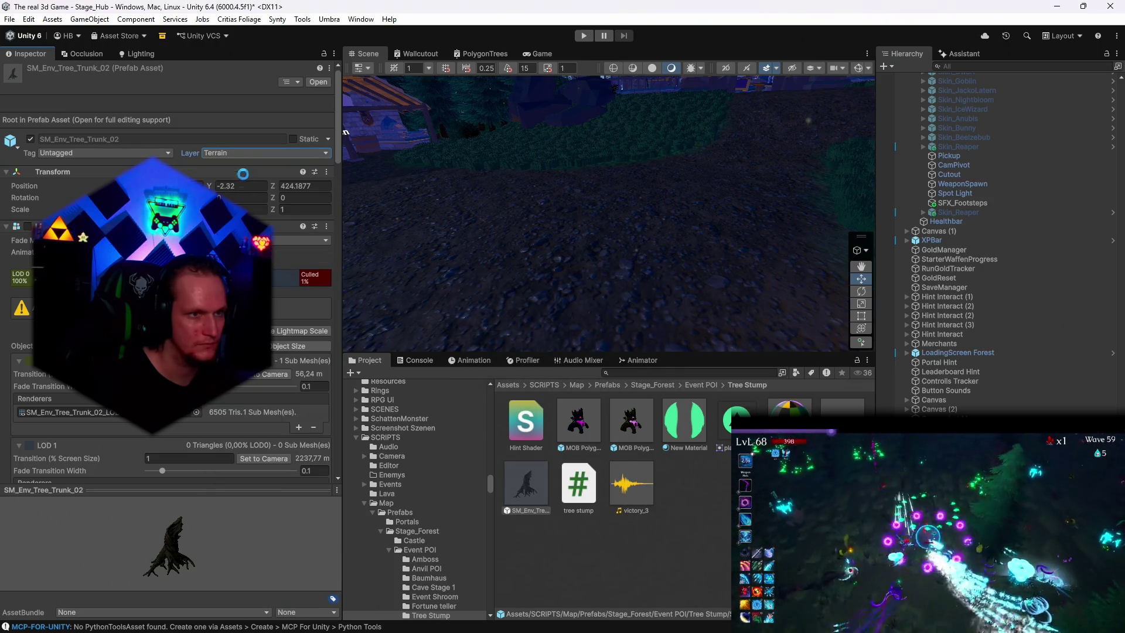
click(267, 153)
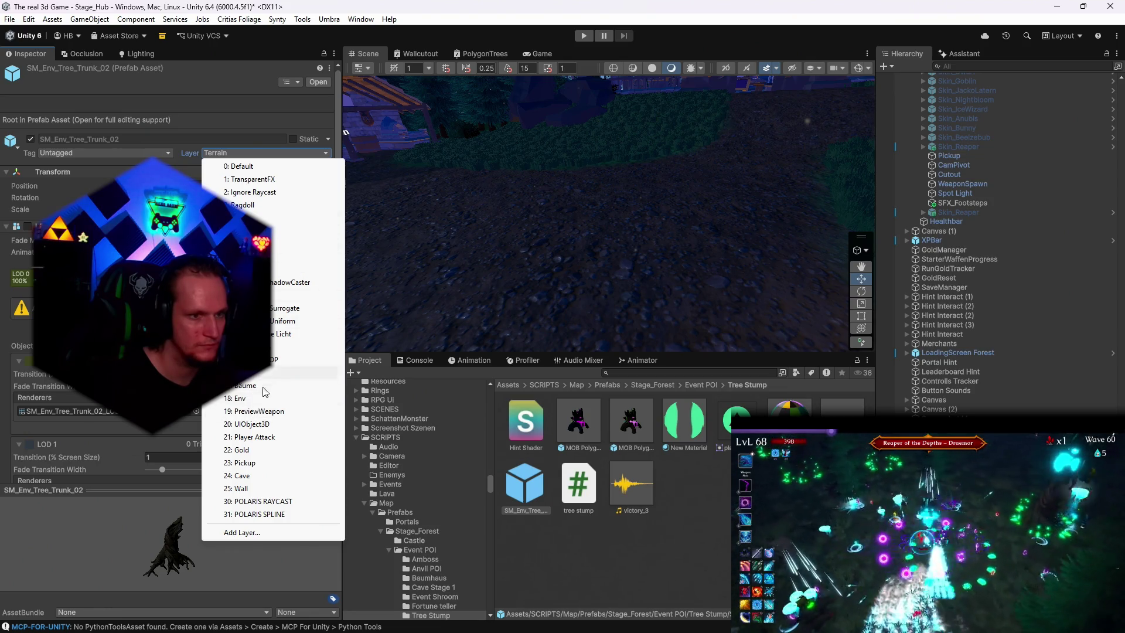
click(241, 488)
click(495, 340)
scroll(170, 269, down, 15)
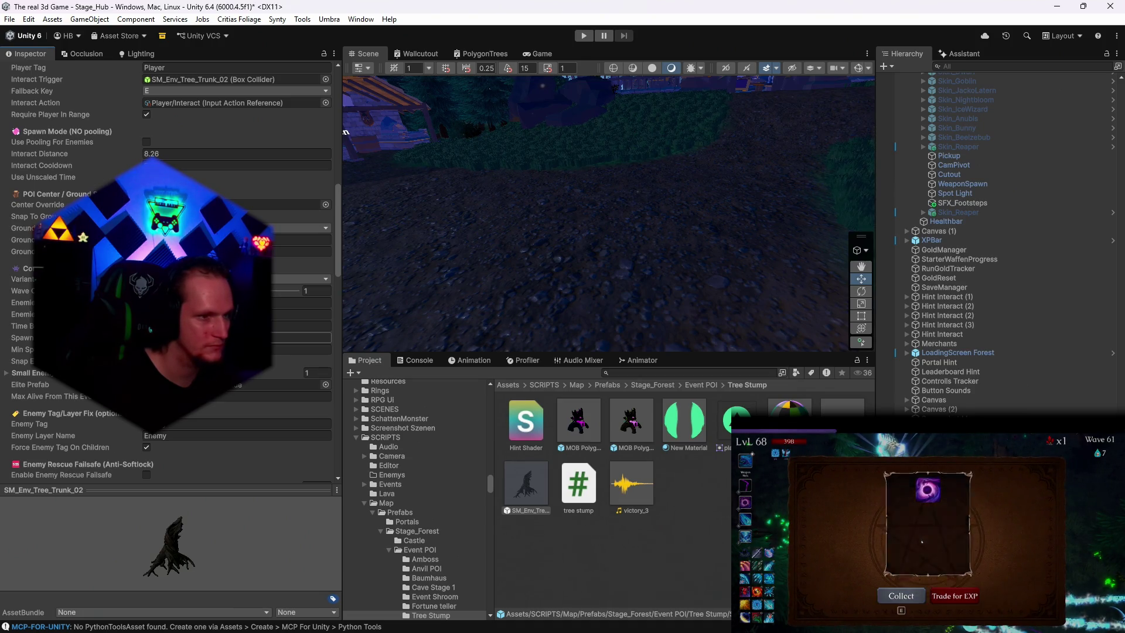
Step: Collect the offered play-mode rewards, including Blessed Aura, Quickstep Sigil and a heart
key(e)
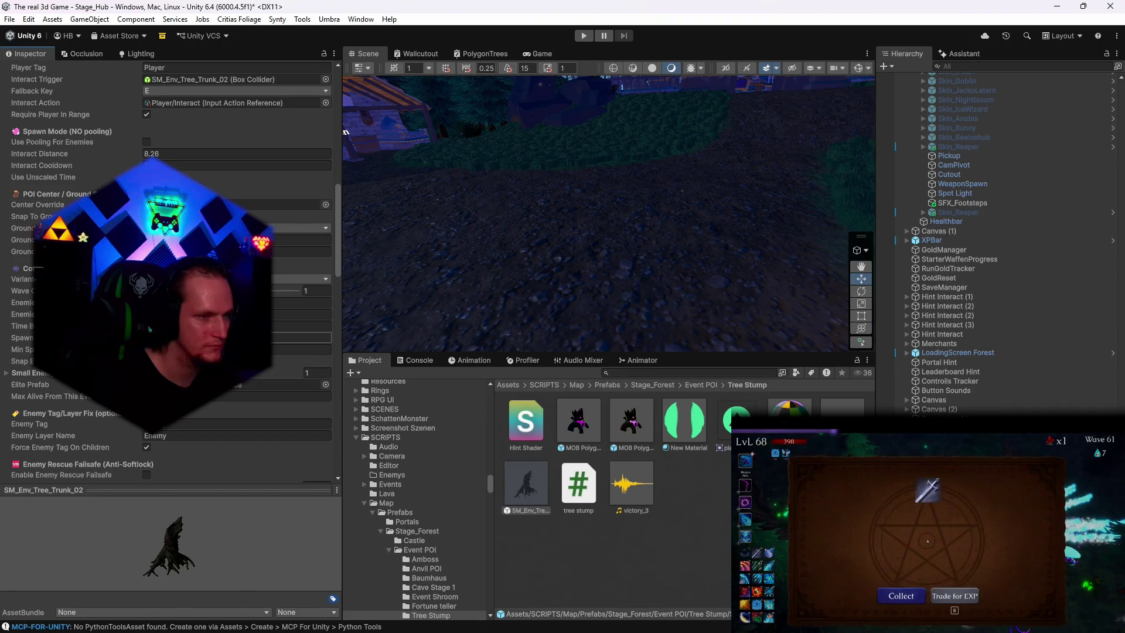
key(e)
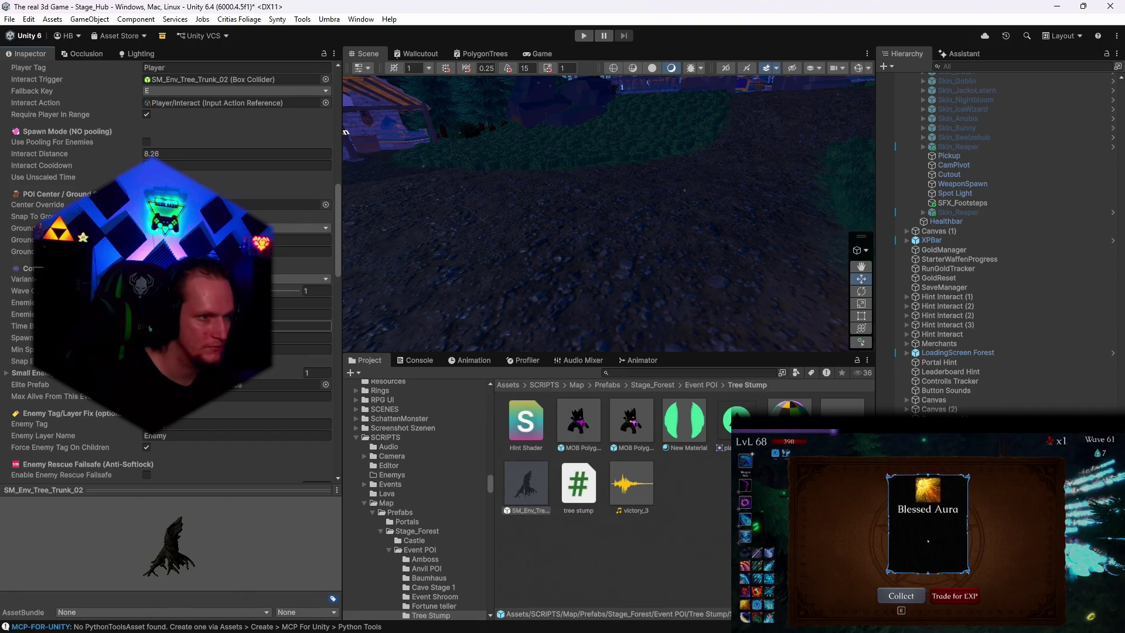
key(e)
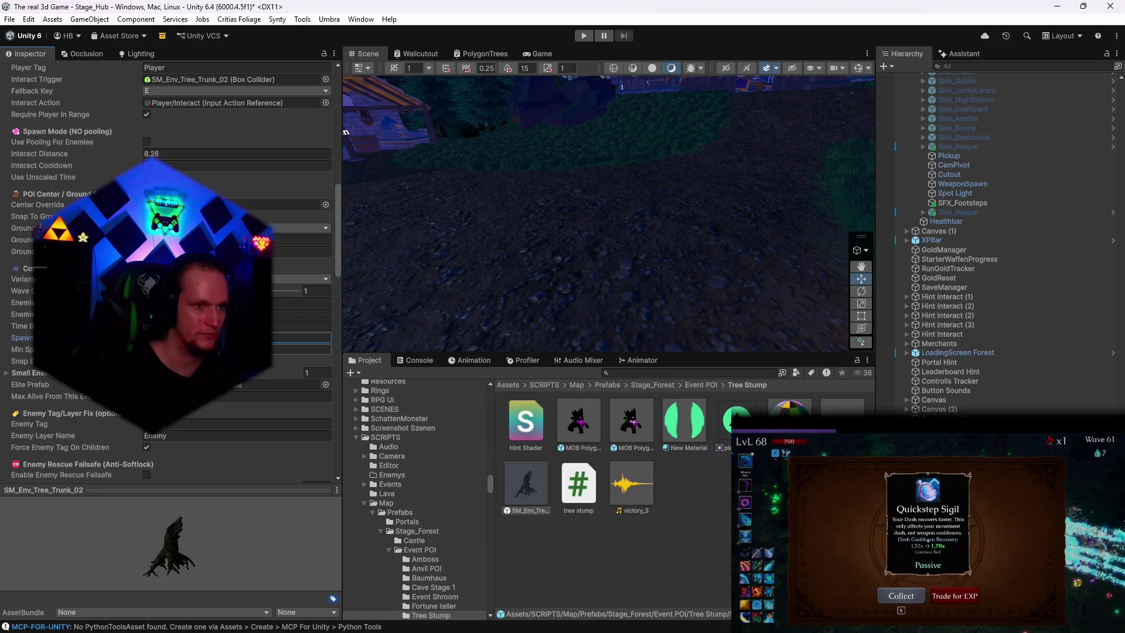
key(e)
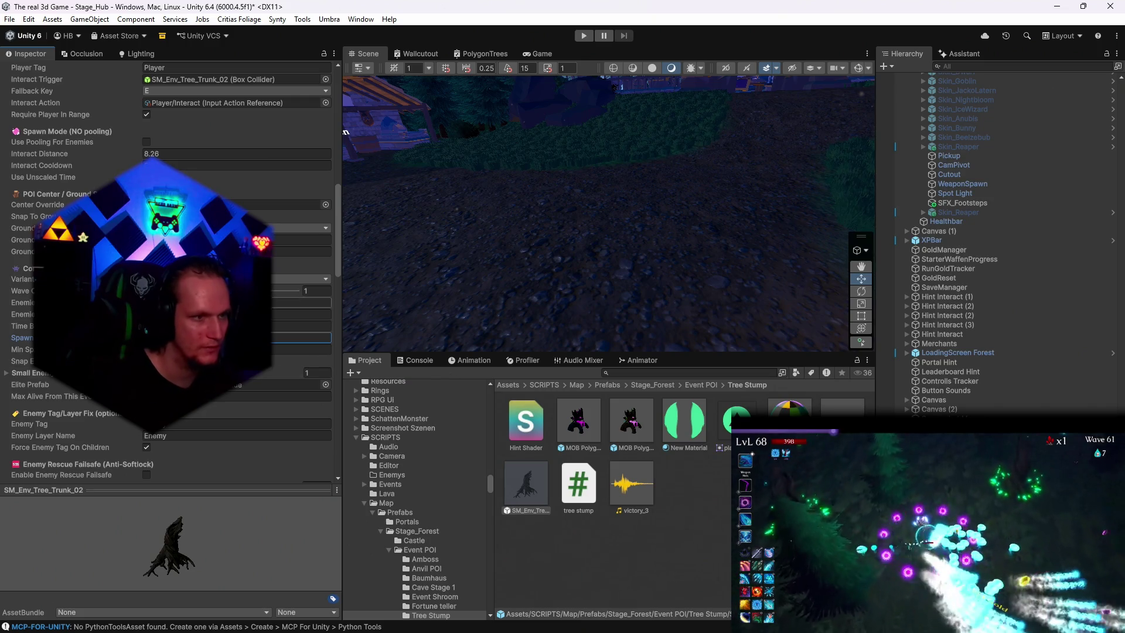
key(e)
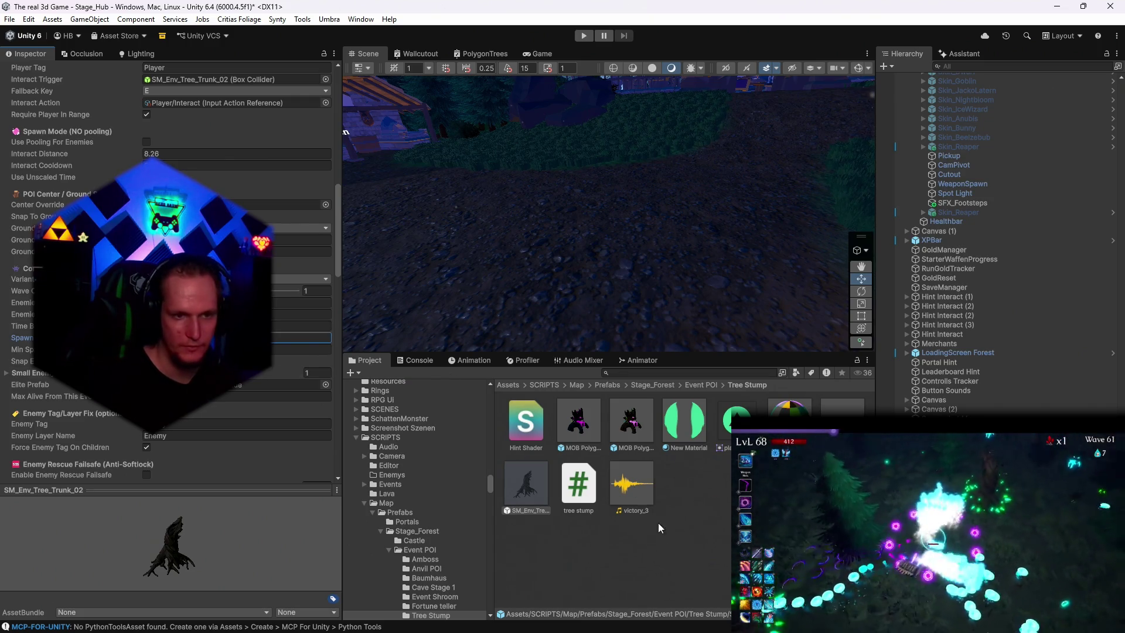
Step: Save the scene and project, then bring the Notepad patch notes to the front
click(9, 20)
click(35, 76)
click(9, 20)
click(58, 160)
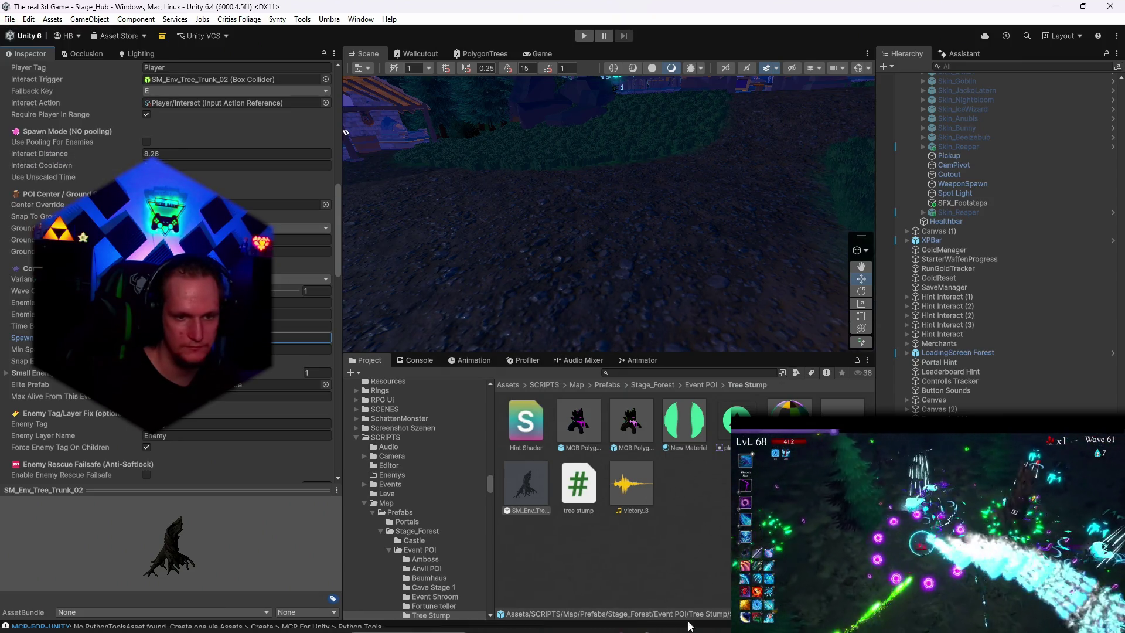
click(744, 619)
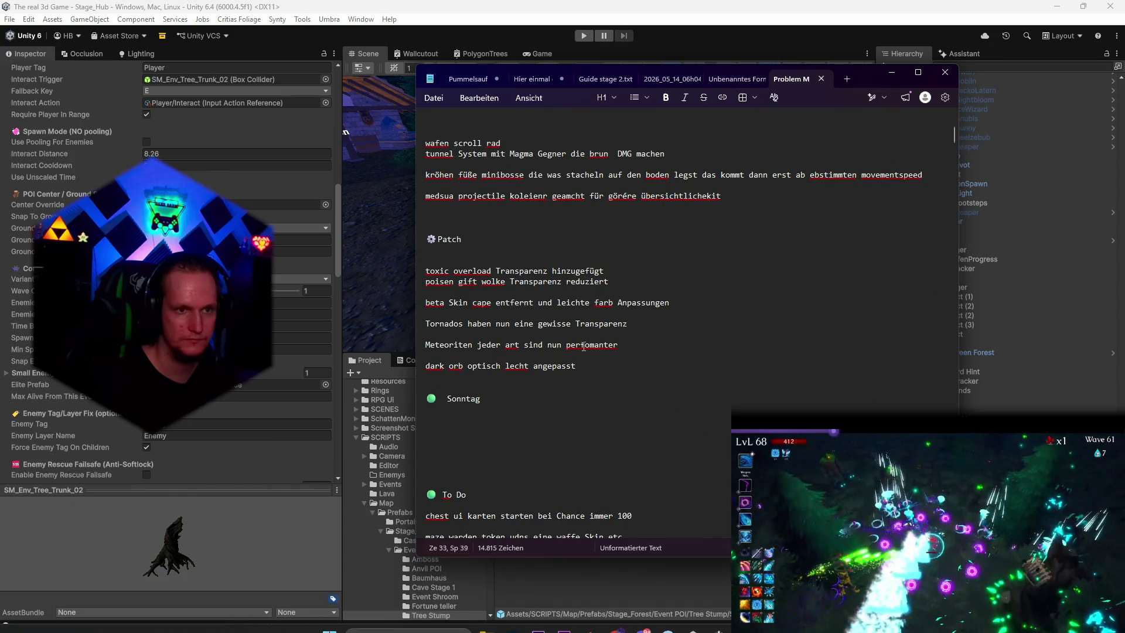
Step: Add a patch note that the cursed stumpis' spawn radius went from 50 to 75, then minimize Notepad
key(Return)
key(Return)
text(spa)
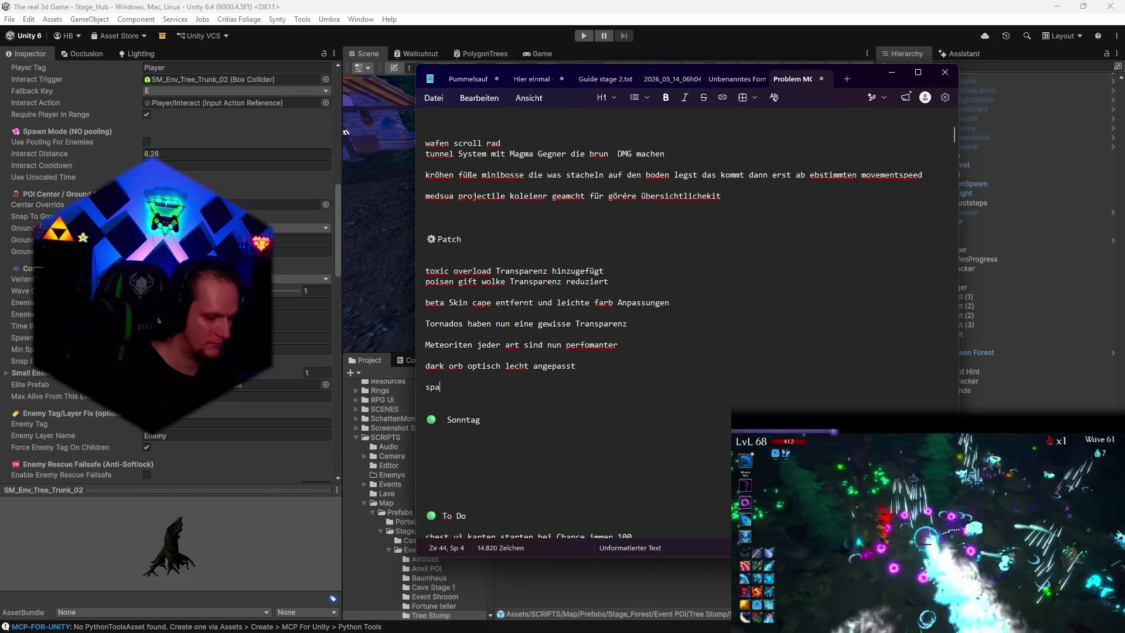
text(wn radius )
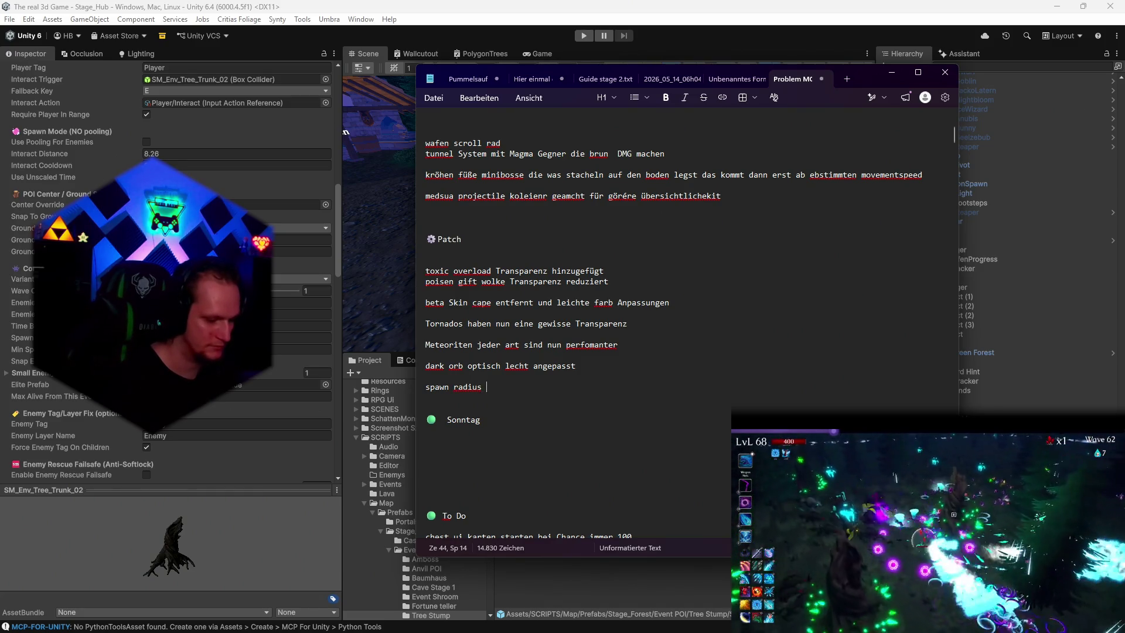
text(der cu)
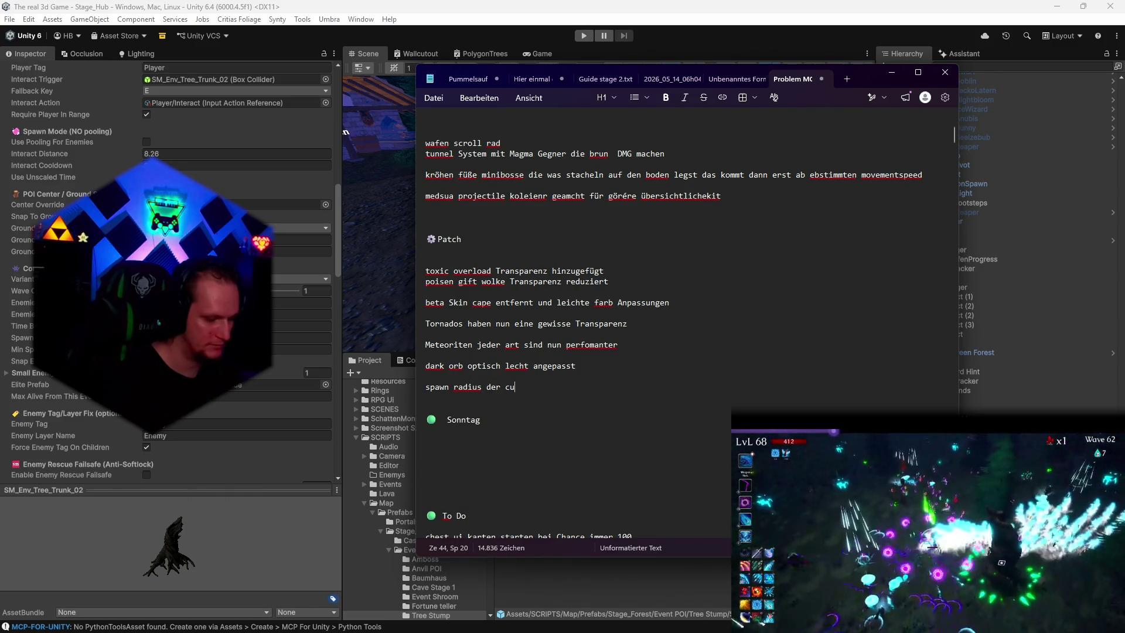
text(rsed stu)
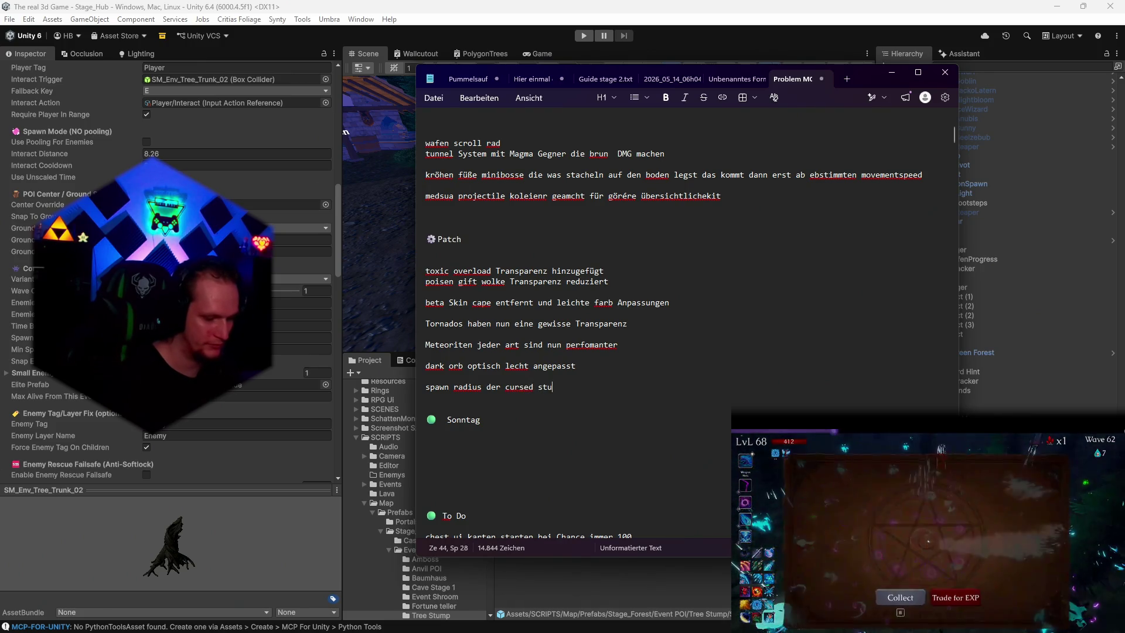
text(mpis aus dem c)
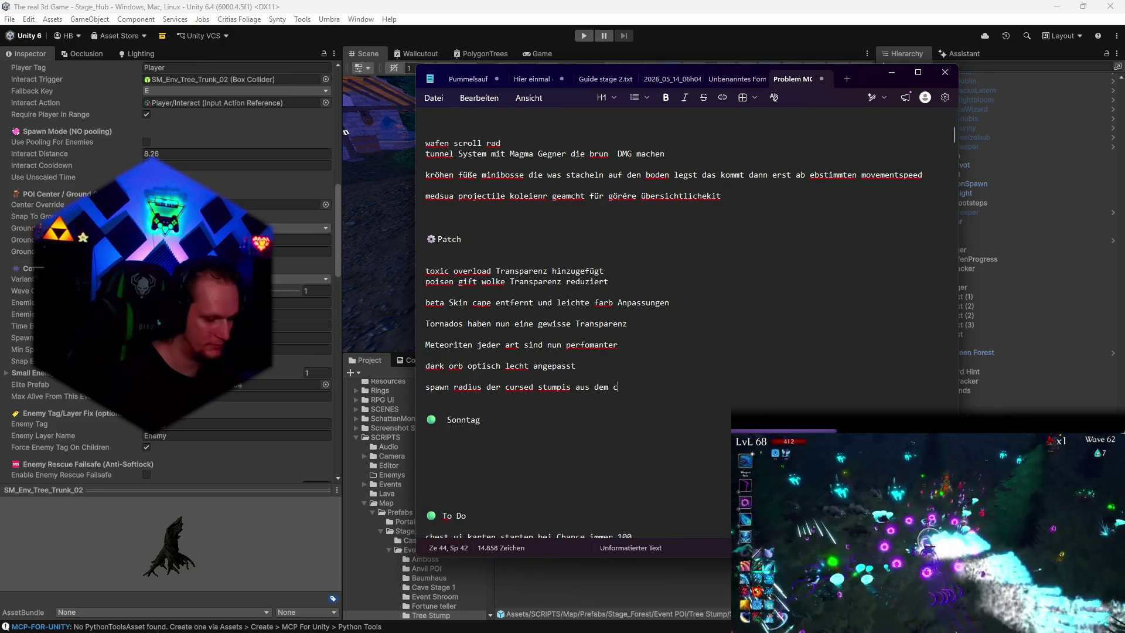
text(ursed tree von 50 auf 75 erhöht)
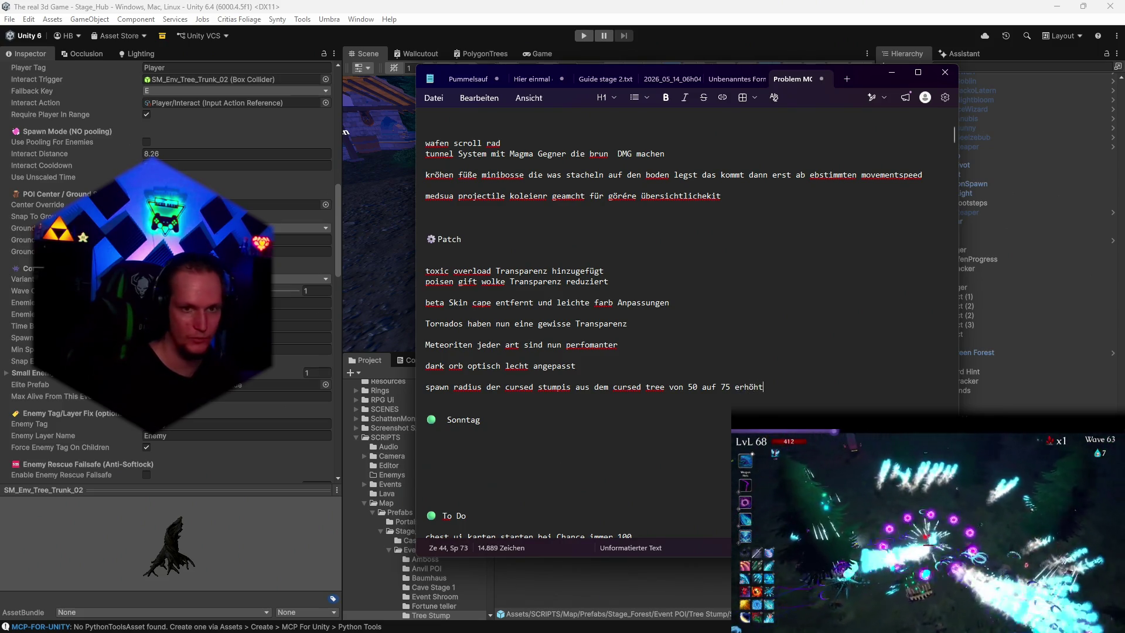
click(886, 76)
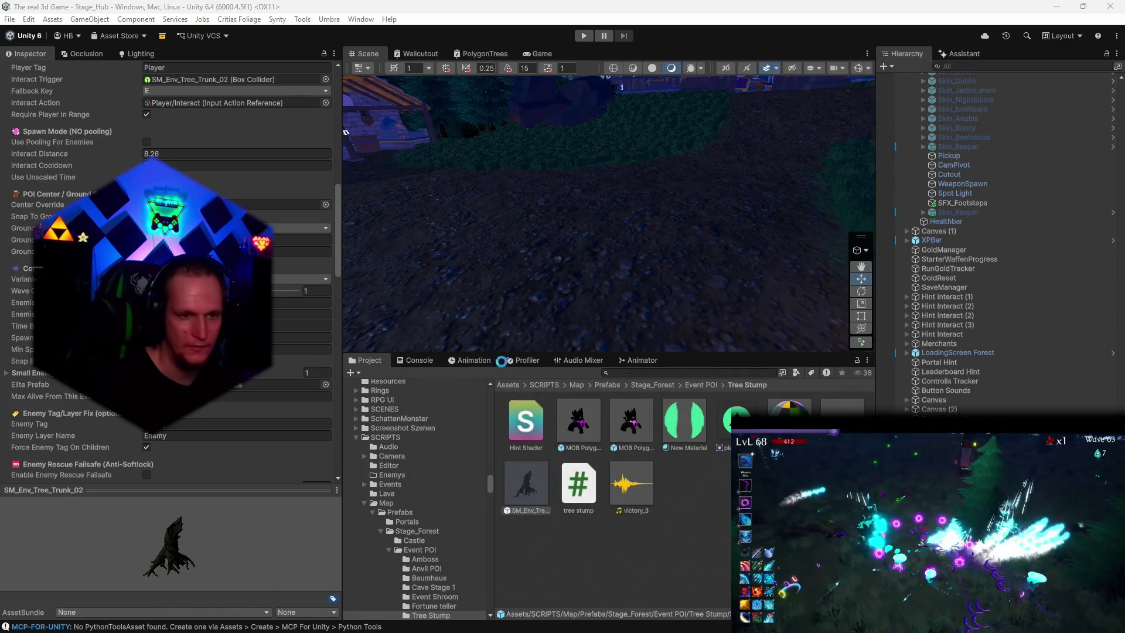
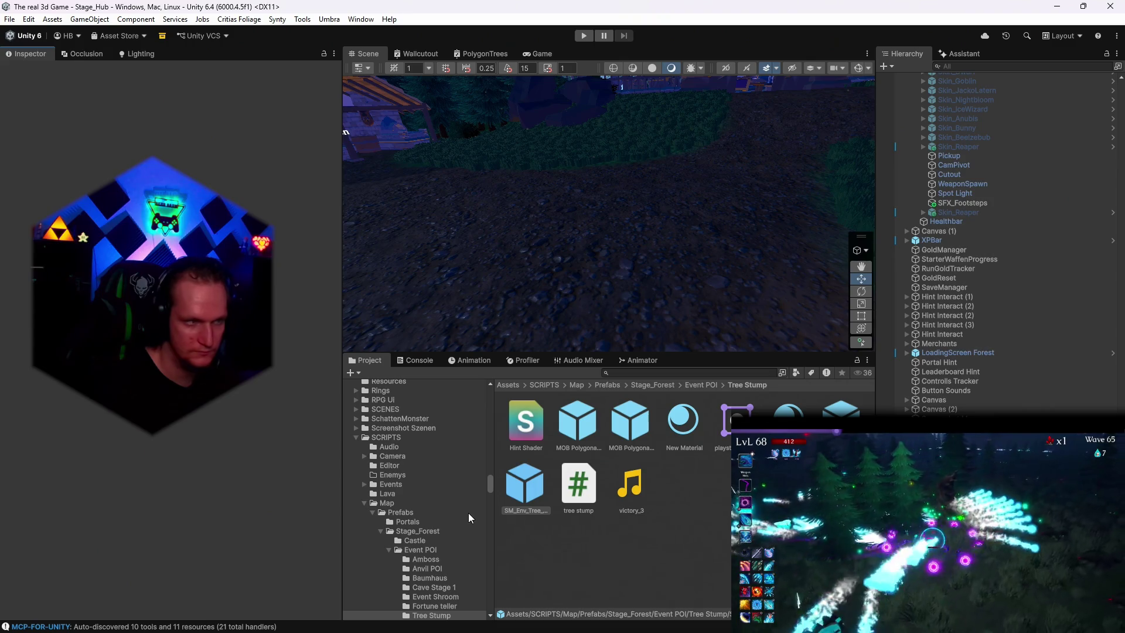
Step: With SM_Env_Tree_Trunk_02 selected, scroll the Project folder tree, then switch to the patch notes
scroll(468, 513, down, 5)
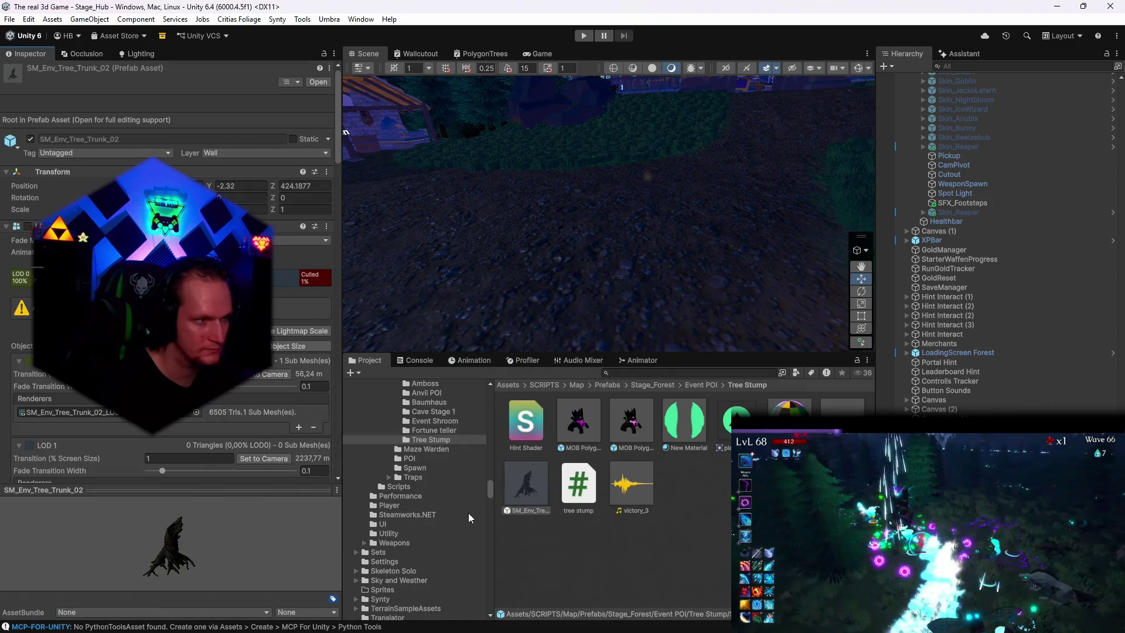
scroll(469, 512, down, 6)
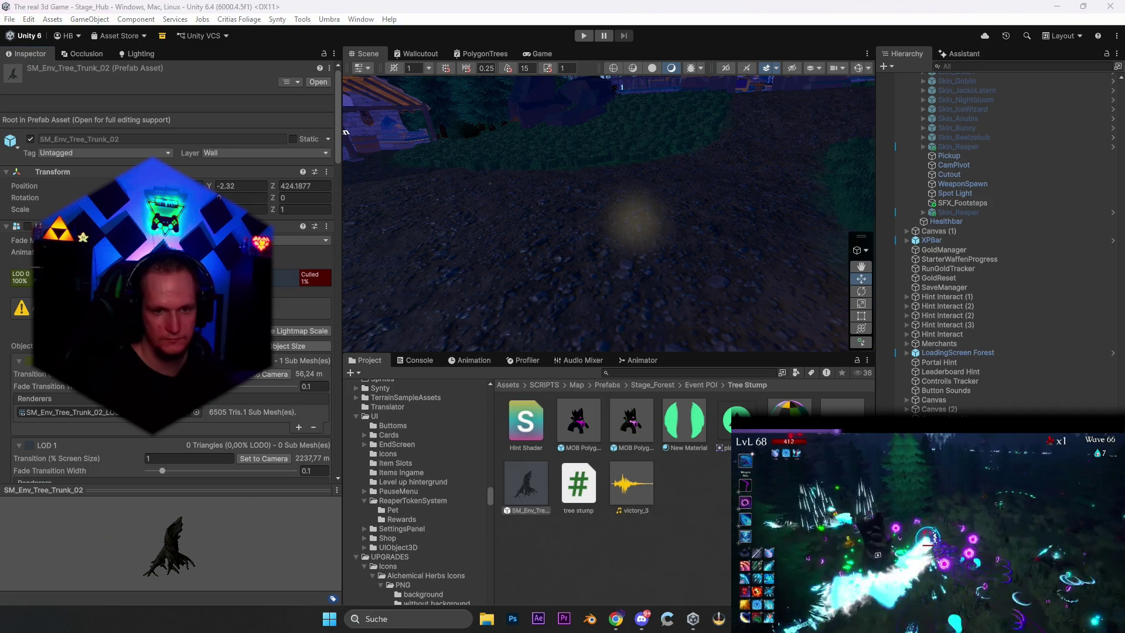
key(alt+Tab)
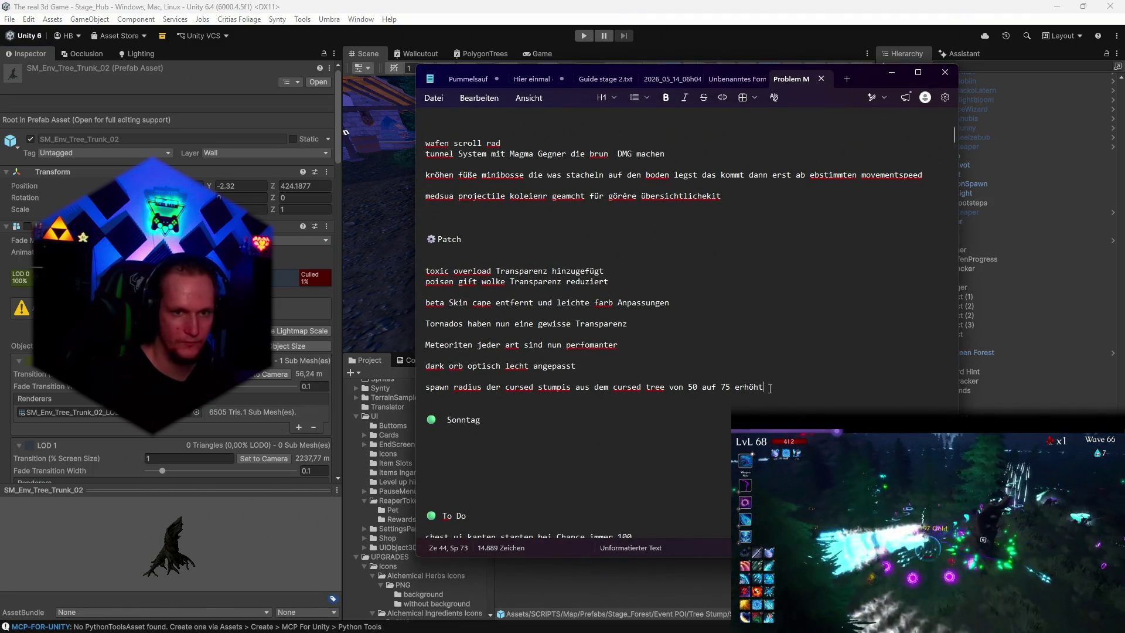
Step: Add the patch-note line 'normale schwarze wölfe leicht erhellt von der farbe' and return to Unity
key(Return)
key(Return)
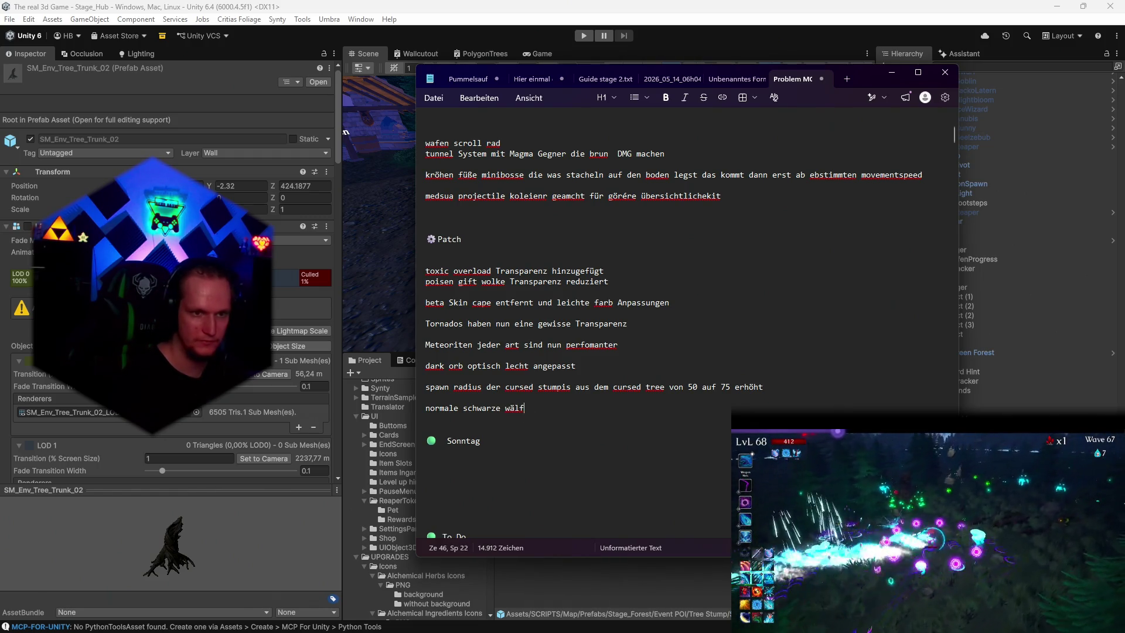
key(BackSpace)
key(BackSpace)
key(BackSpace)
text(ö)
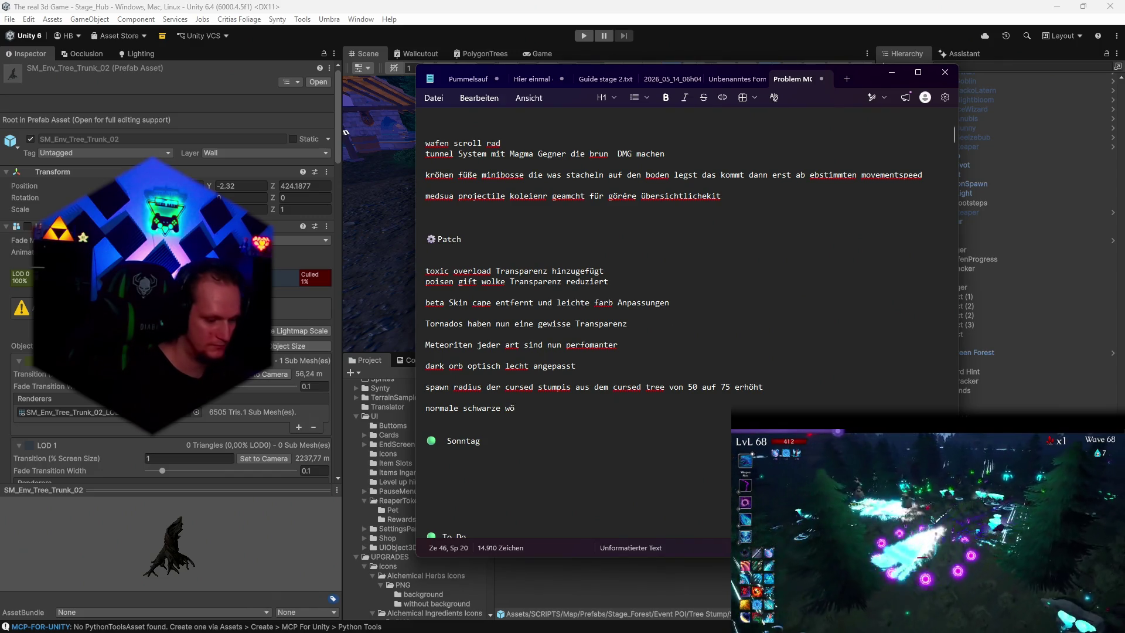
text(lfe )
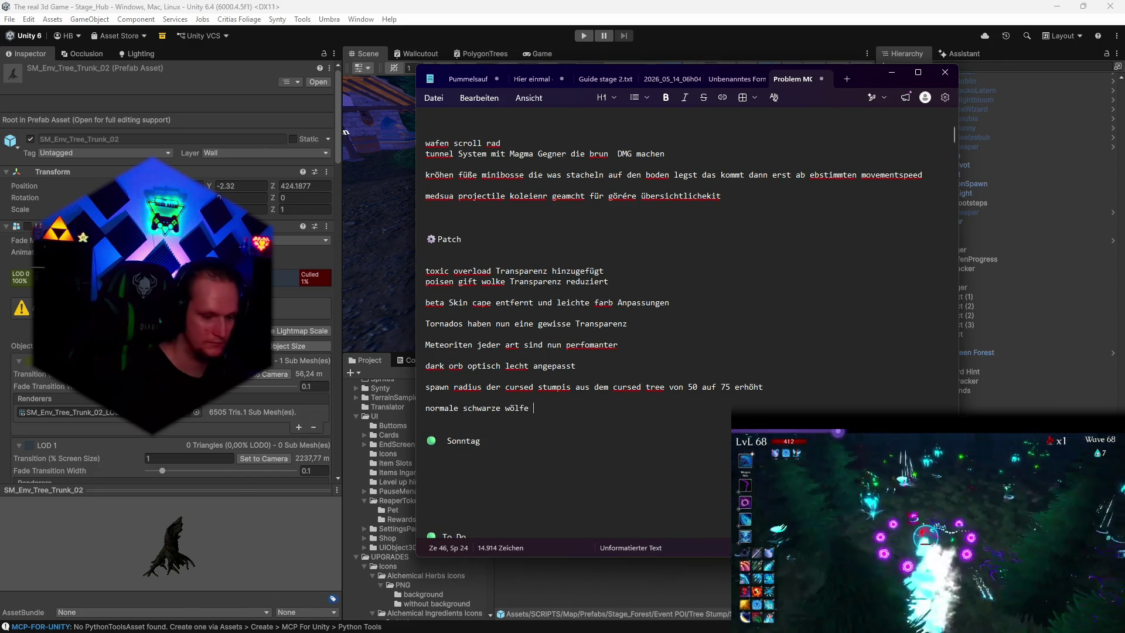
text(leicht )
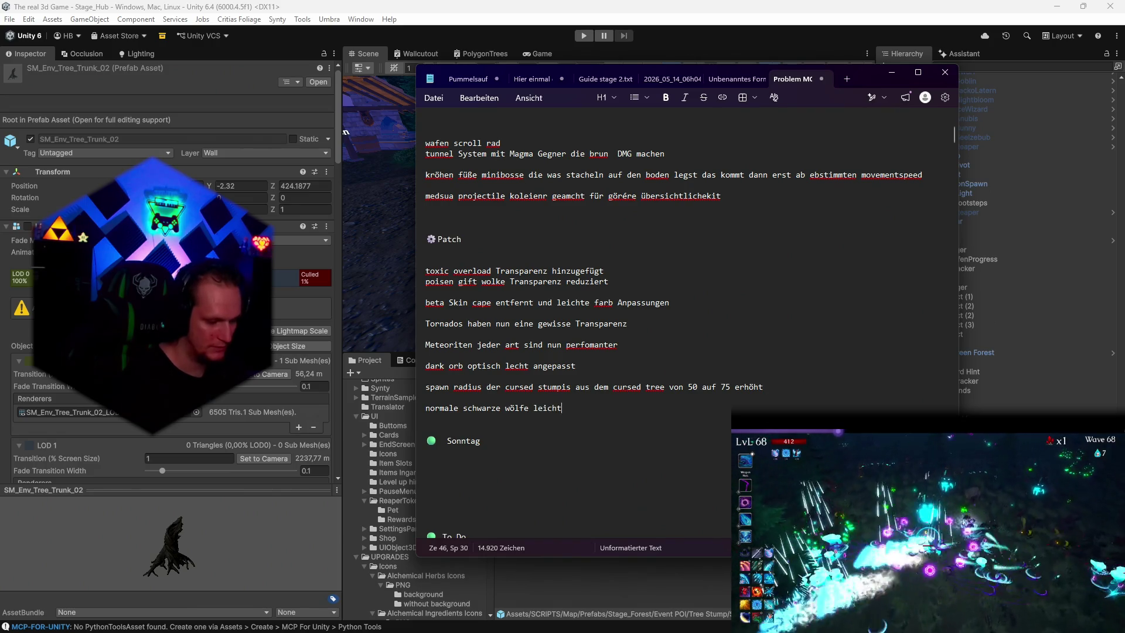
text(erhellt von der farbe)
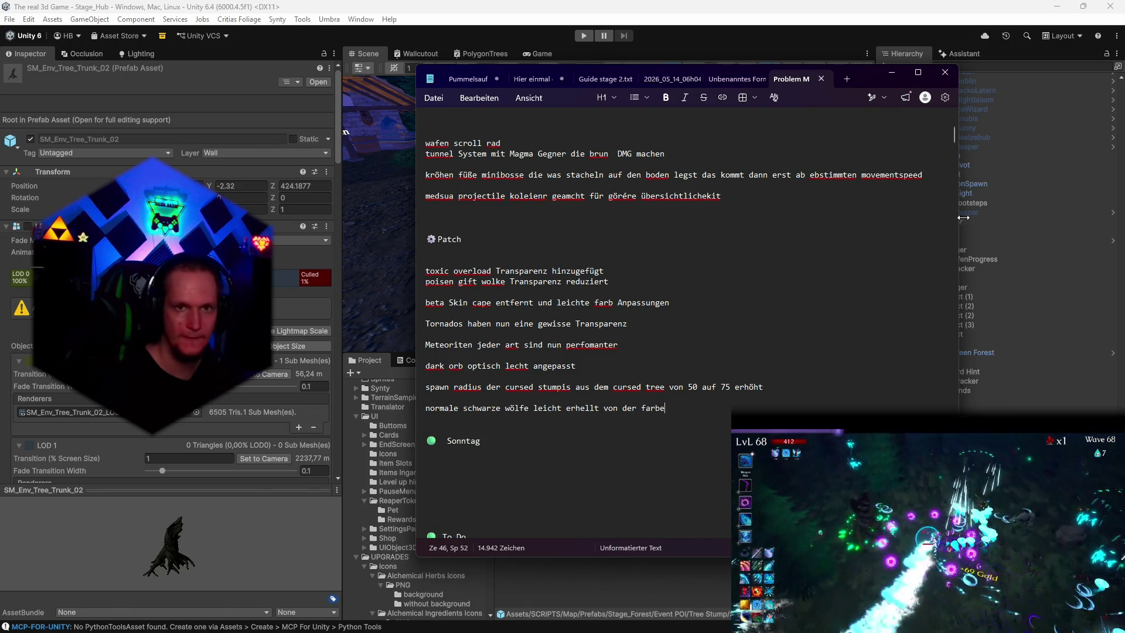
click(890, 73)
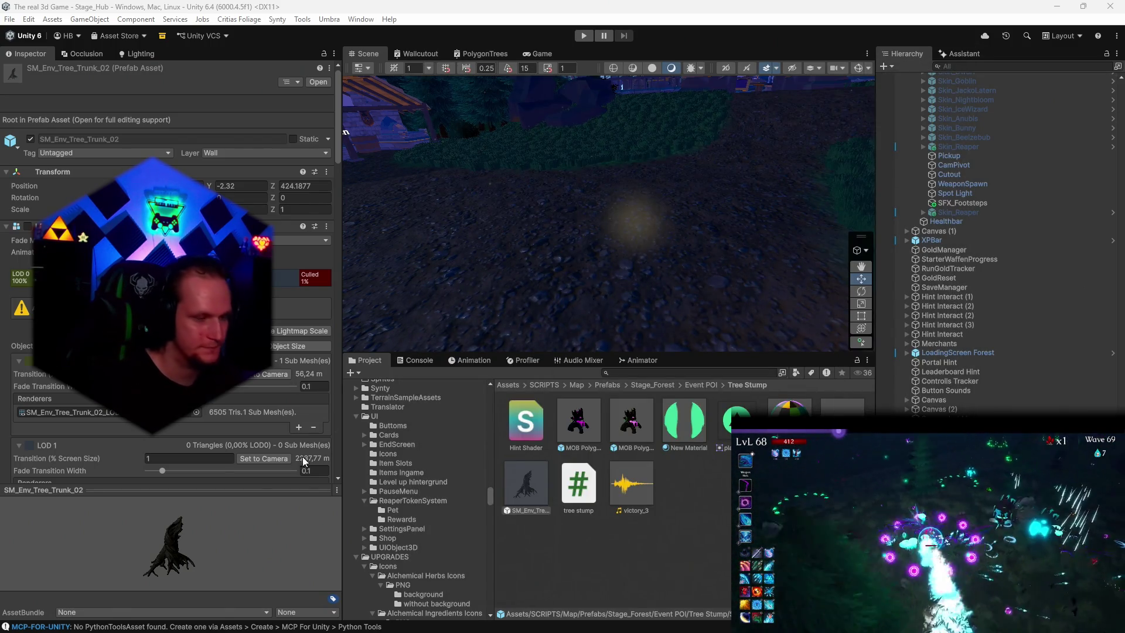
Step: Scroll through the Project window folder tree while Unity finishes its script refresh
scroll(424, 522, down, 10)
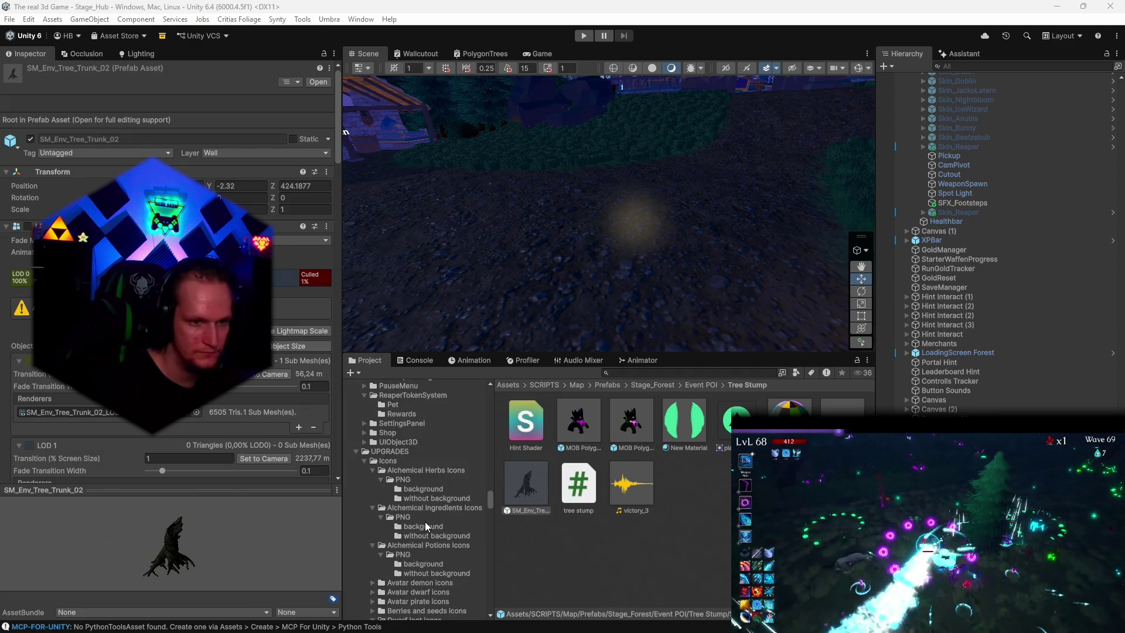
scroll(427, 522, up, 5)
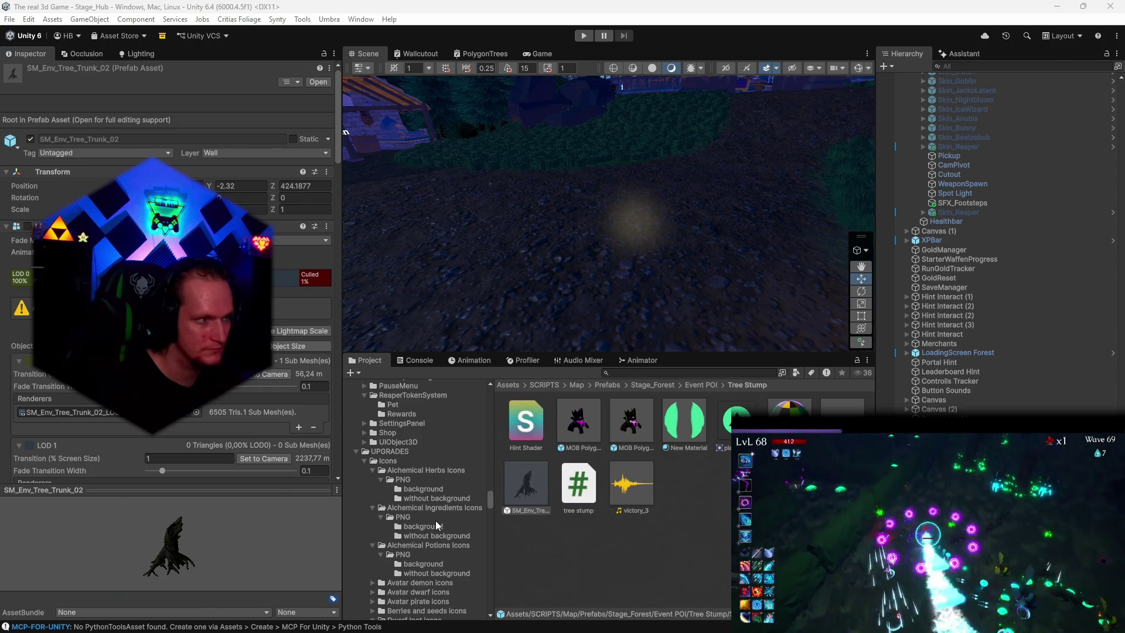
scroll(436, 520, down, 10)
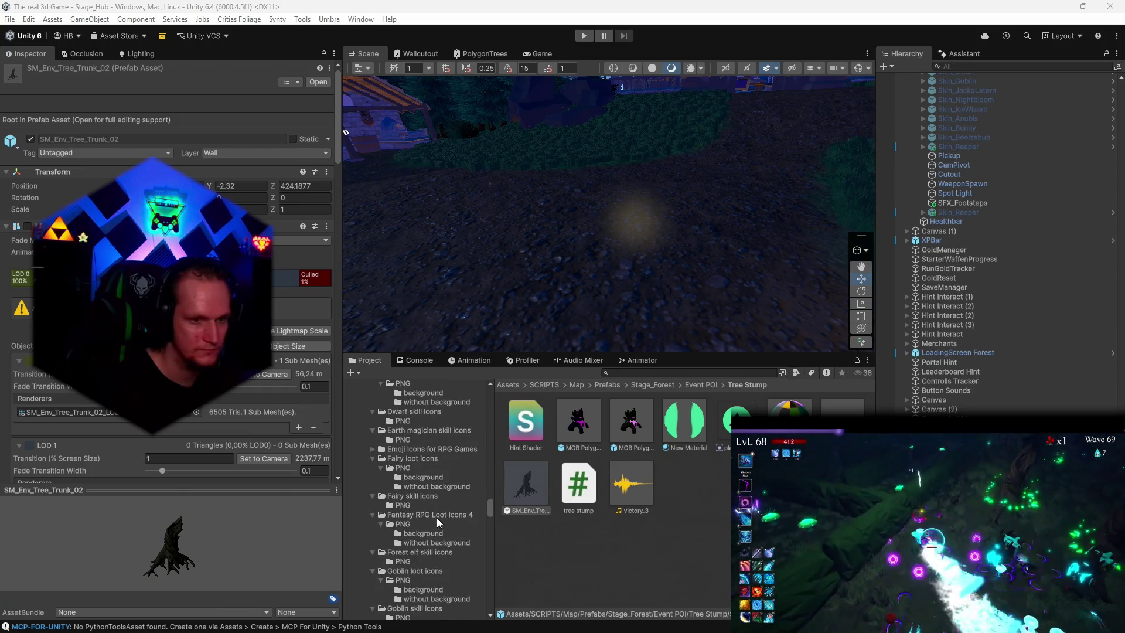
scroll(438, 518, down, 10)
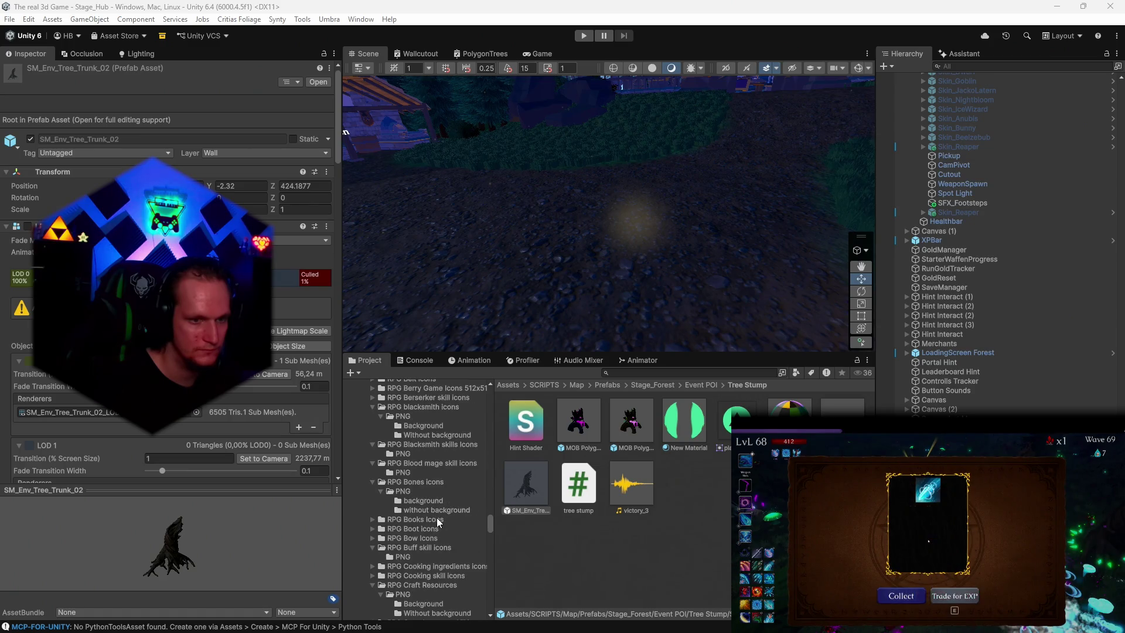
scroll(437, 518, down, 10)
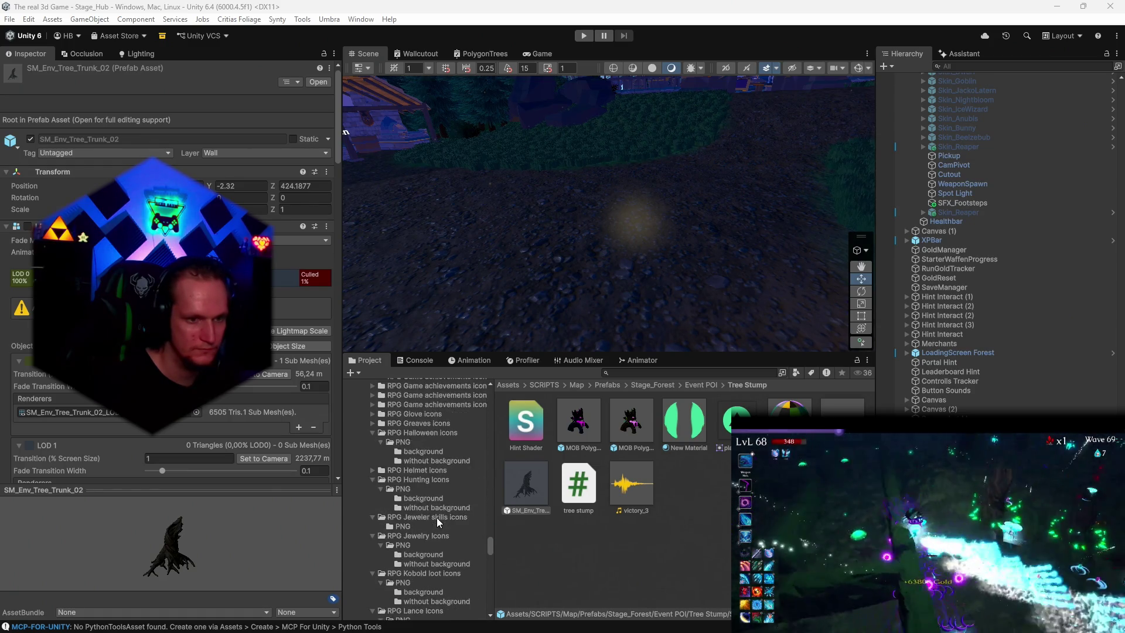
scroll(437, 518, down, 10)
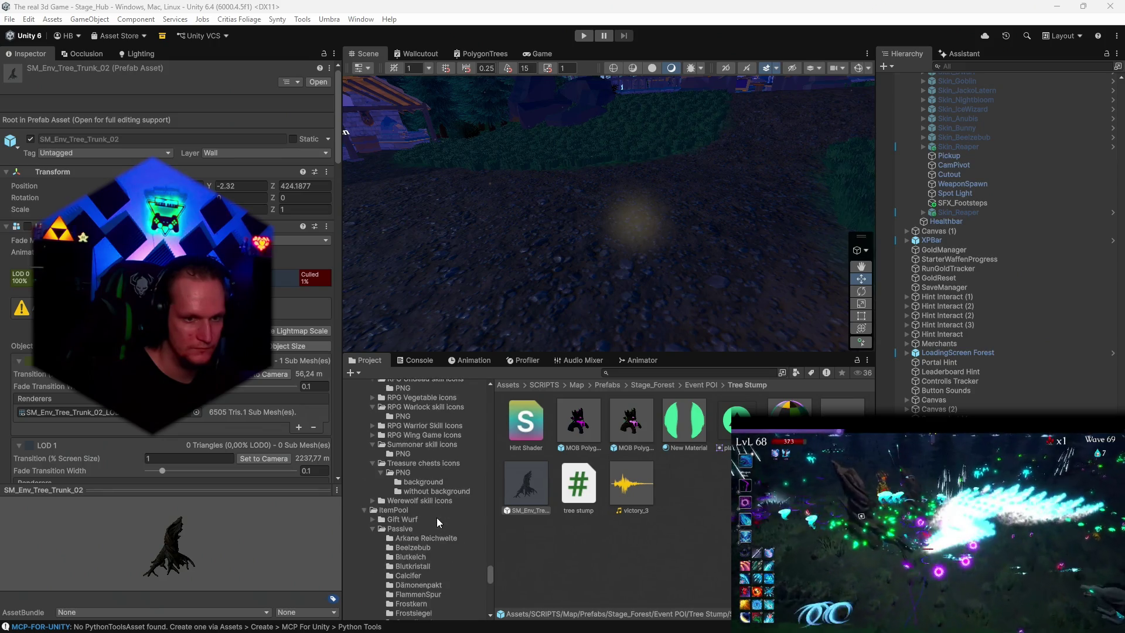
scroll(437, 518, down, 3)
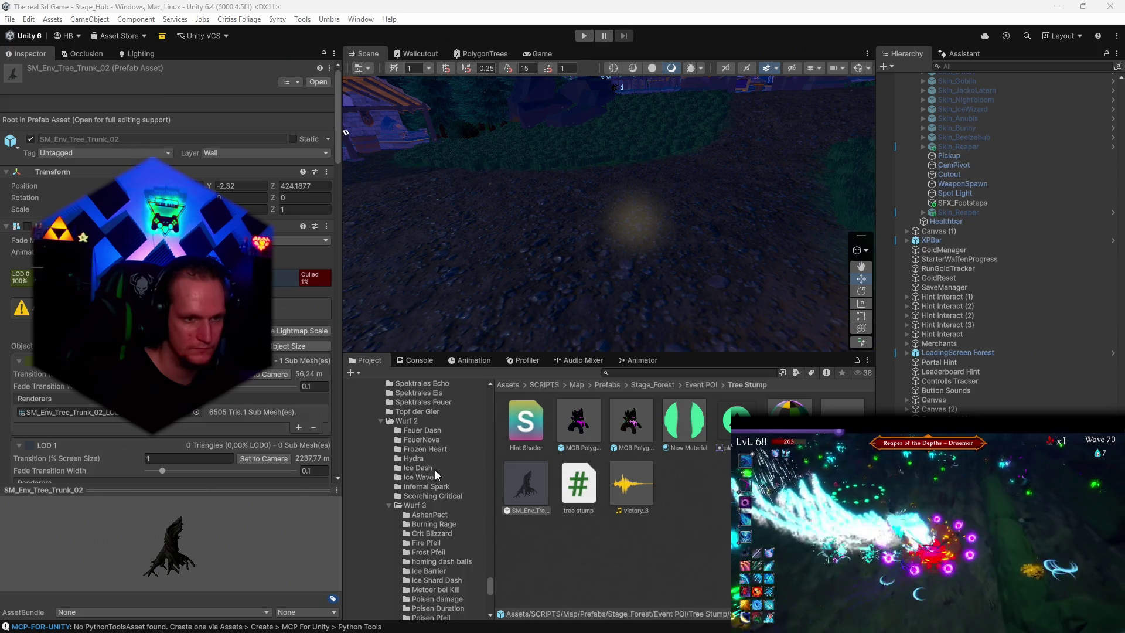
scroll(439, 473, down, 5)
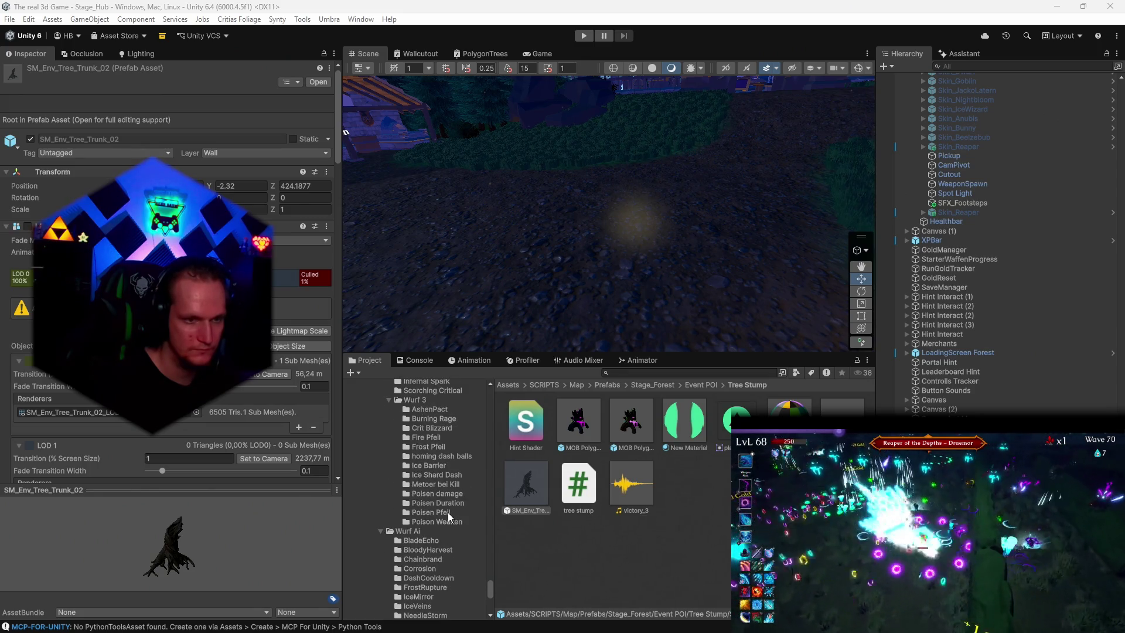
scroll(434, 526, down, 10)
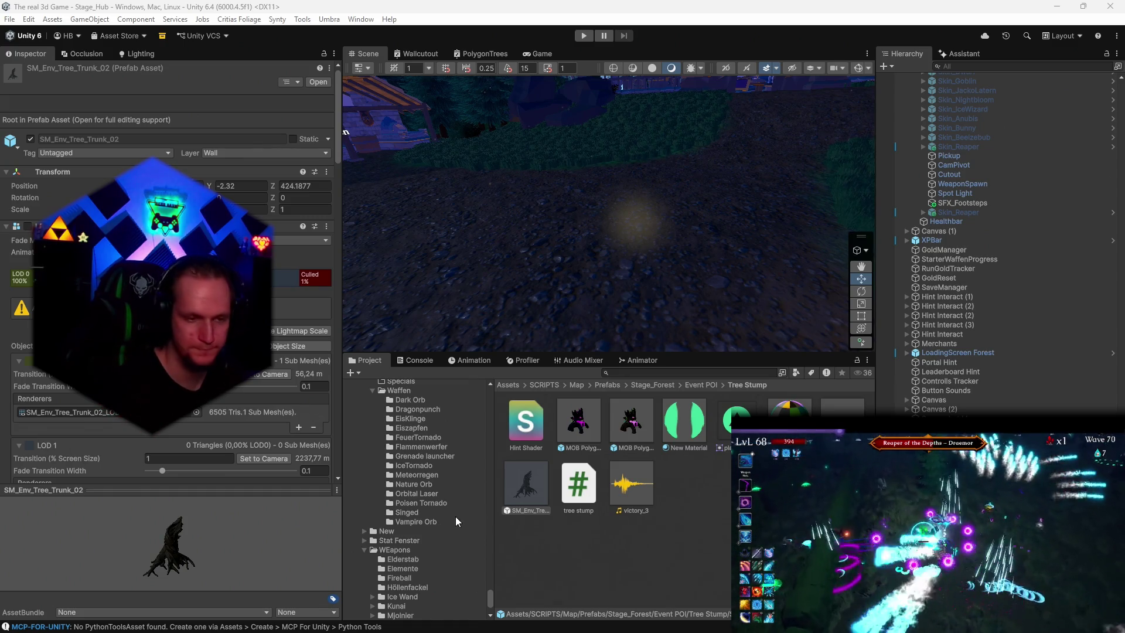
scroll(448, 528, up, 3)
scroll(451, 551, down, 2)
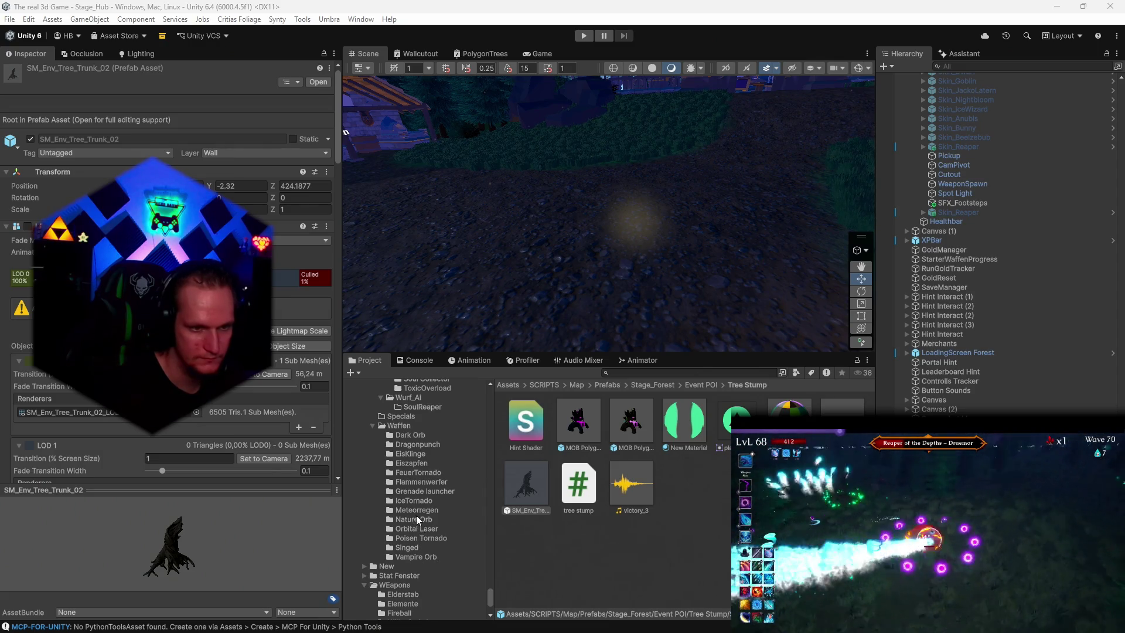
scroll(416, 501, up, 1)
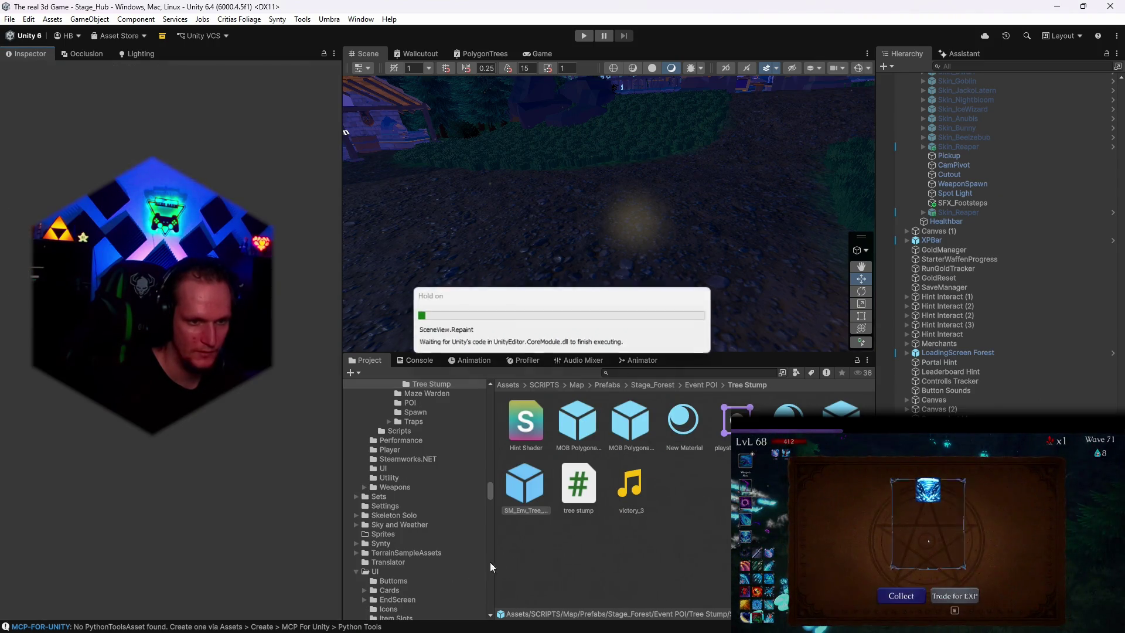
Step: Browse the weapon folders: Höllenfackel, Fireball, Elemente, Elderstab, Shurriken, EisKlinge and Dark Orb
click(455, 534)
scroll(464, 551, down, 5)
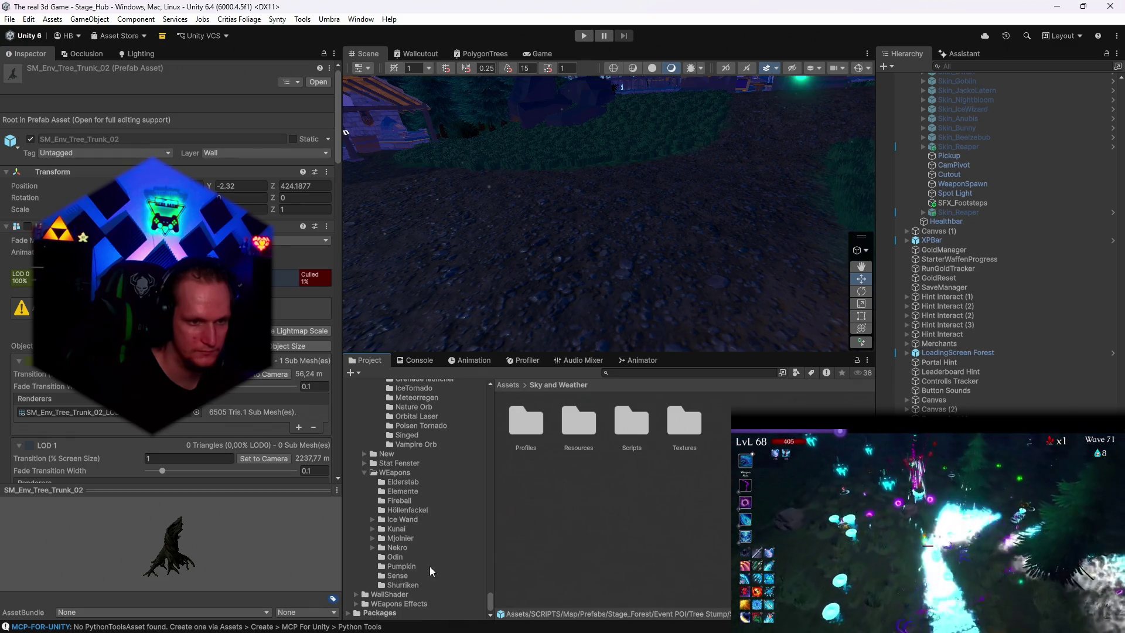
click(406, 510)
click(403, 502)
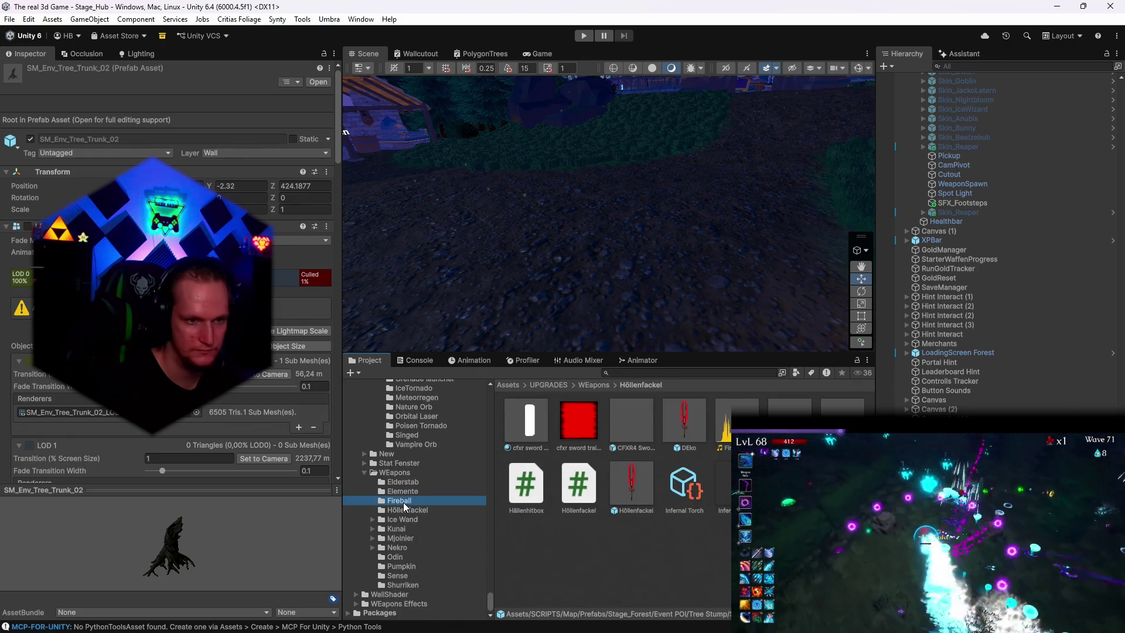
key(Up)
scroll(434, 501, up, 3)
click(415, 517)
scroll(418, 519, up, 3)
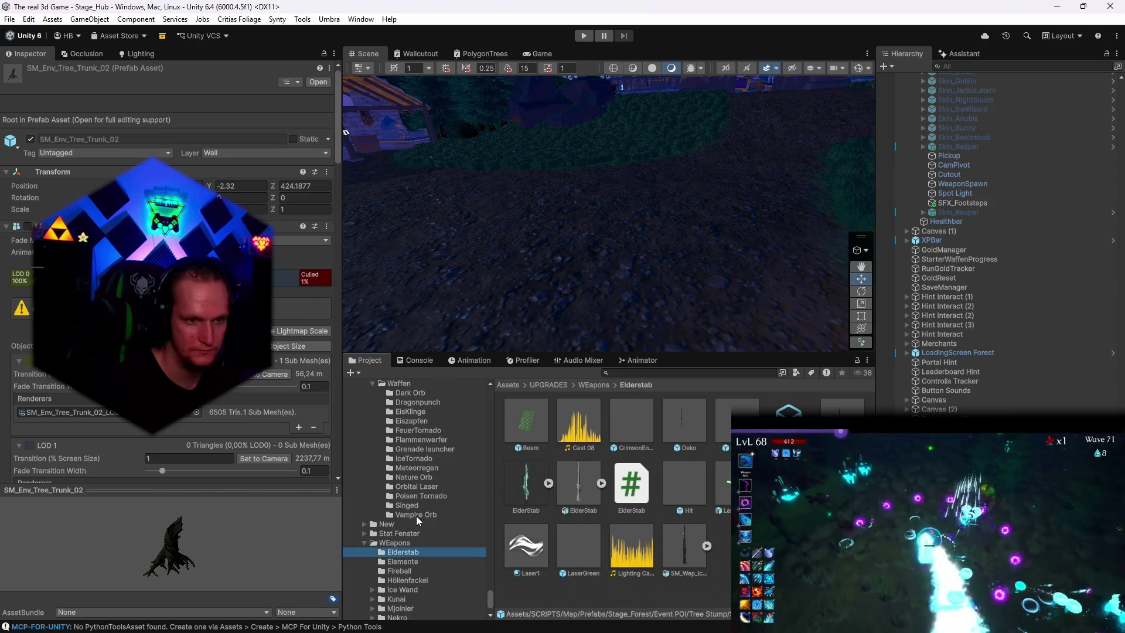
scroll(417, 516, up, 12)
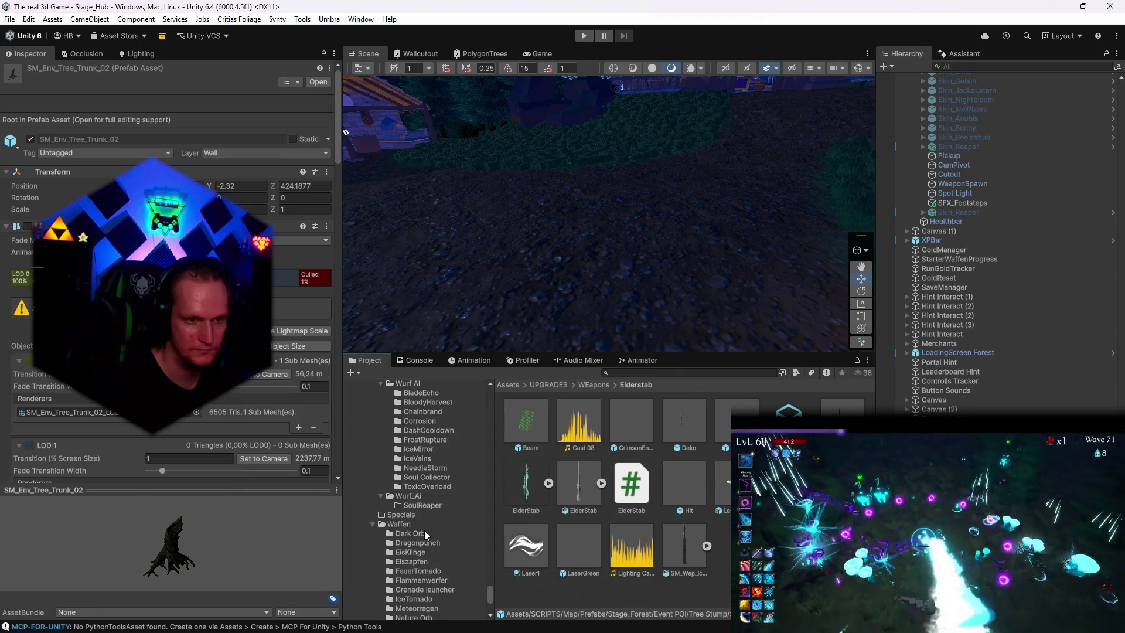
scroll(424, 530, down, 12)
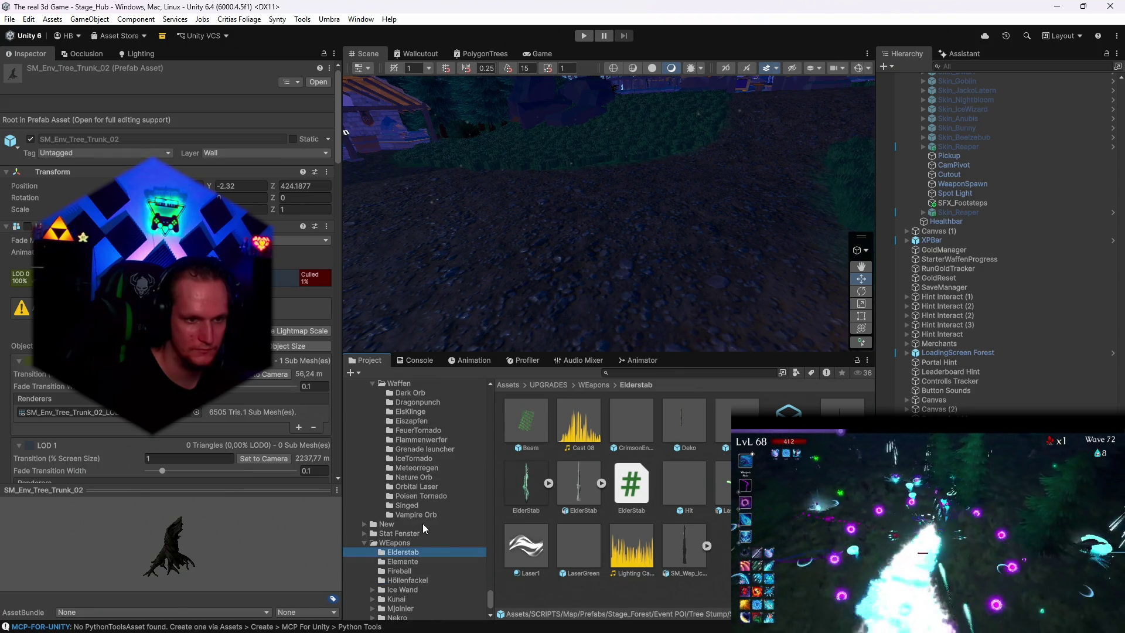
scroll(419, 517, down, 6)
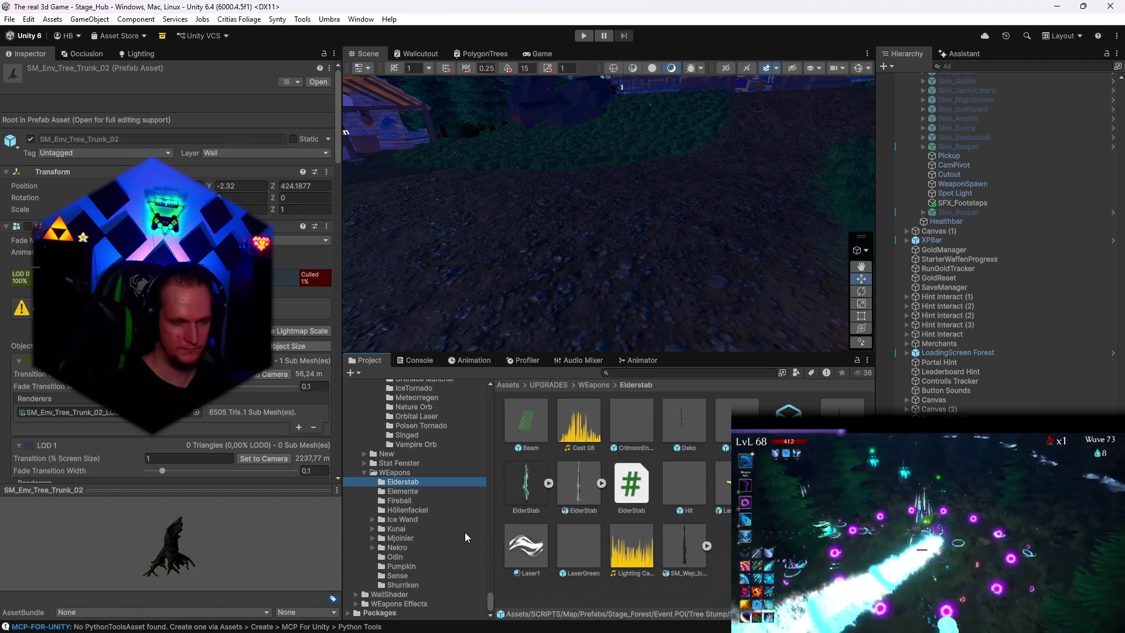
click(402, 585)
scroll(408, 563, up, 5)
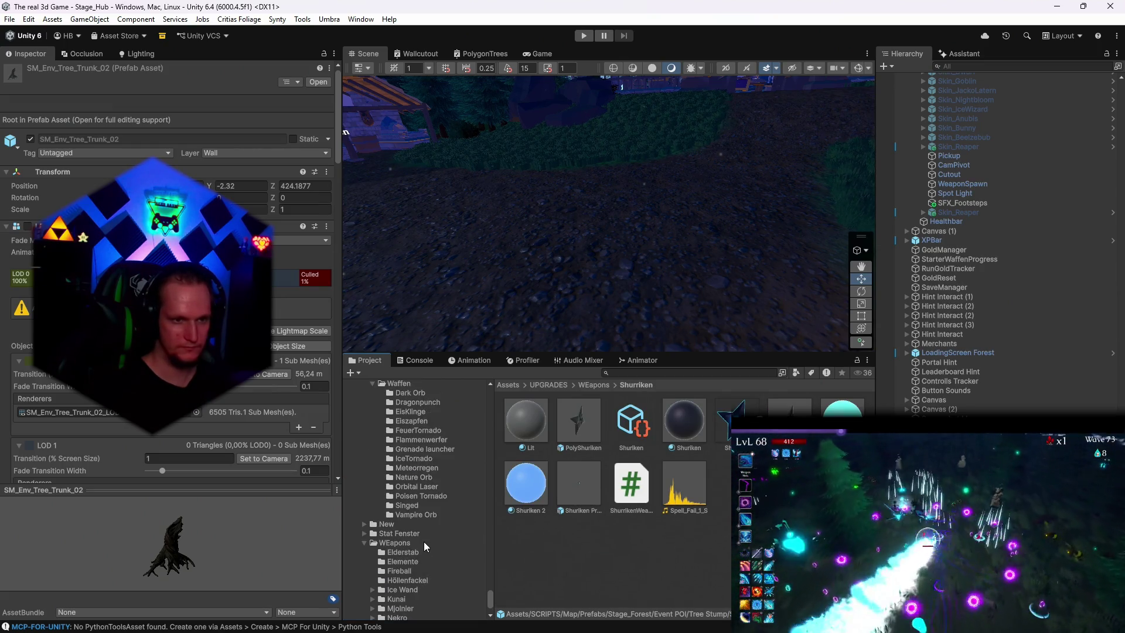
click(410, 483)
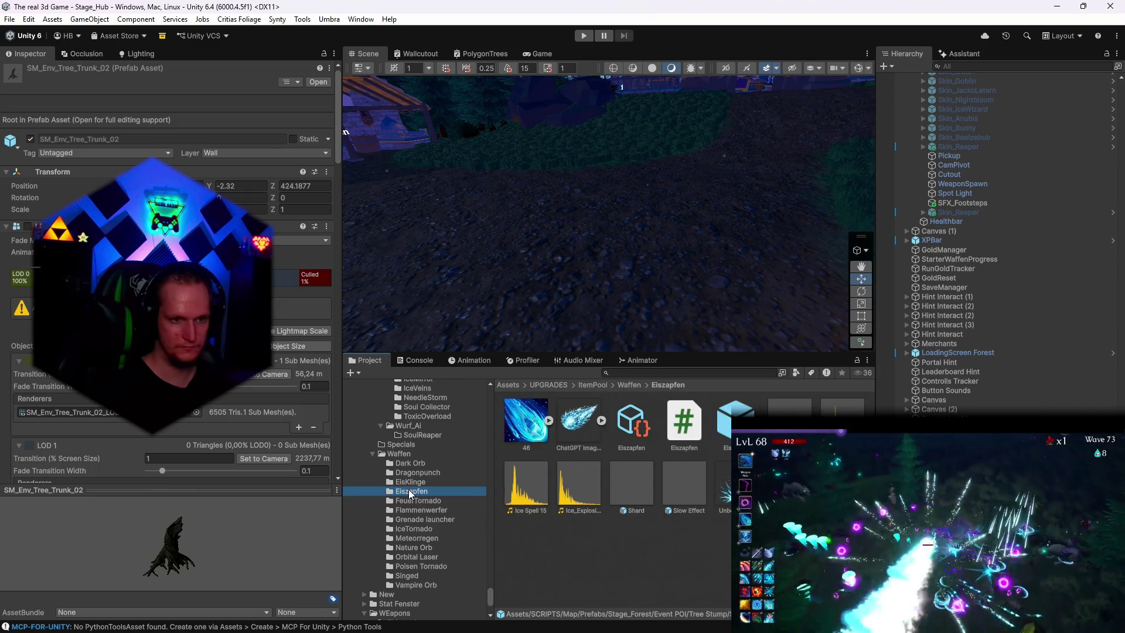
click(409, 463)
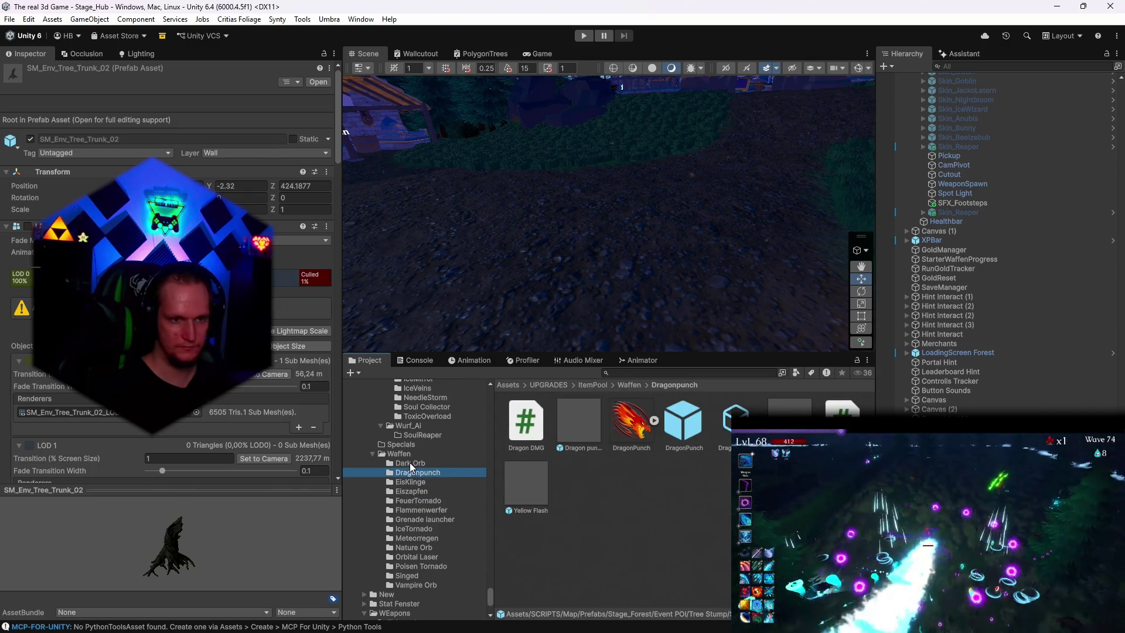
Step: Browse the passive upgrade folders from ToxicOverload through Ice Wave and Hydra to Frozen Heart
scroll(433, 492, up, 4)
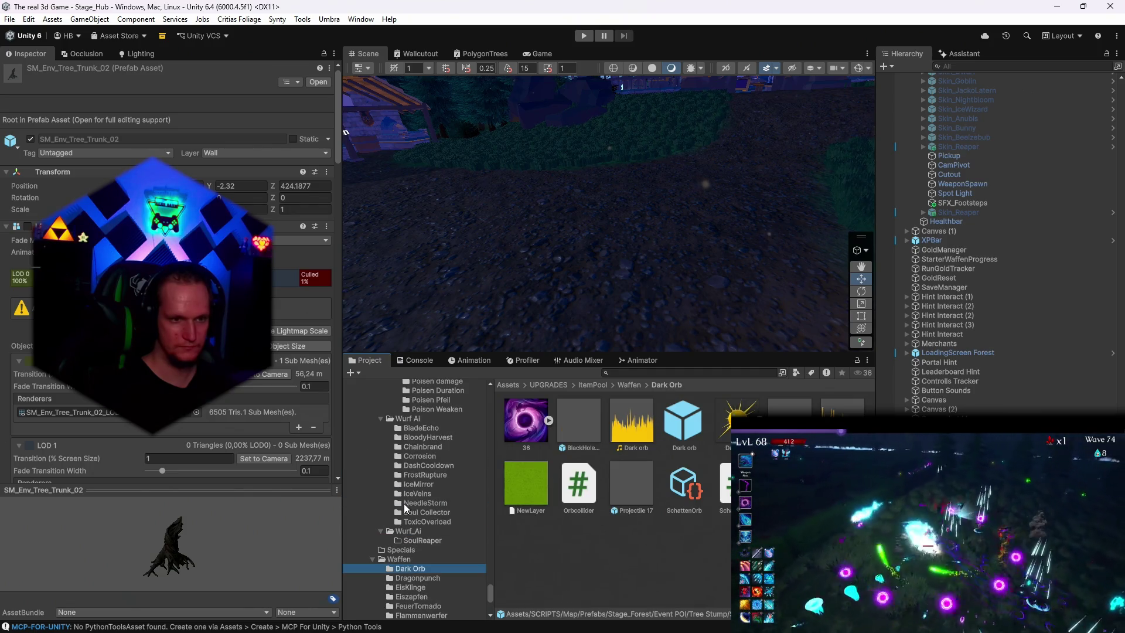
click(415, 521)
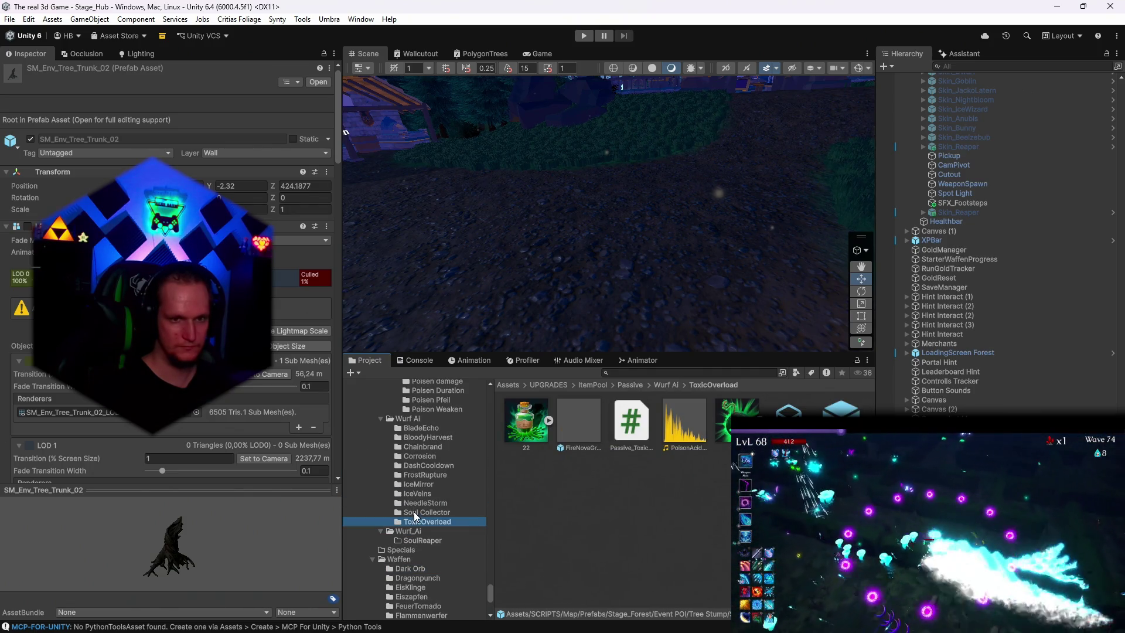
click(413, 512)
click(420, 500)
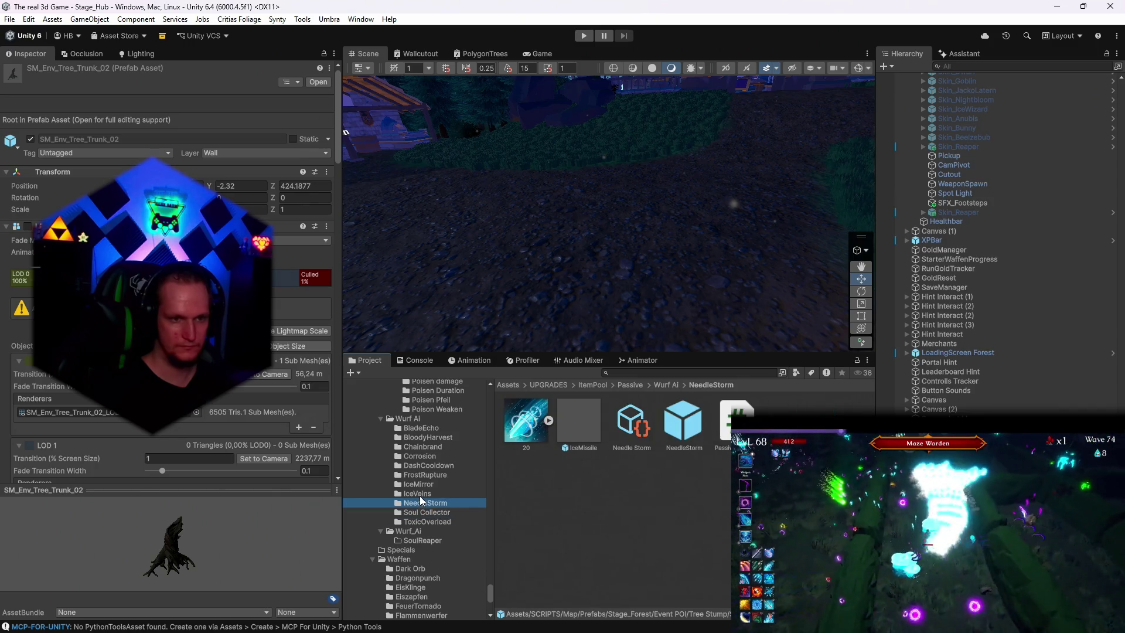
click(425, 493)
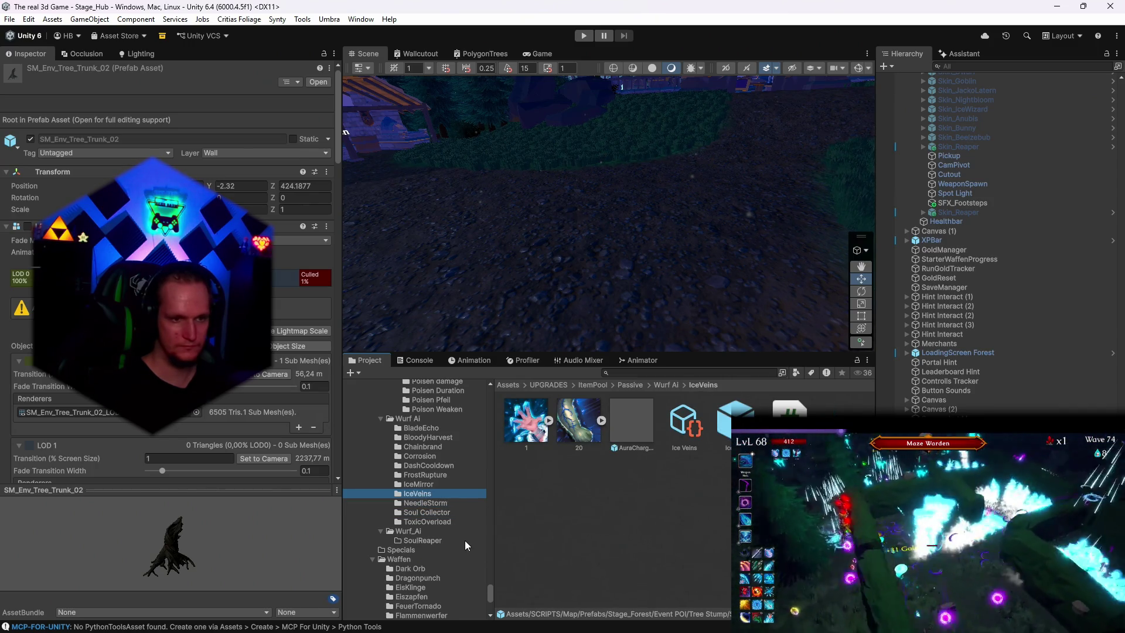
scroll(463, 542, up, 5)
click(424, 488)
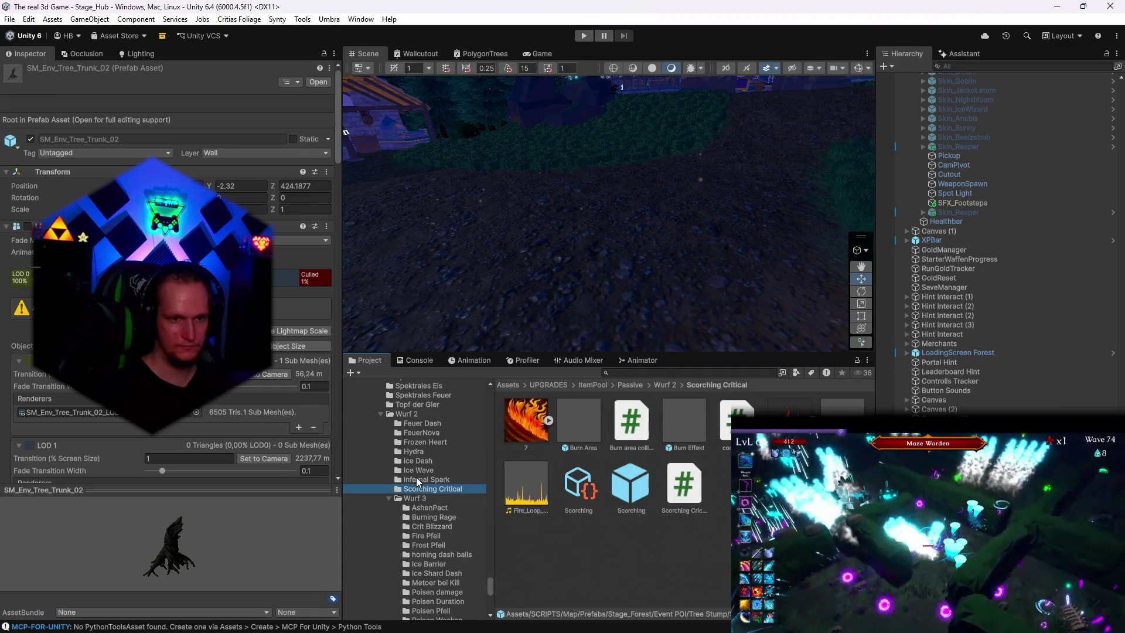
click(415, 471)
click(420, 461)
click(427, 451)
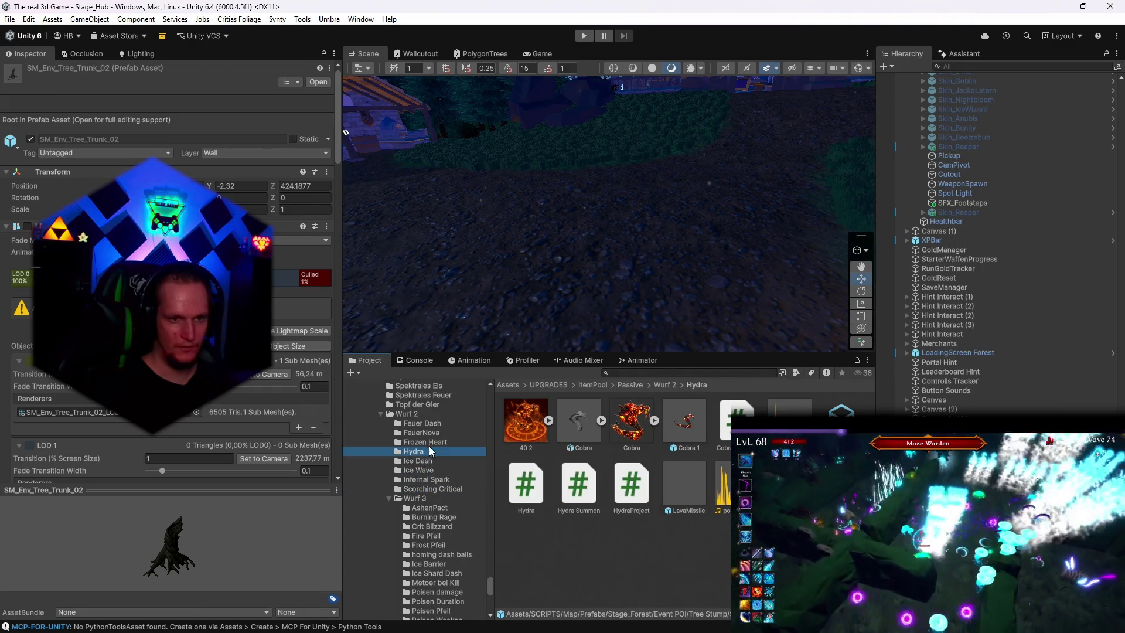
click(429, 443)
scroll(463, 523, up, 10)
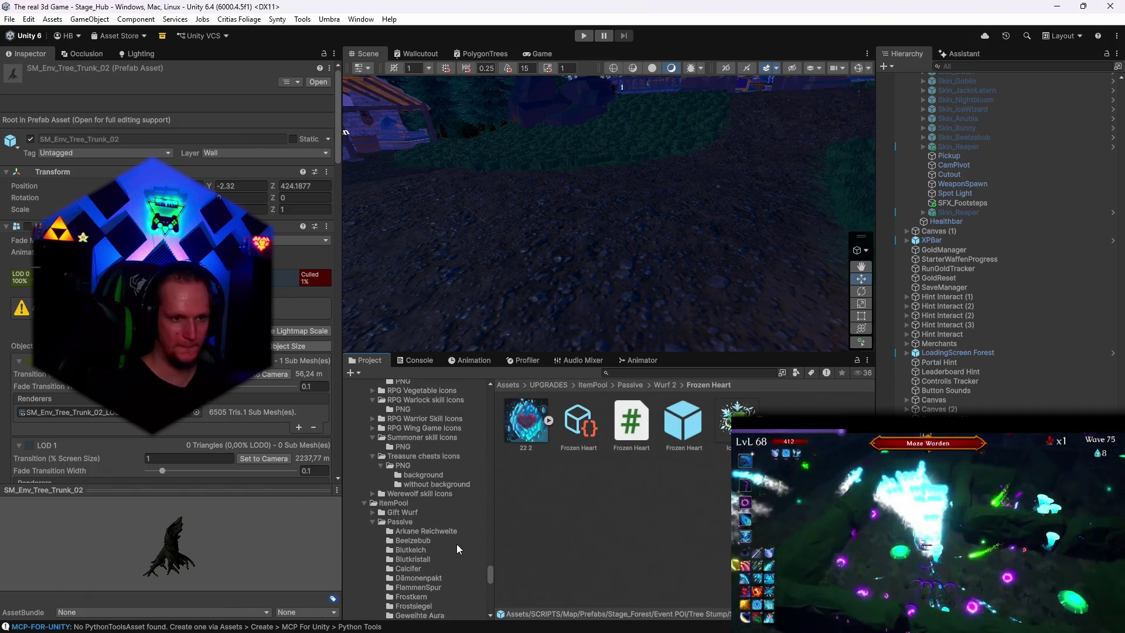
Step: Browse the Rewards, ReaperTokenSystem, Level up hintergrund, Items Ingame, Item Slots and UI Icons folders
scroll(457, 543, up, 10)
scroll(462, 541, up, 10)
scroll(463, 537, up, 10)
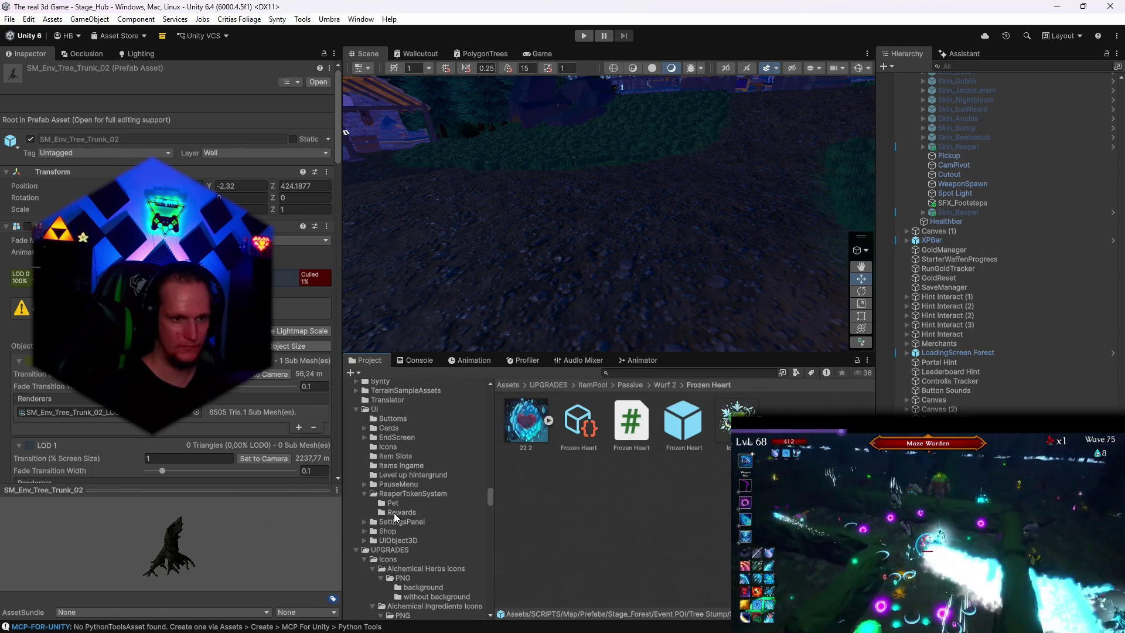
click(394, 513)
click(397, 493)
click(398, 475)
click(399, 465)
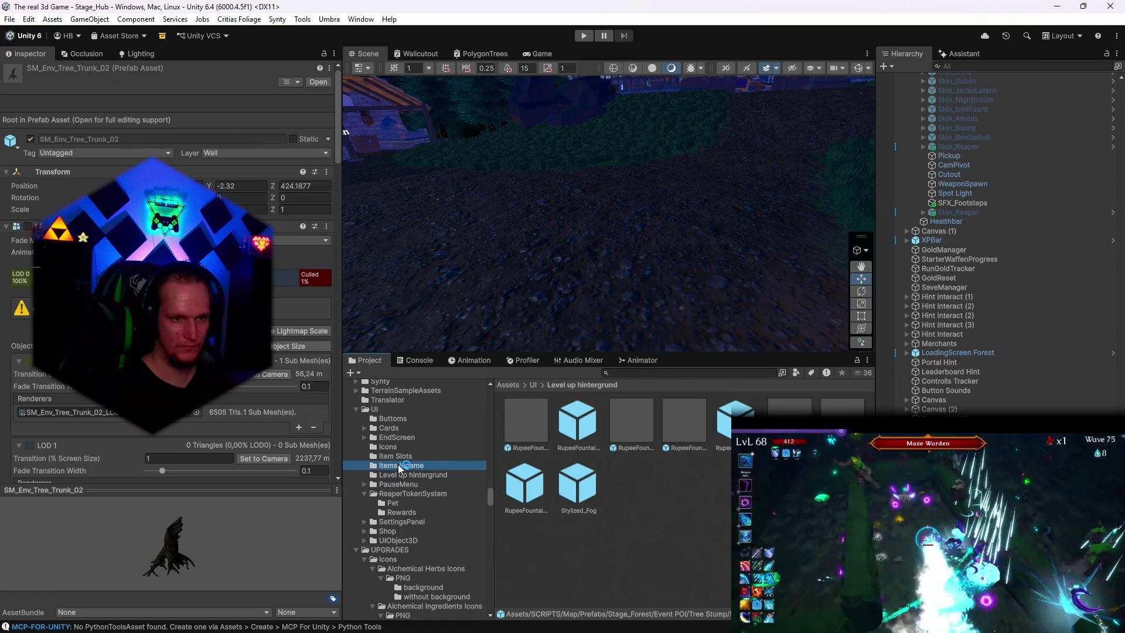
click(402, 456)
click(405, 447)
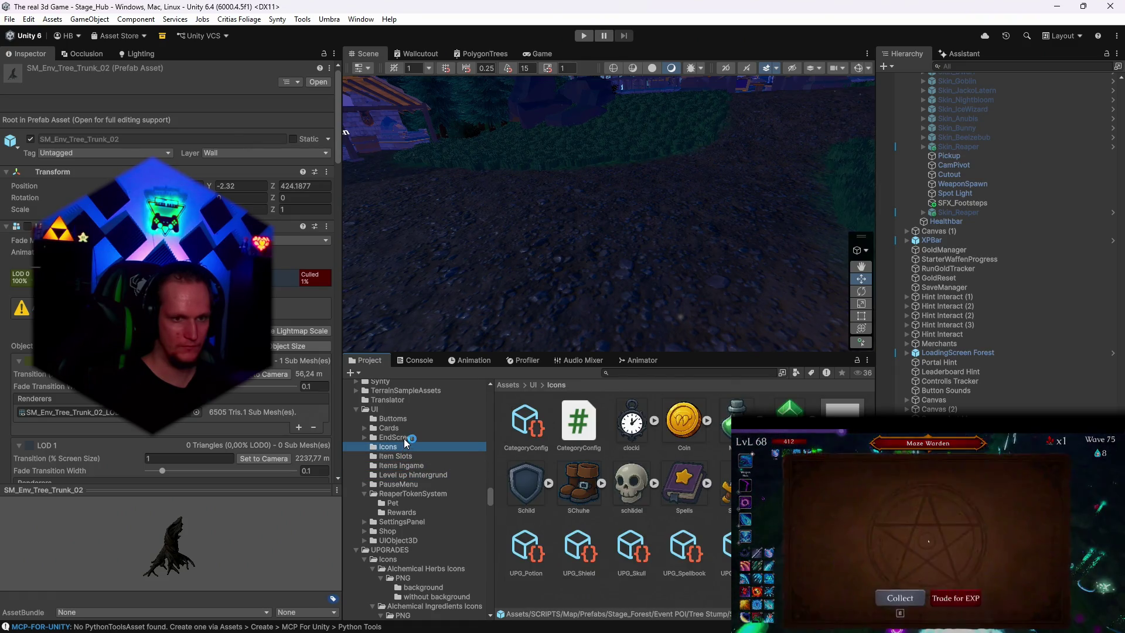
Step: Browse EndScreen, Cards, Buttoms, Stage_Forest and Prefabs, ending on the SCRIPTS › Lava folder
scroll(405, 442, up, 3)
click(399, 507)
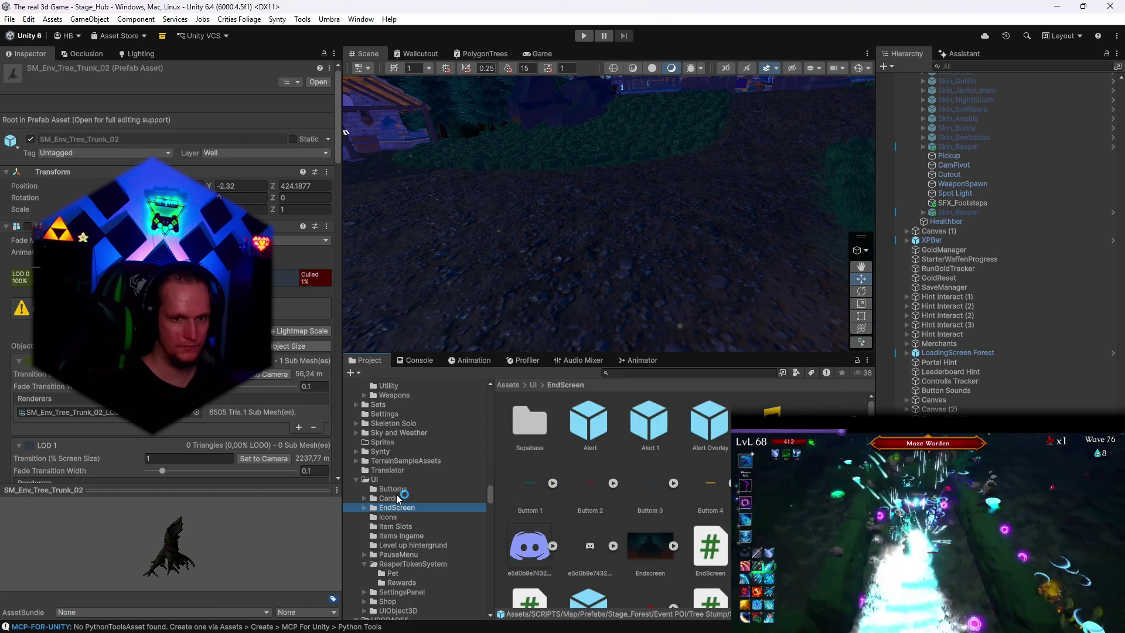
click(394, 495)
click(400, 489)
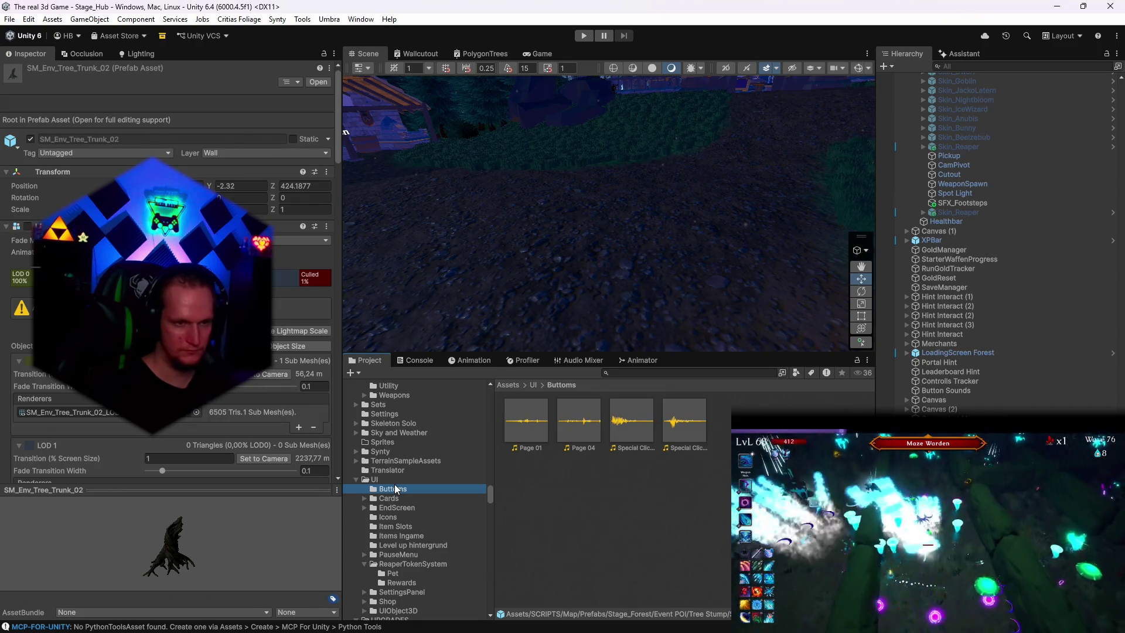
scroll(402, 511, up, 10)
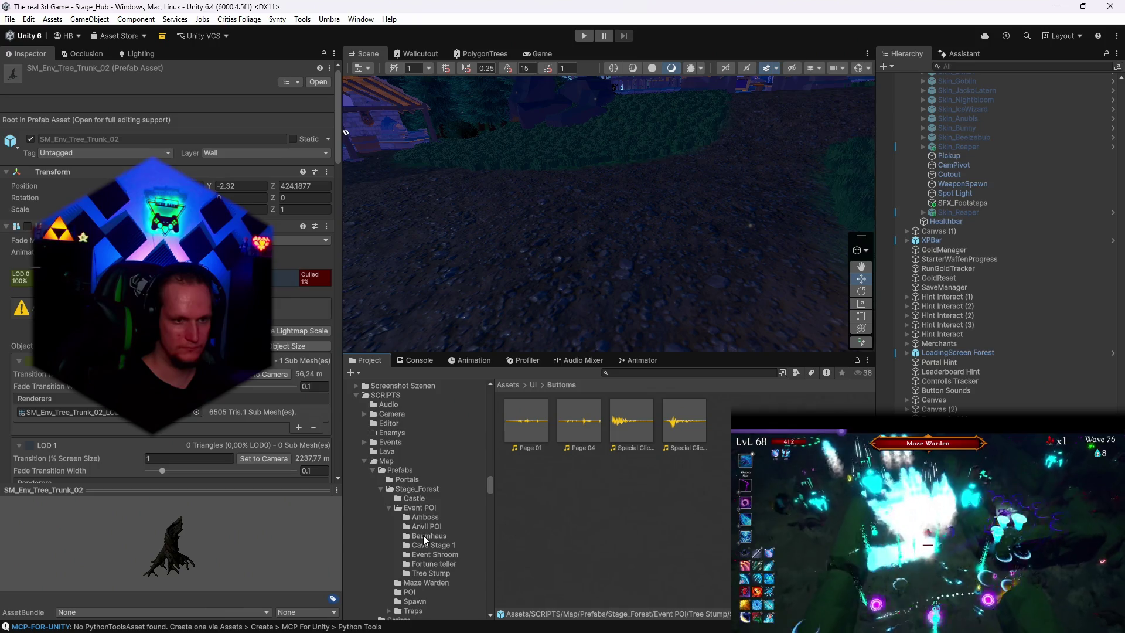
click(403, 487)
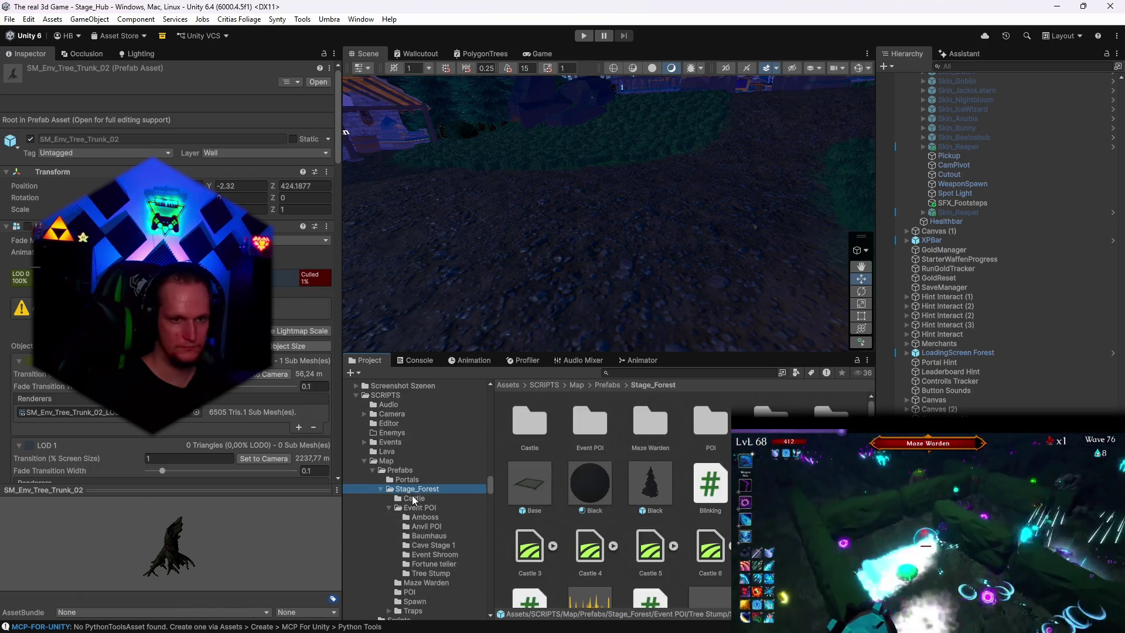
scroll(413, 496, up, 3)
click(408, 505)
click(397, 487)
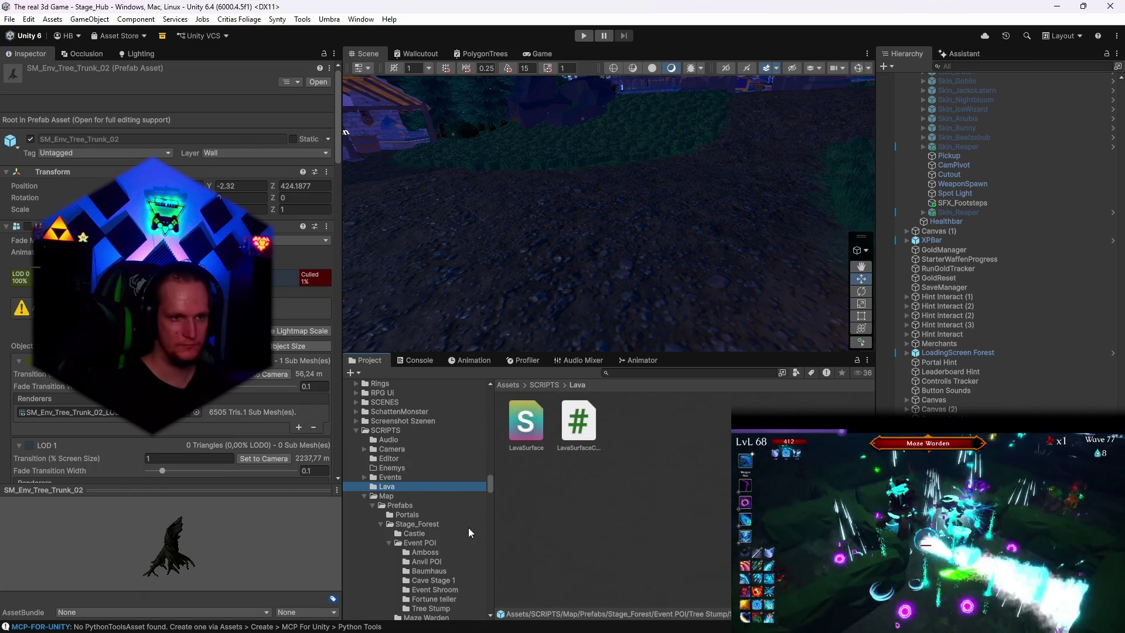
Step: Read the to-do notes: Weekly Quest rewards (60% tokens, 25% Gold, 15% boosters), newcomer rewards and example quests
mouse_move(481, 632)
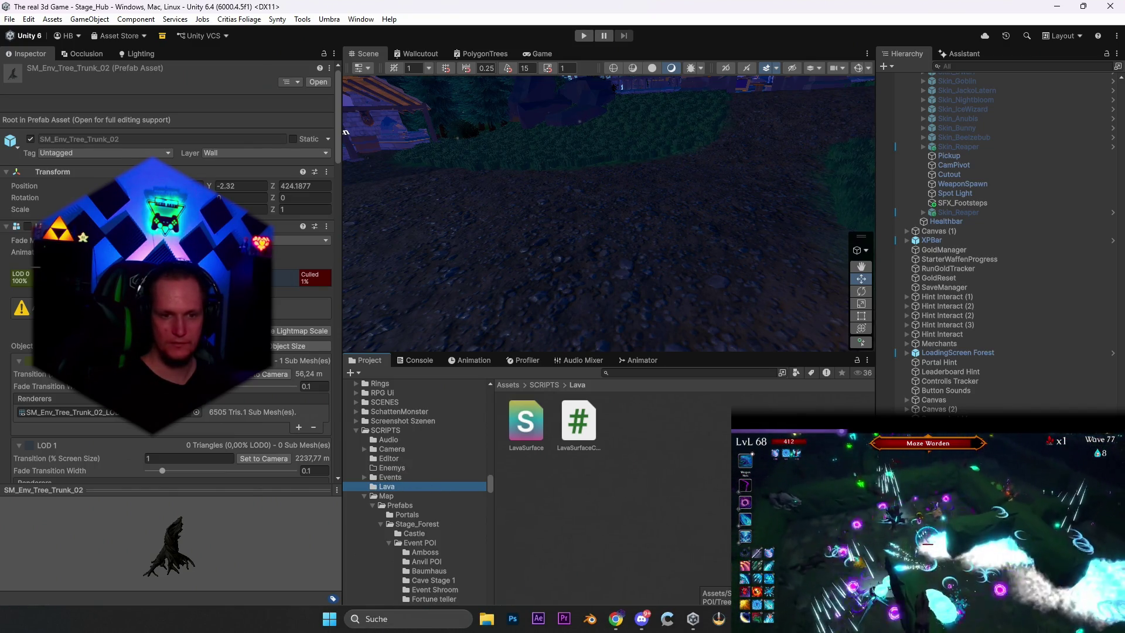
click(667, 619)
scroll(514, 369, down, 1)
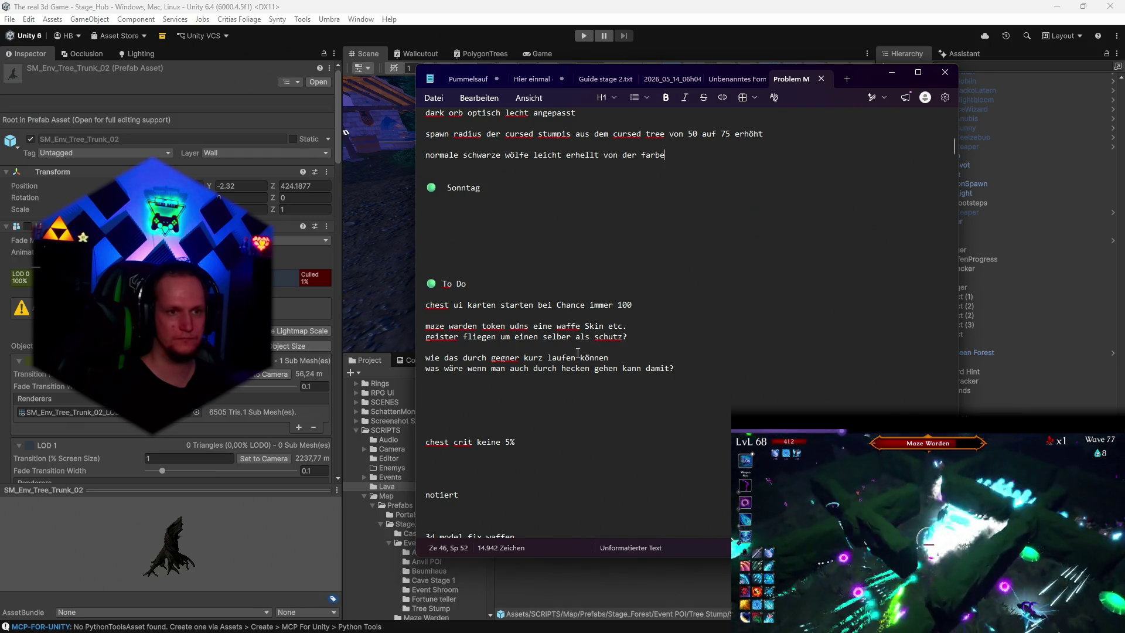
scroll(508, 372, down, 8)
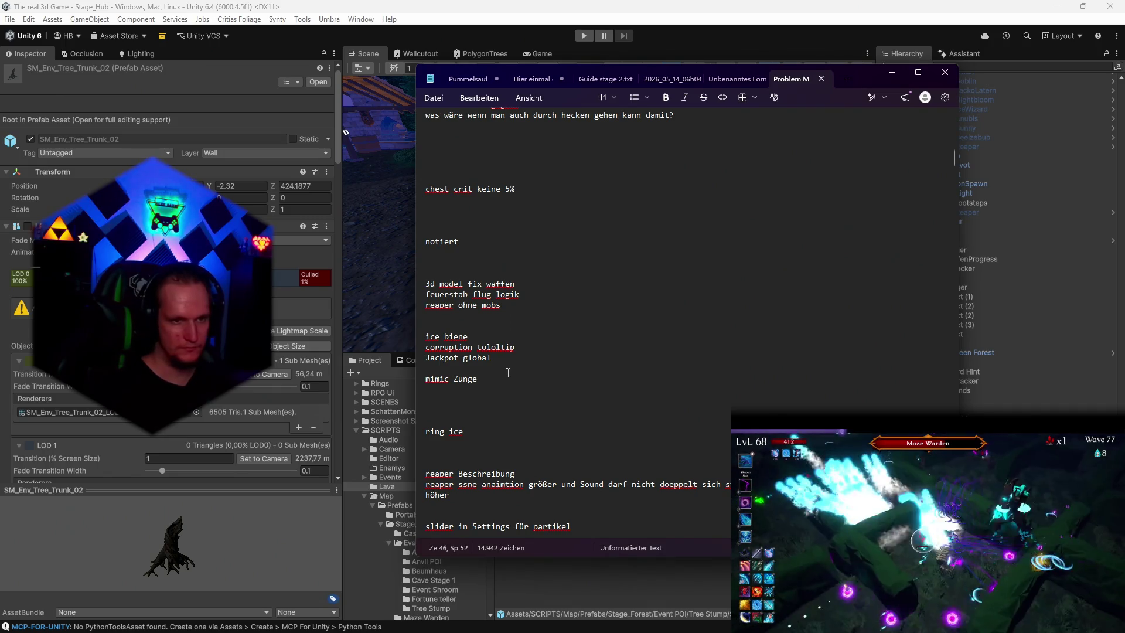
scroll(508, 373, down, 4)
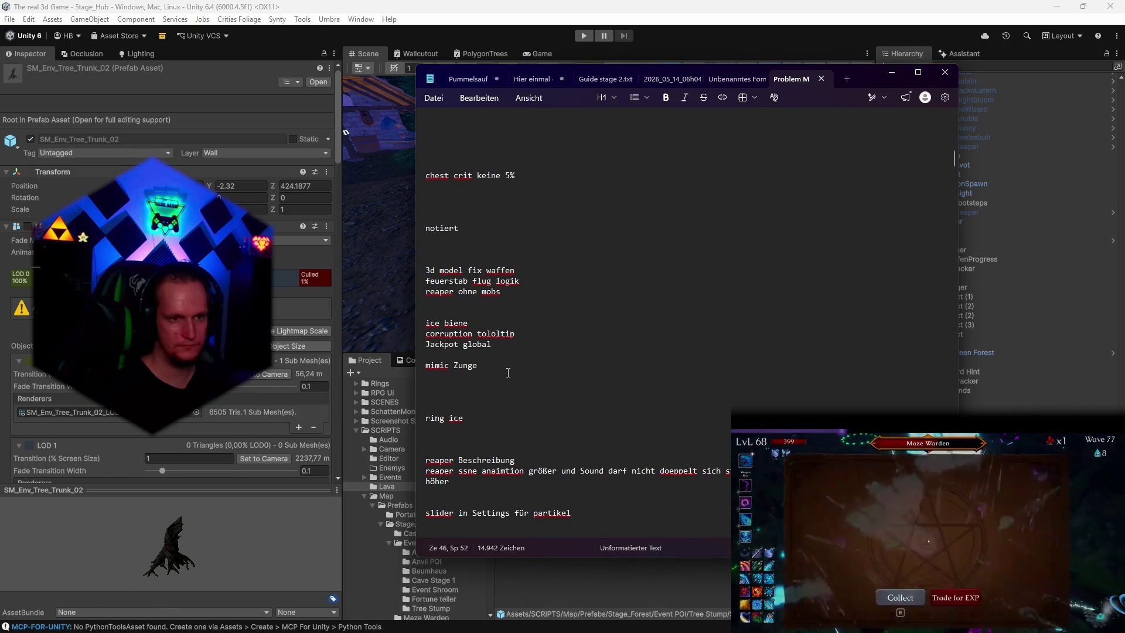
scroll(492, 328, down, 2)
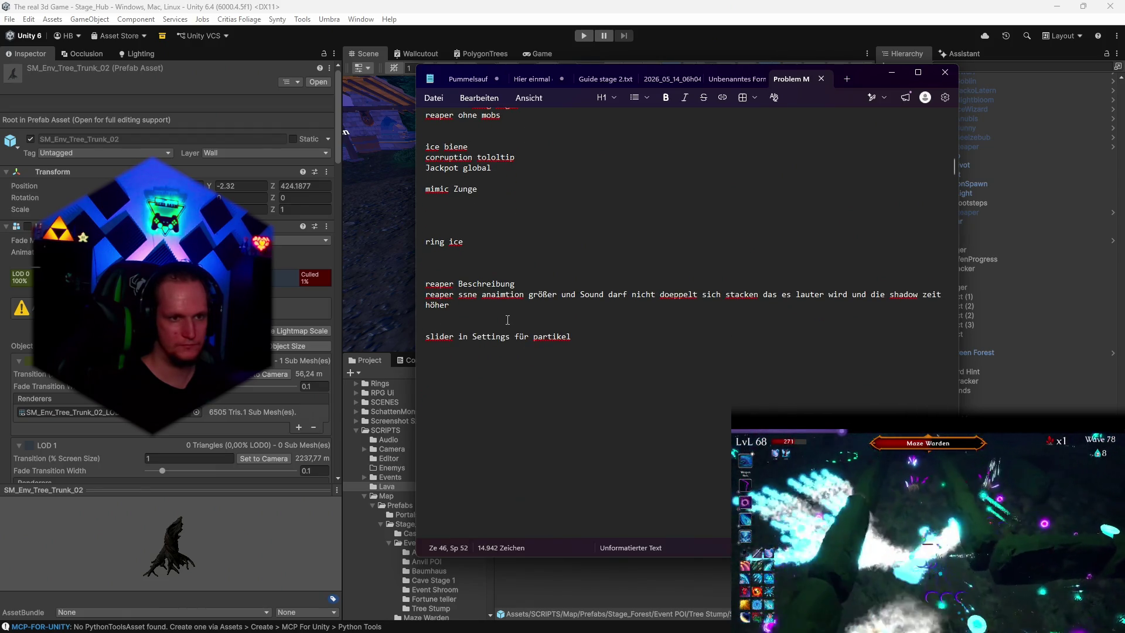
scroll(508, 320, down, 2)
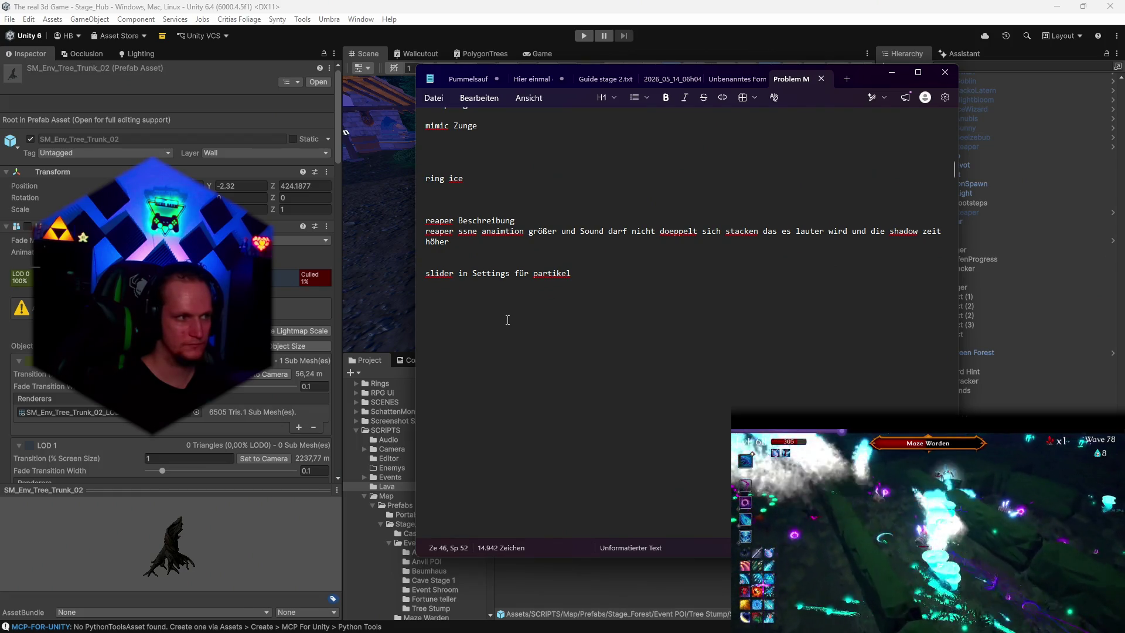
scroll(507, 320, down, 6)
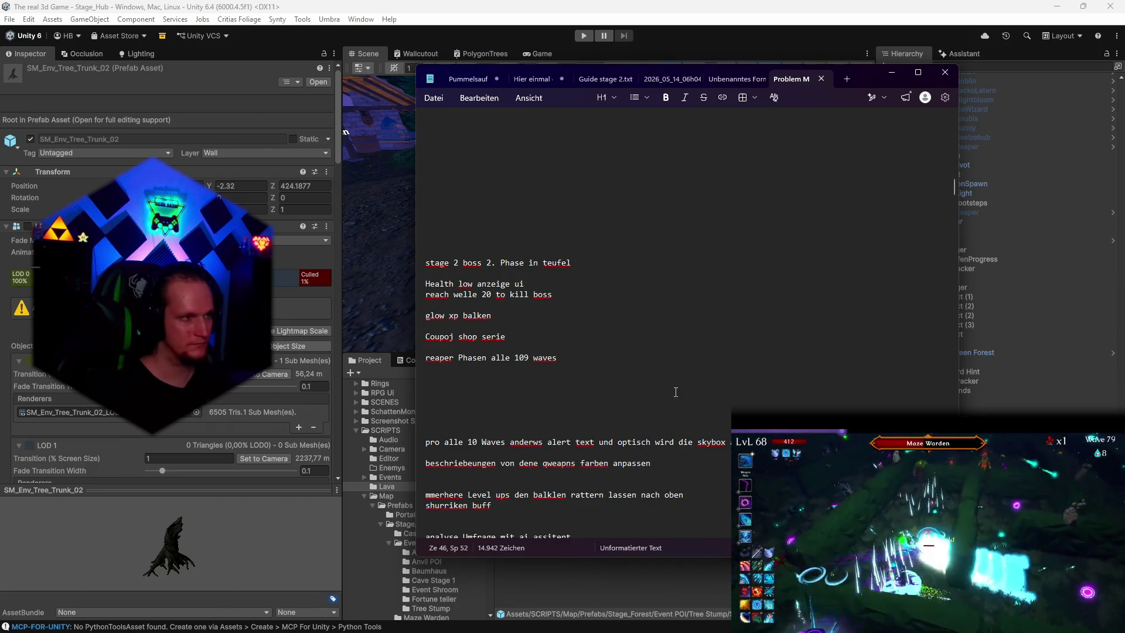
scroll(681, 358, down, 4)
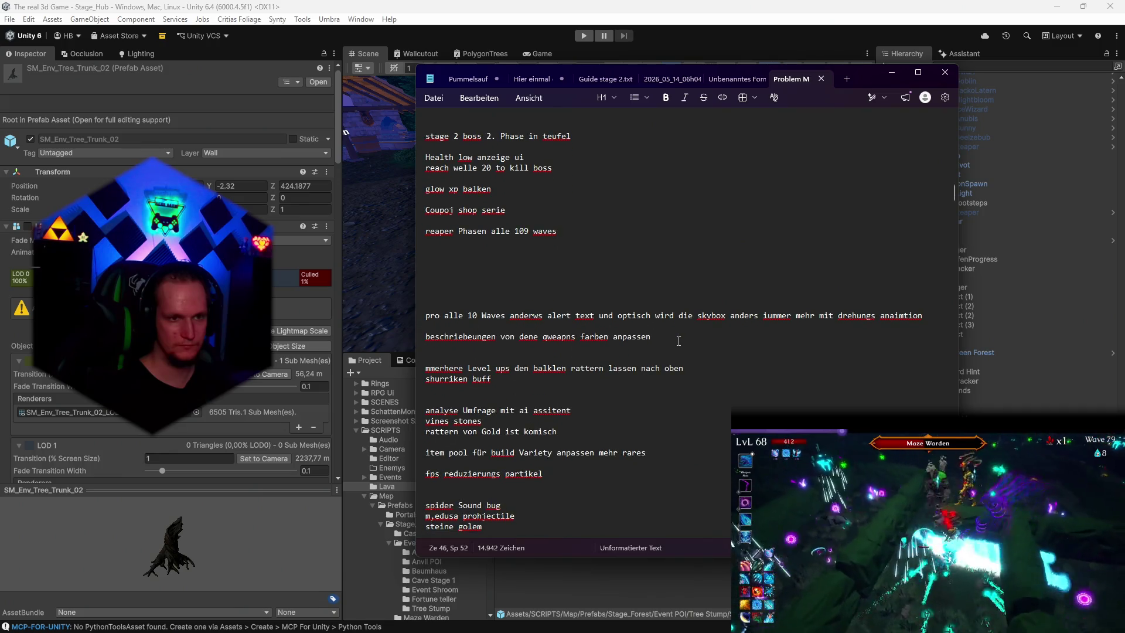
scroll(678, 341, down, 2)
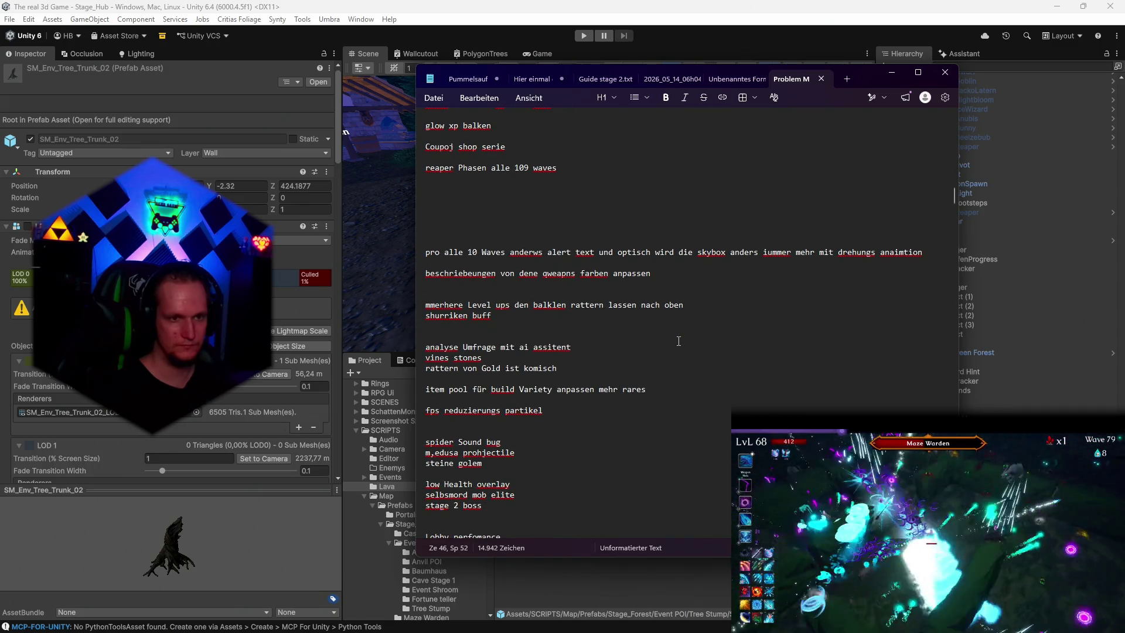
scroll(678, 341, down, 2)
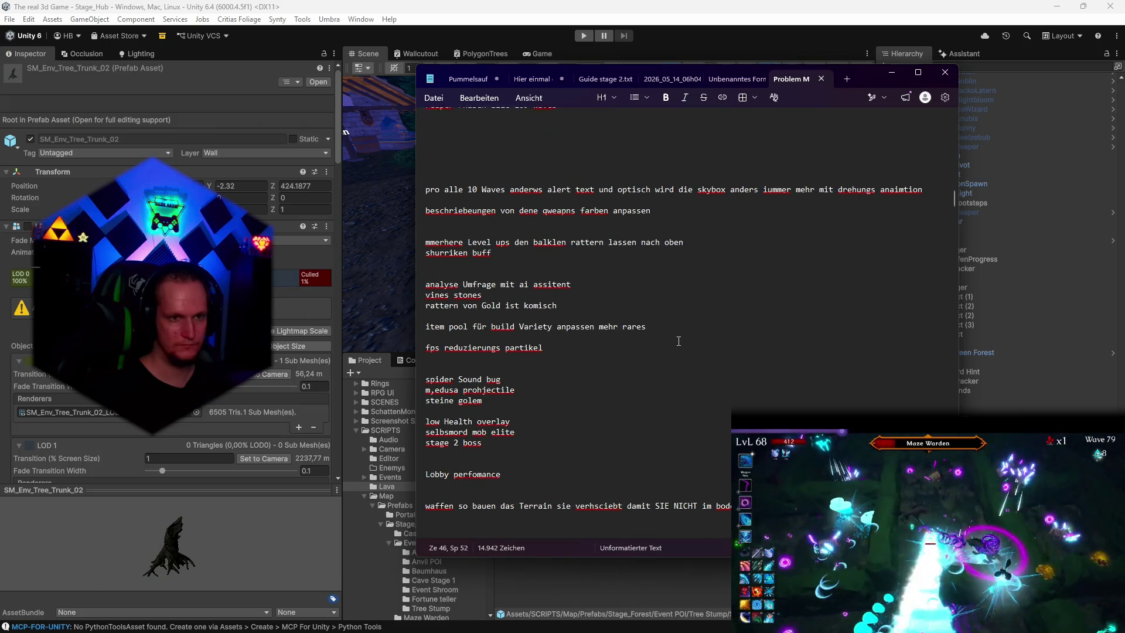
scroll(679, 341, down, 2)
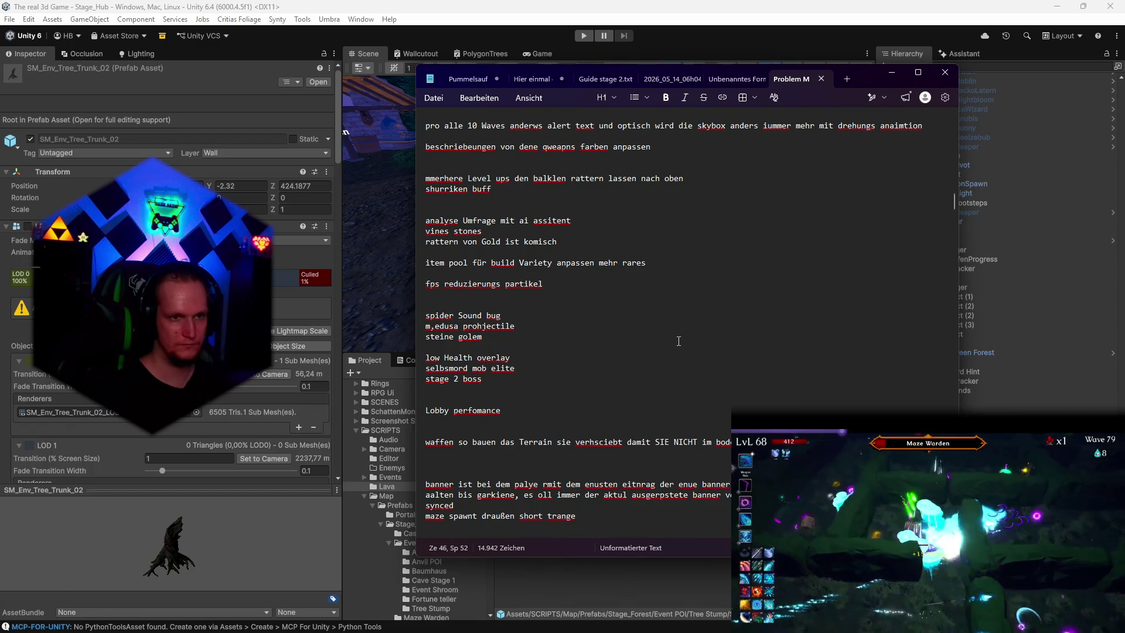
scroll(679, 342, down, 2)
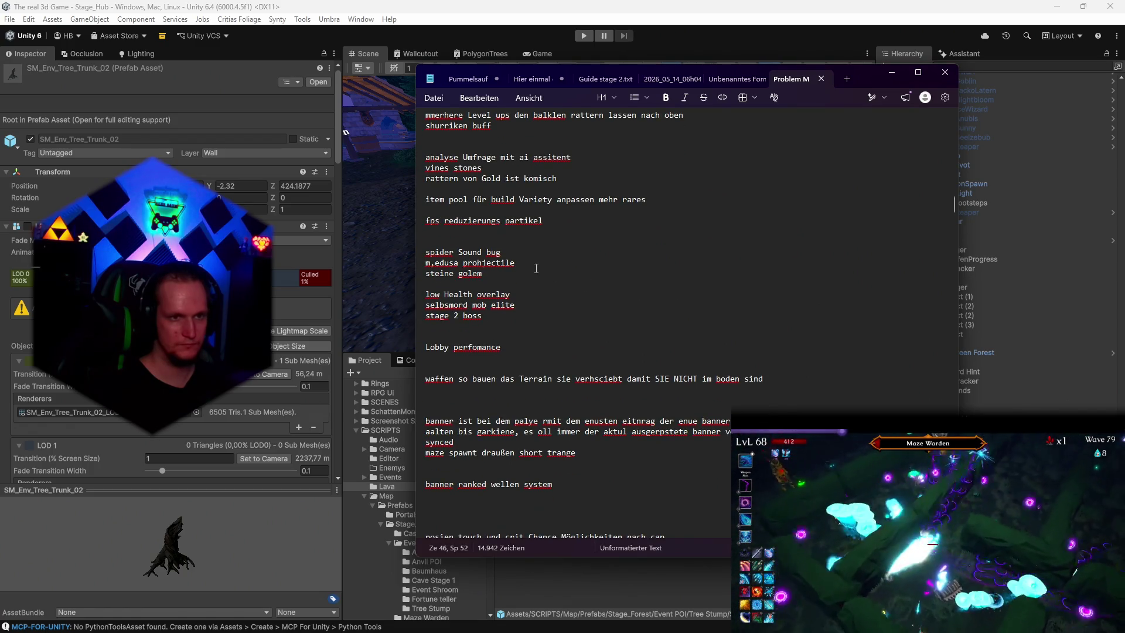
scroll(526, 276, down, 2)
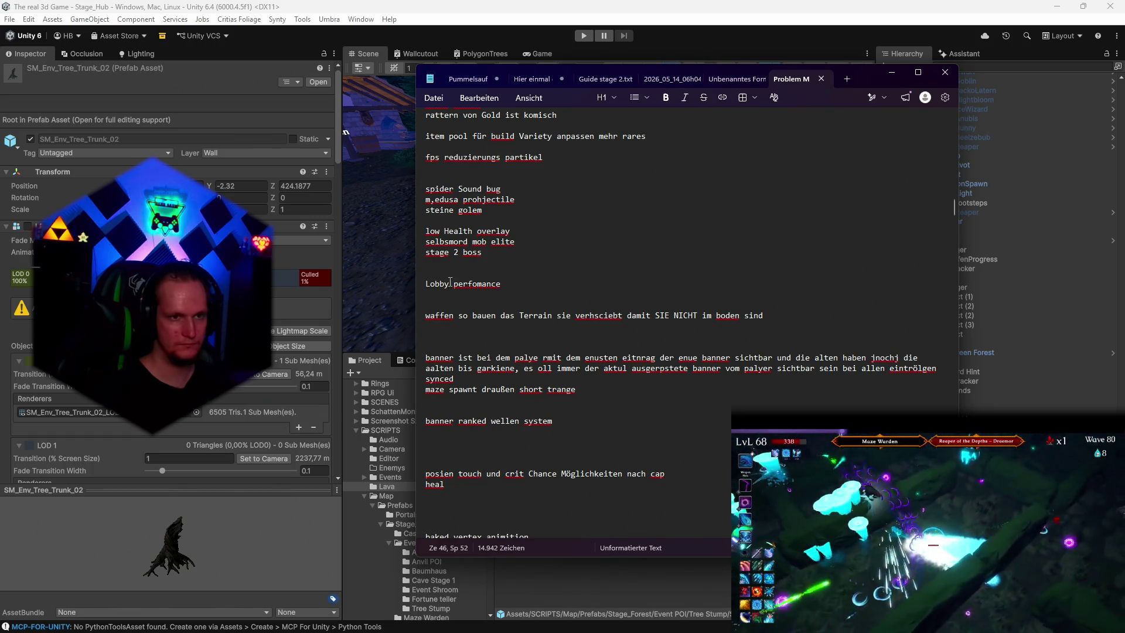
scroll(517, 323, down, 2)
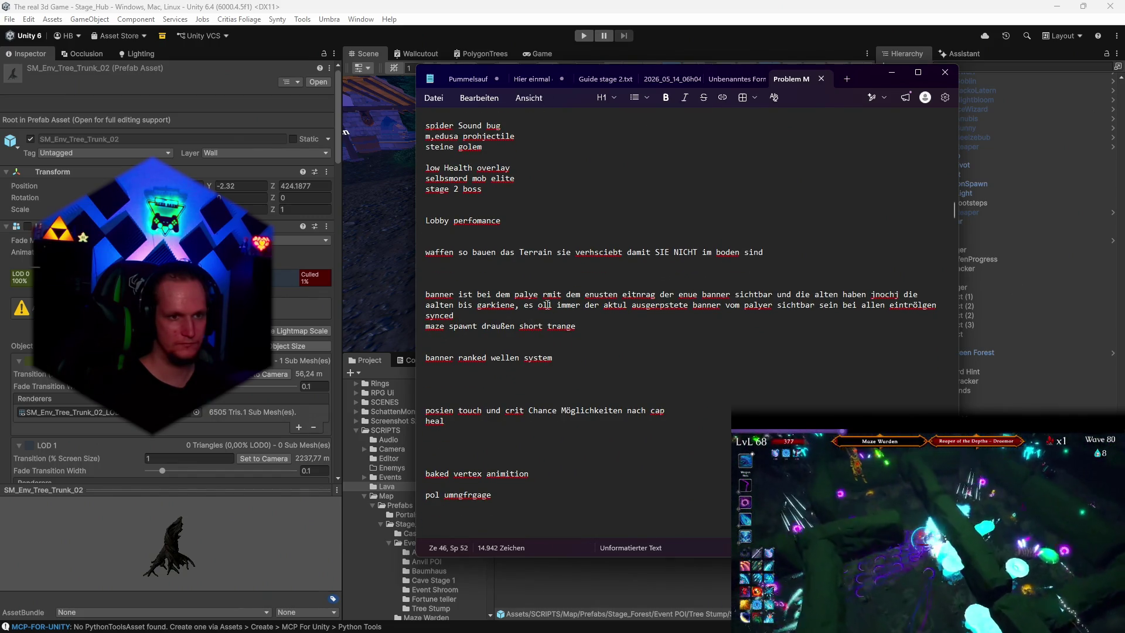
scroll(547, 307, down, 2)
scroll(548, 310, down, 2)
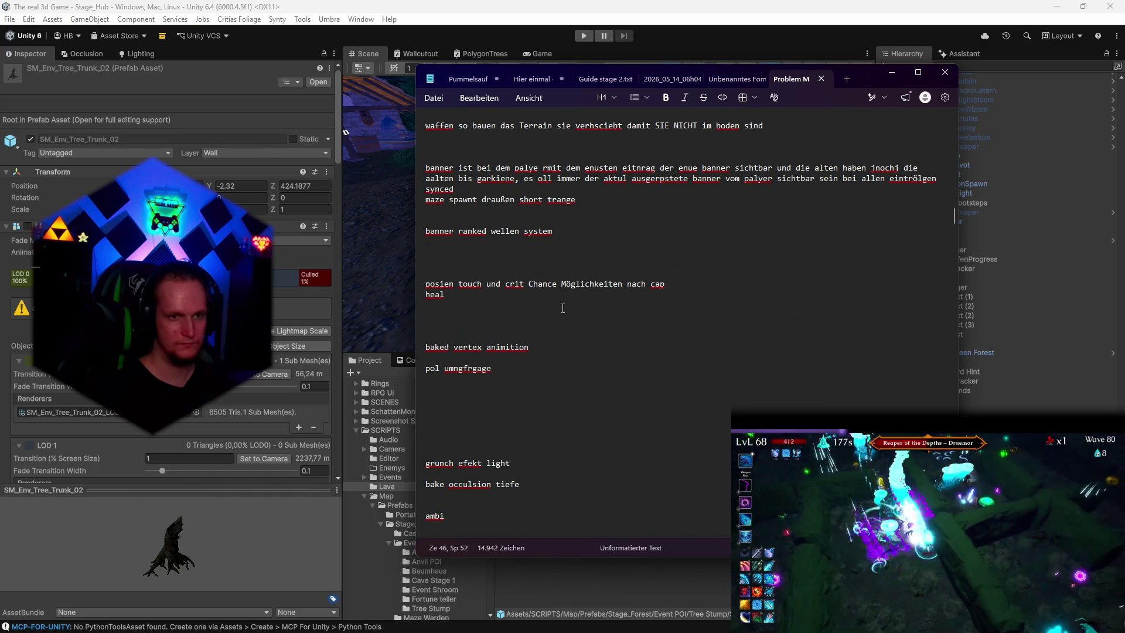
scroll(563, 308, down, 2)
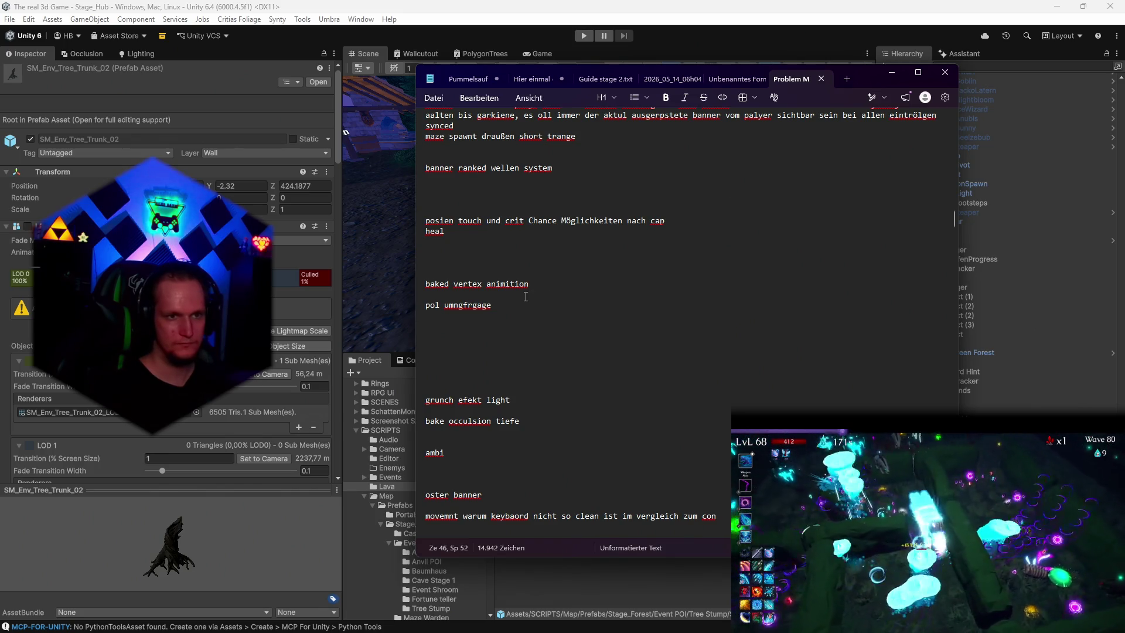
scroll(525, 296, down, 6)
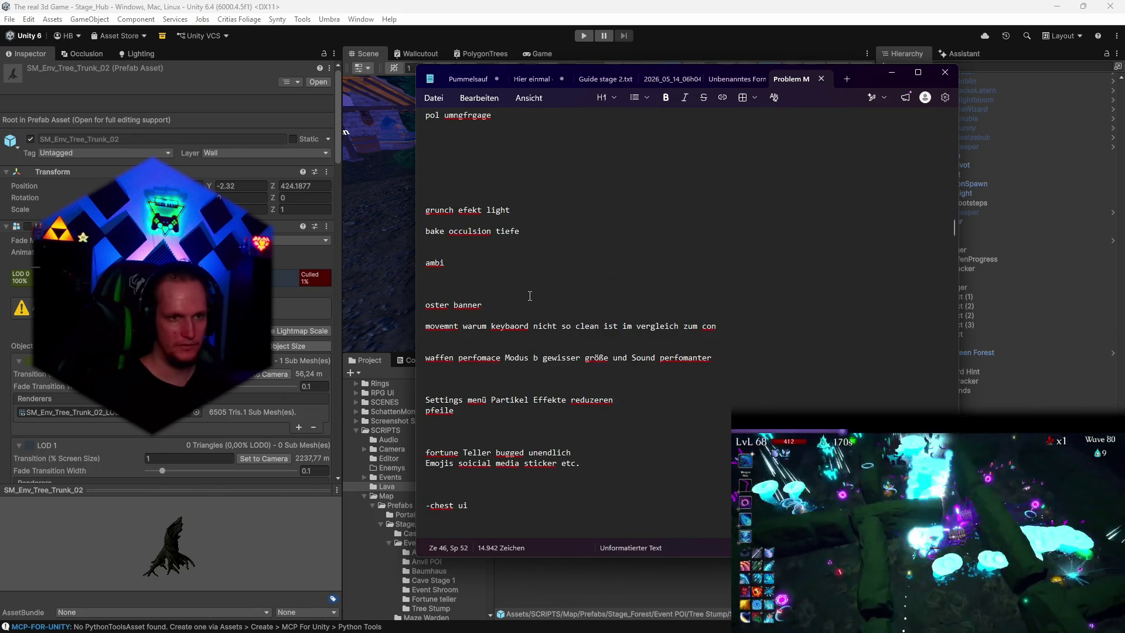
scroll(544, 323, down, 6)
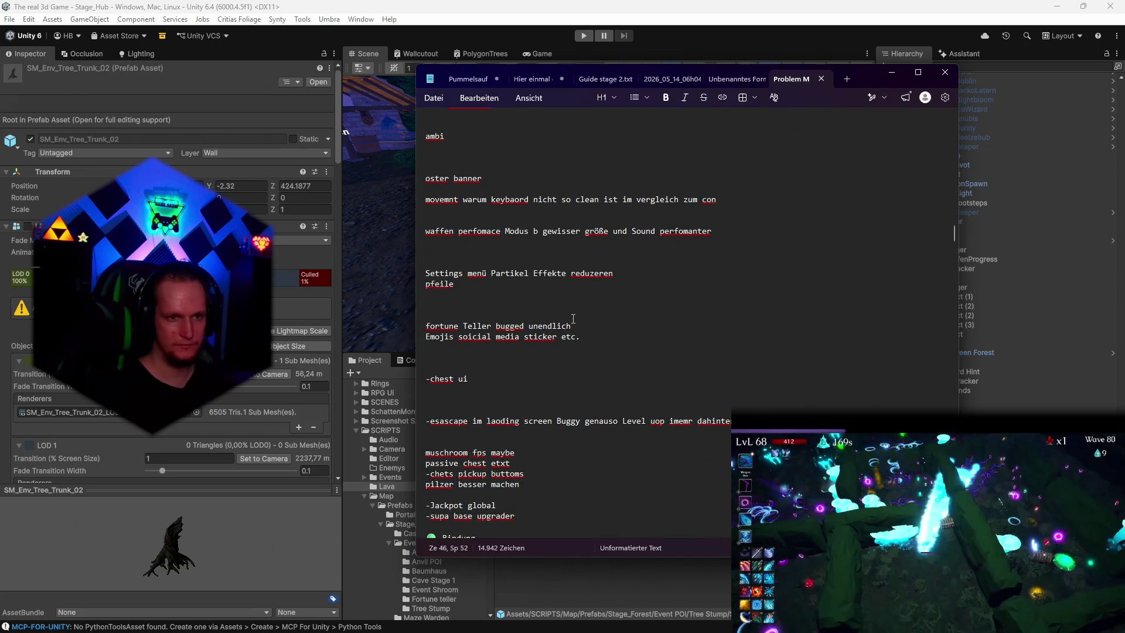
scroll(580, 339, down, 2)
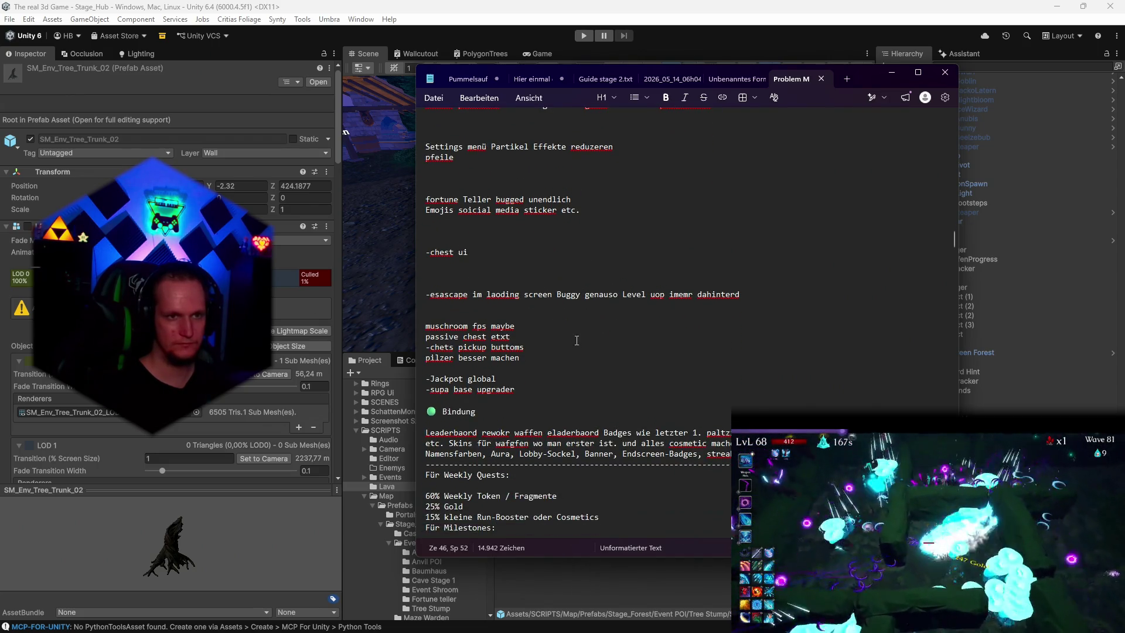
scroll(568, 331, down, 4)
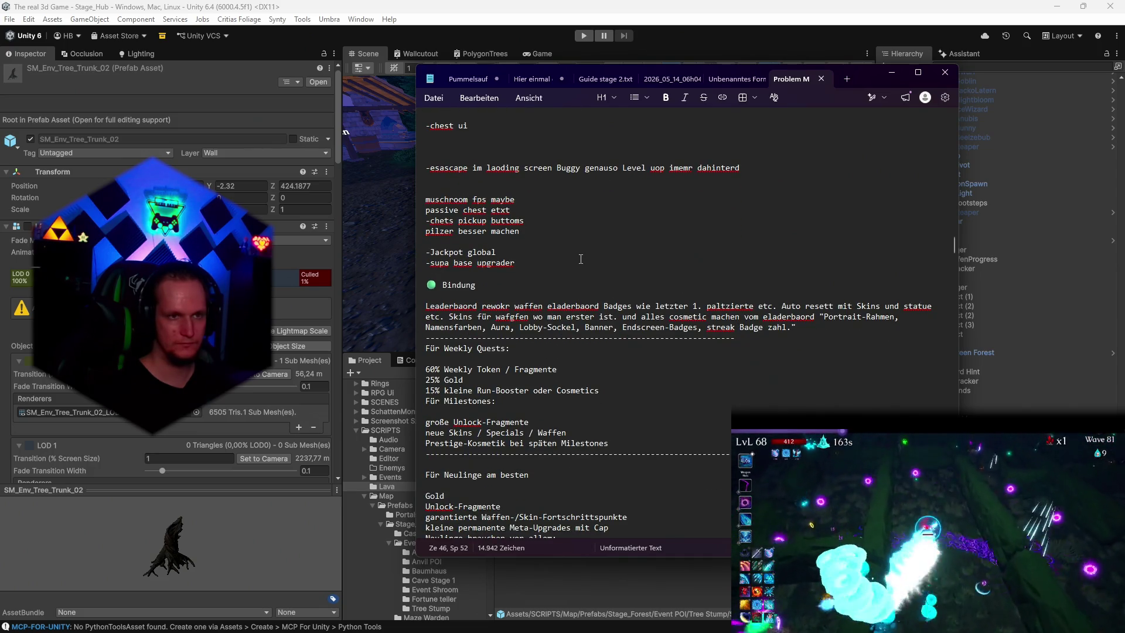
scroll(580, 259, down, 4)
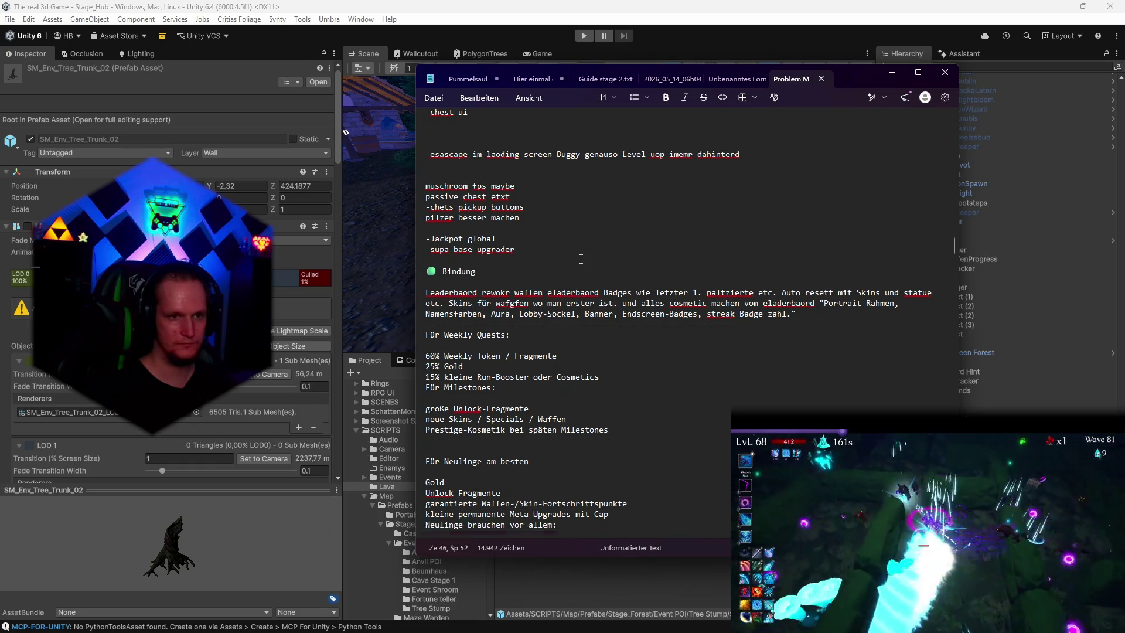
scroll(581, 259, down, 2)
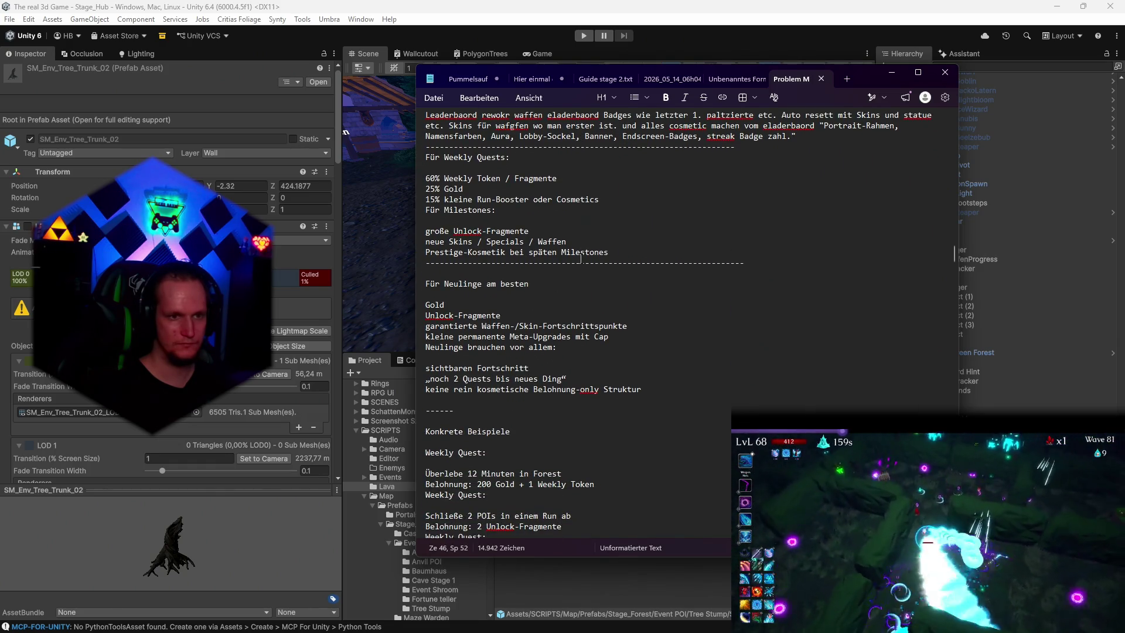
Step: Back in Unity, search the Project for 'shroom', inspect the Jump Shroom prefab, then clear the search
click(895, 75)
scroll(420, 525, down, 10)
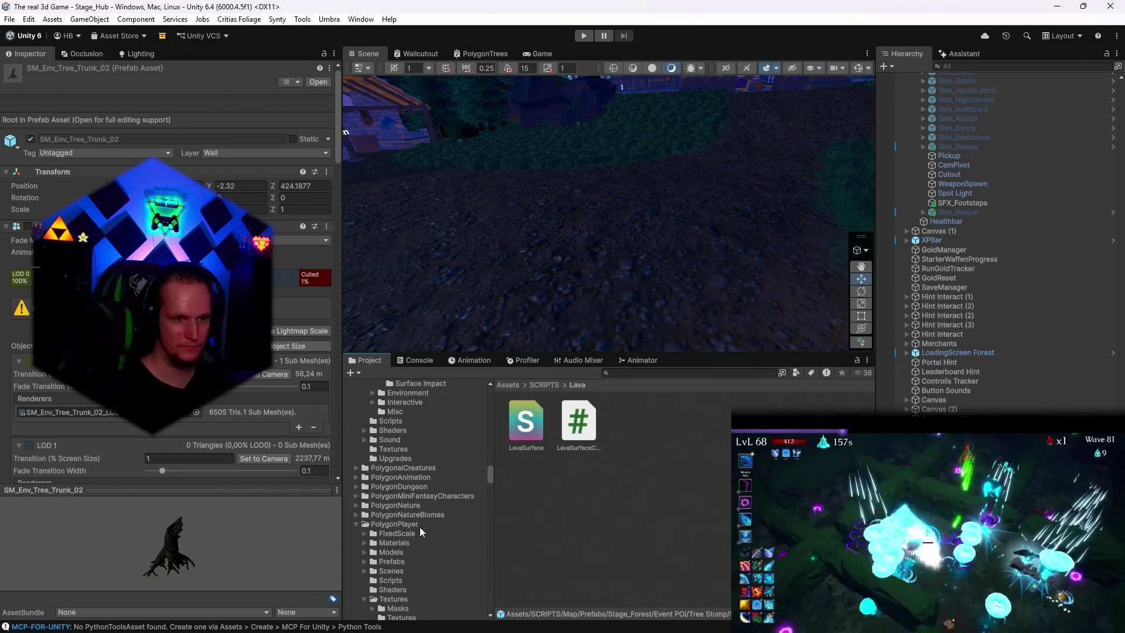
scroll(418, 536, up, 6)
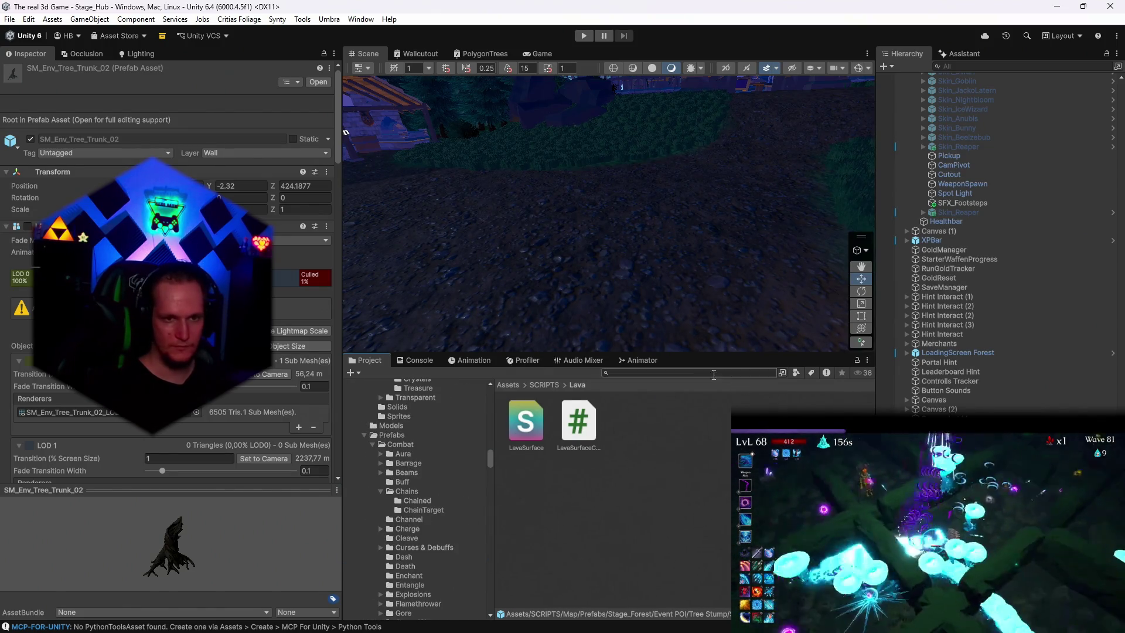
text(shroom)
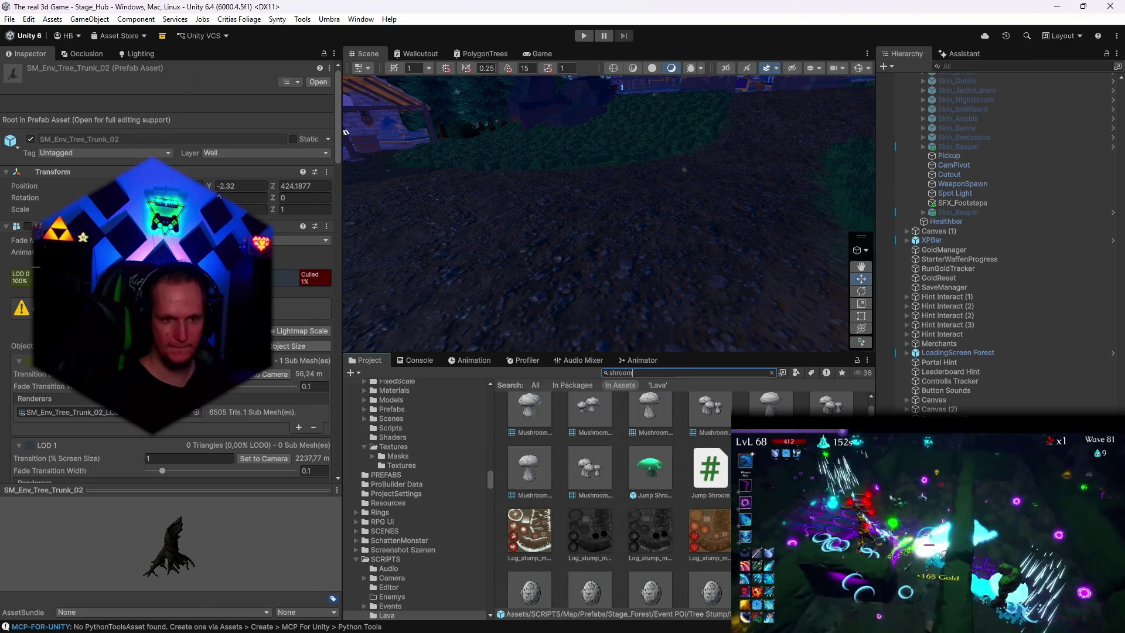
scroll(645, 445, down, 2)
scroll(646, 445, up, 1)
click(646, 445)
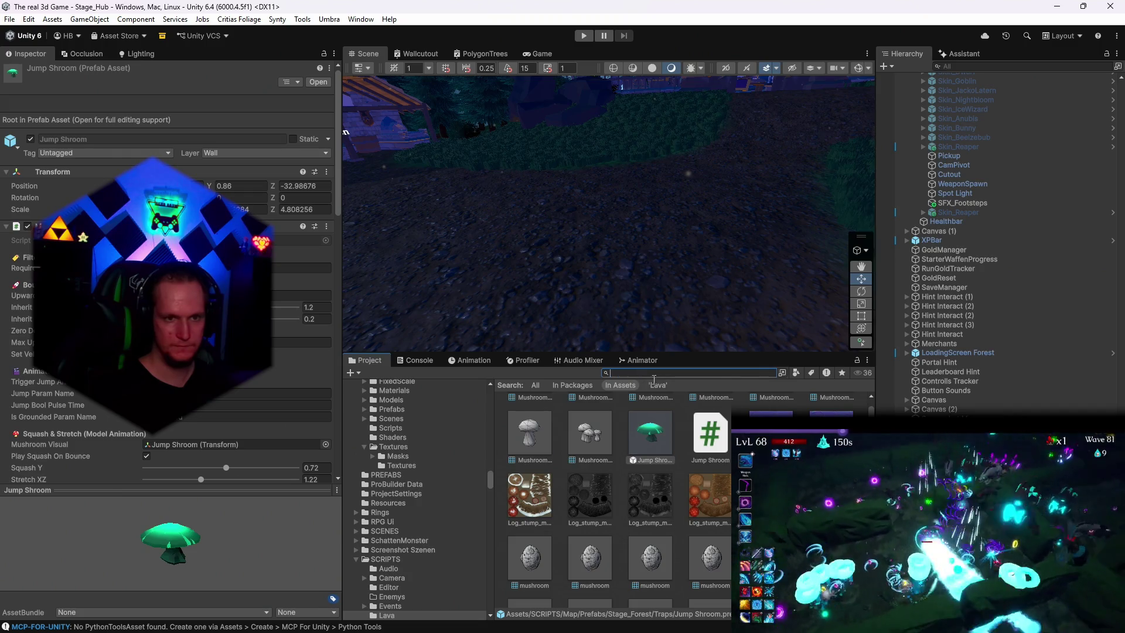
key(BackSpace)
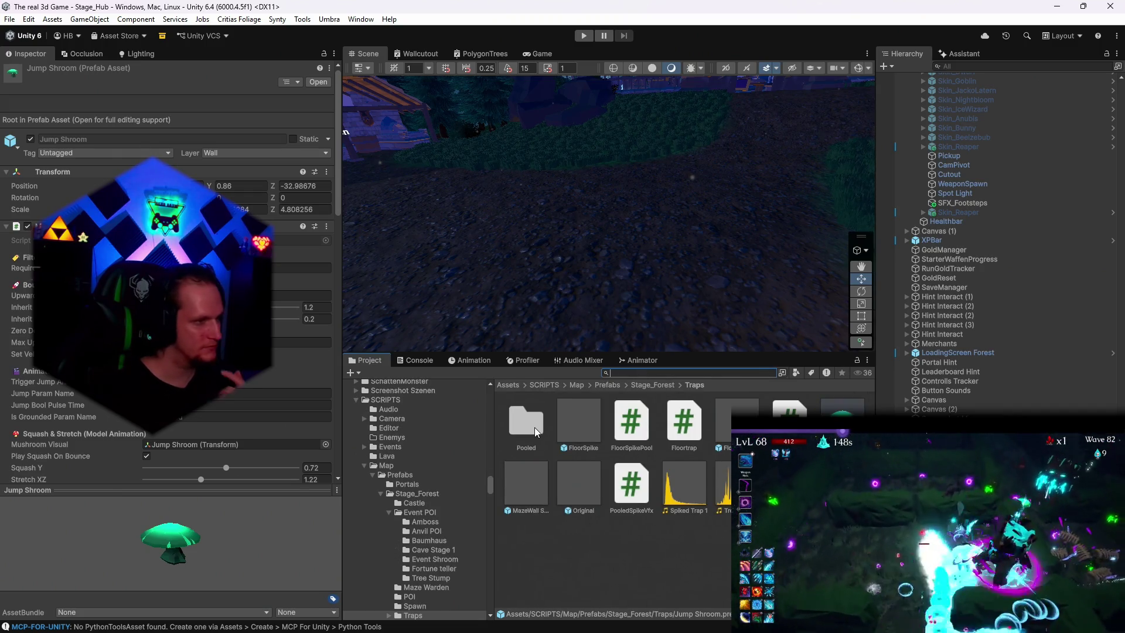
Step: Open the Traps › Pooled folder with FloorSpikes, PF_FloorSpikes and SpikePool
double_click(536, 427)
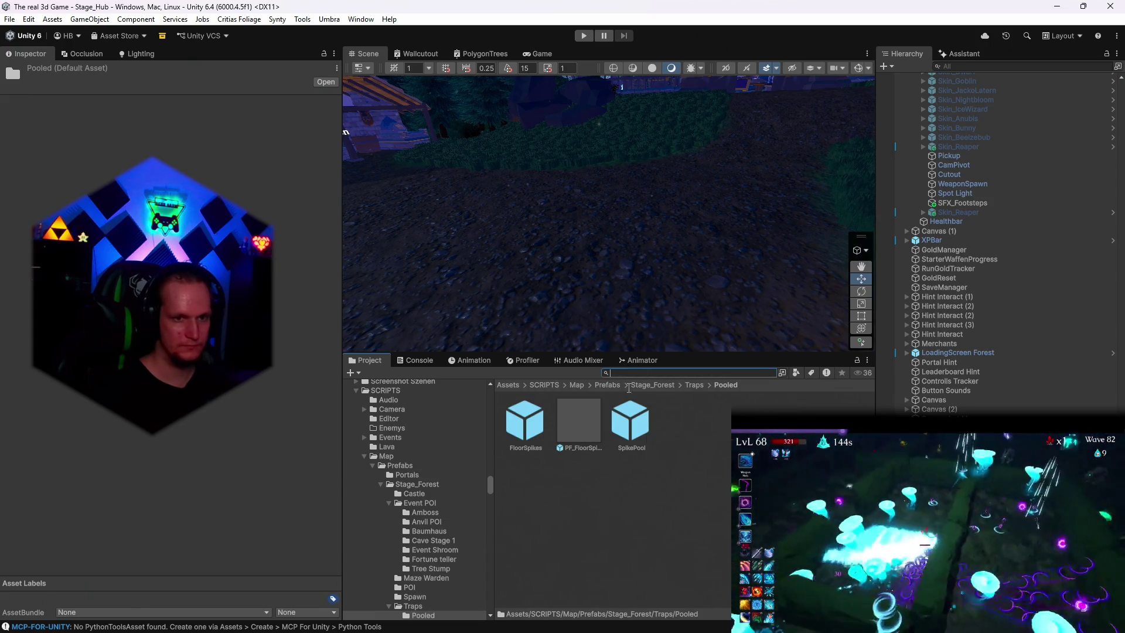
click(642, 629)
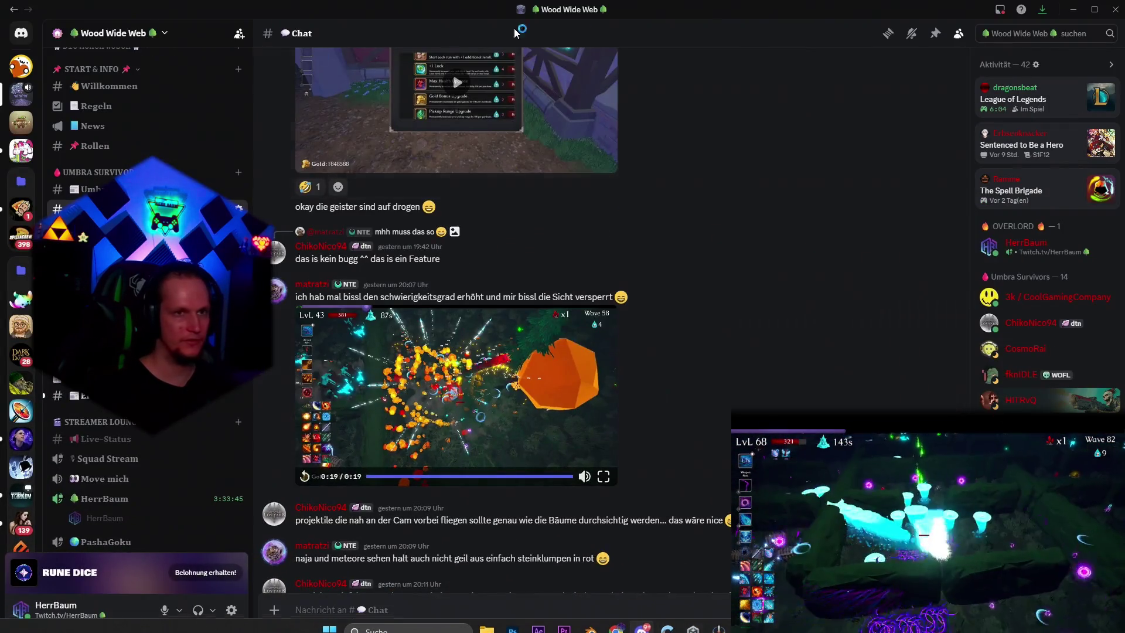
key(alt+Tab)
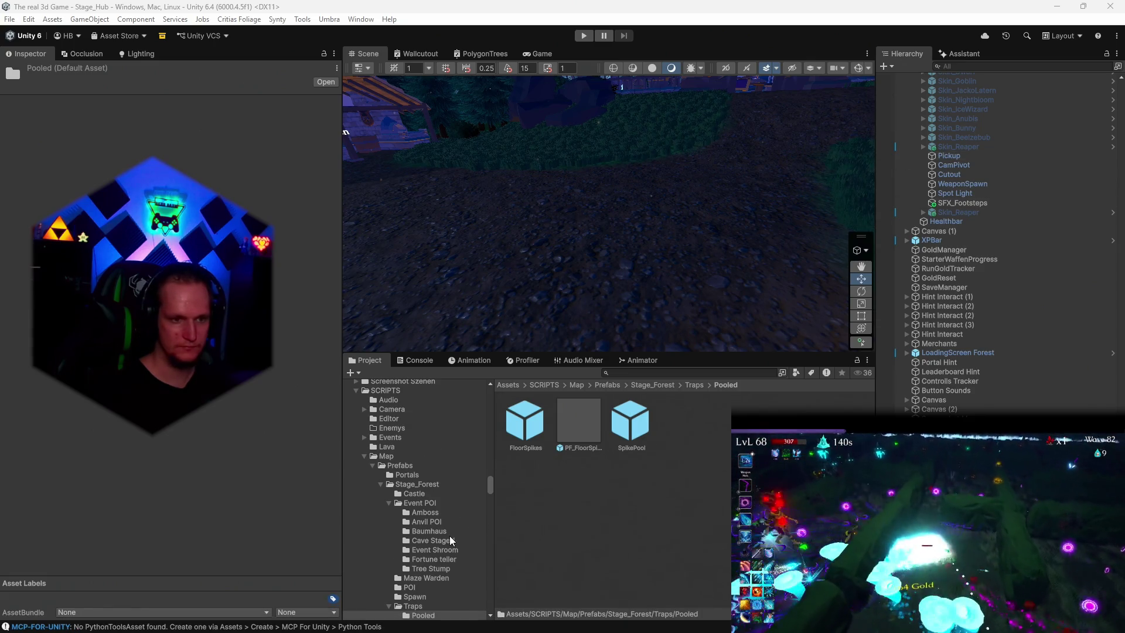
Step: Browse the Traps, Spawn and Maze Warden folders, ending on POI with POI 1 and Water Sound
scroll(449, 536, down, 3)
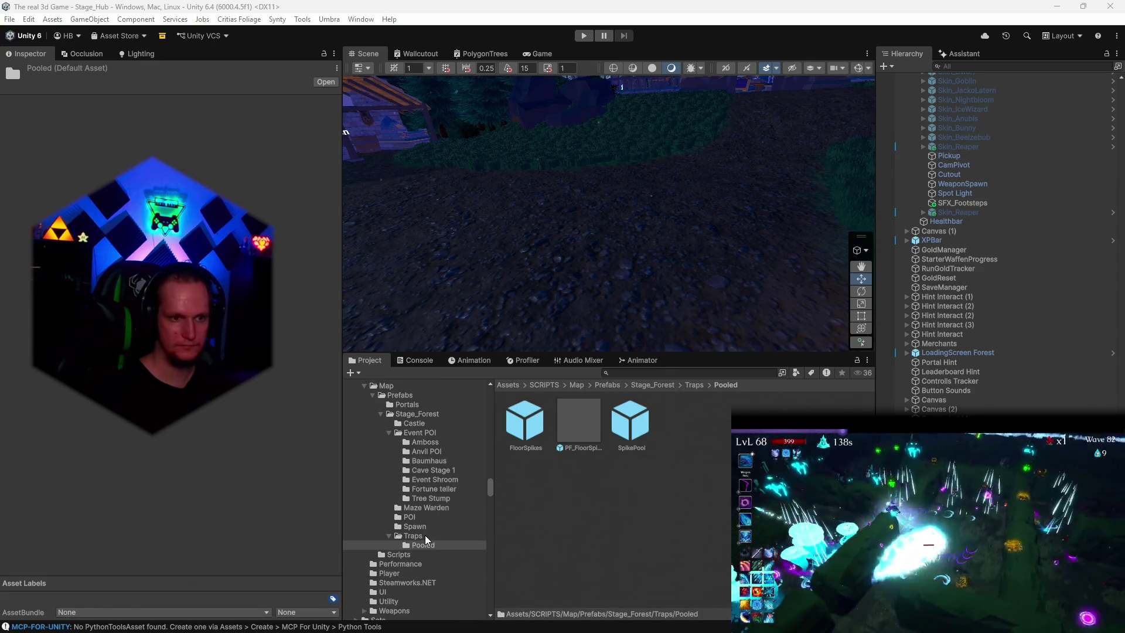
click(417, 535)
click(414, 527)
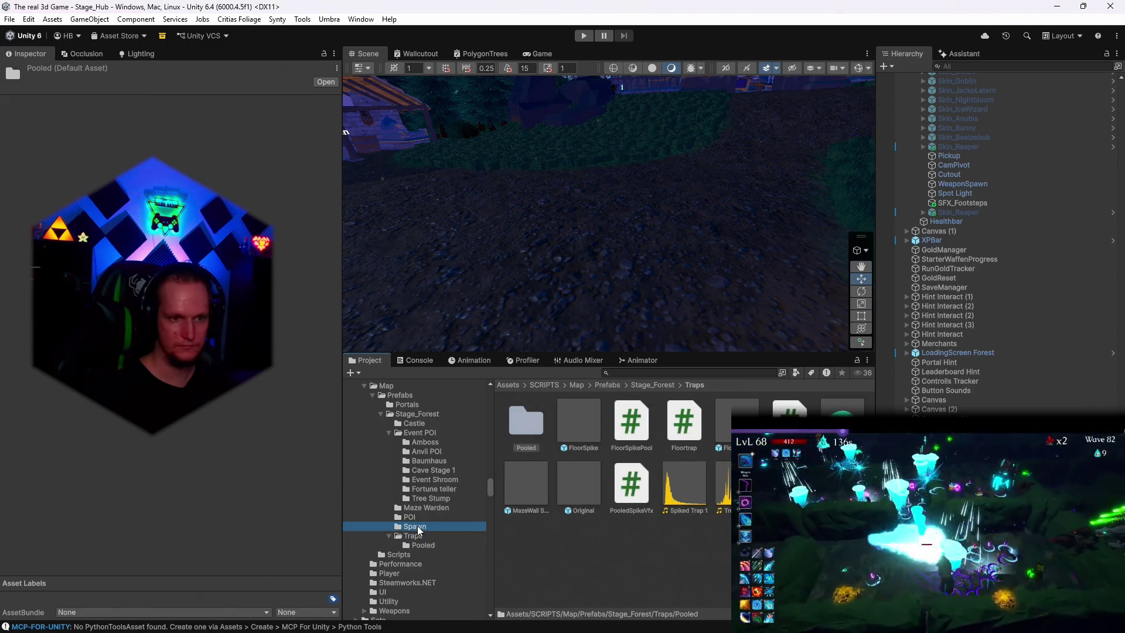
click(417, 518)
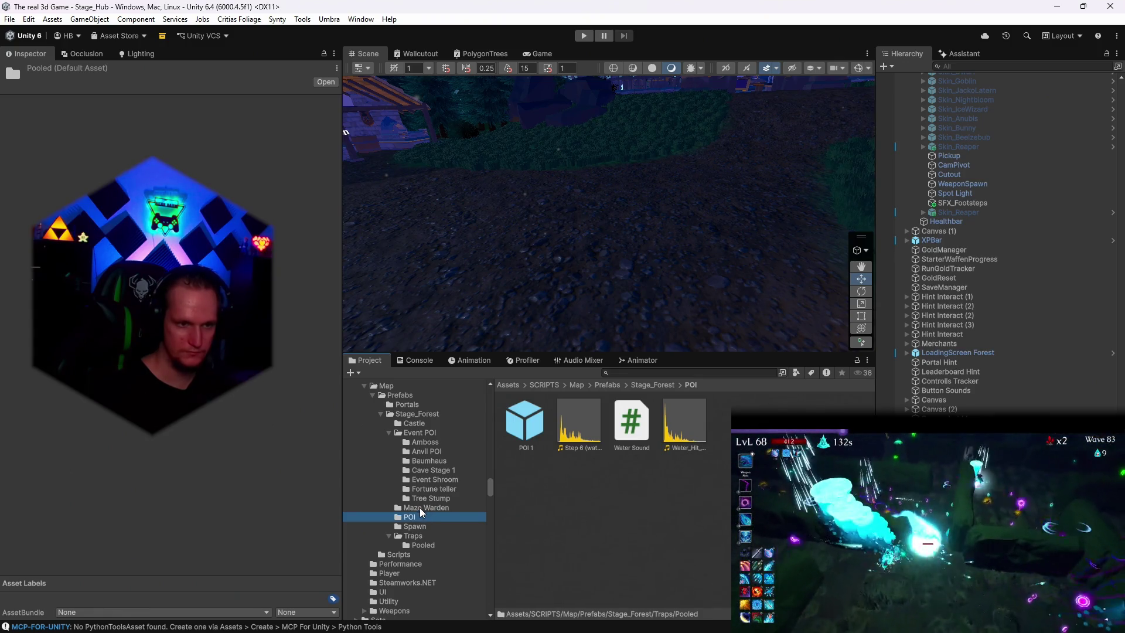
click(429, 508)
click(419, 517)
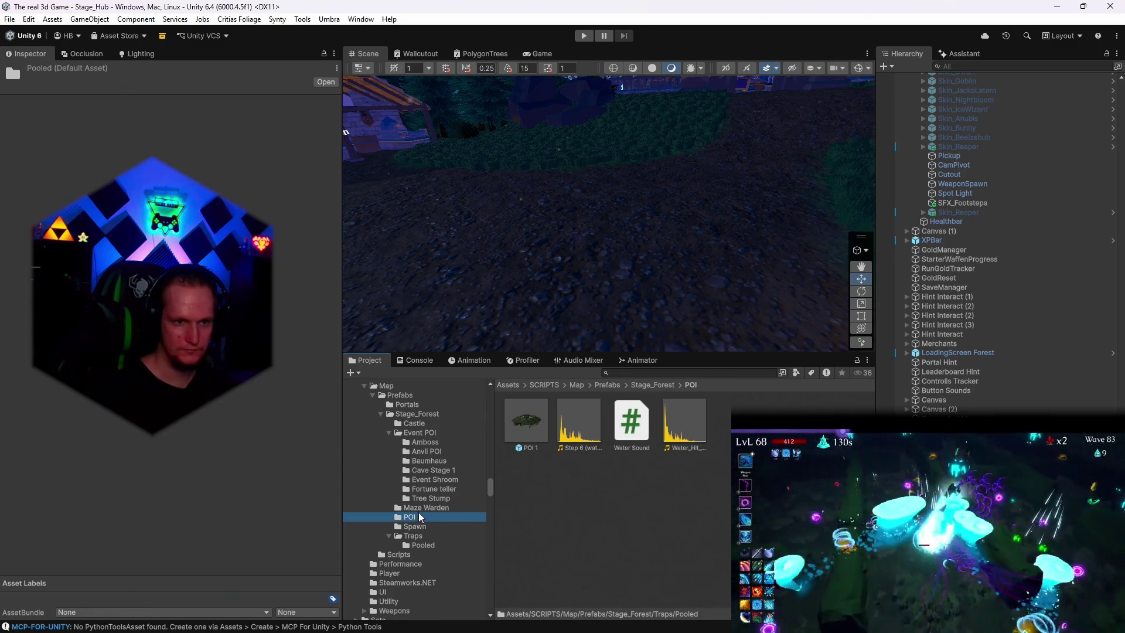
Step: Drag the Shroom Ring prefab from Event Shroom into the forest scene and select its central mushroom
scroll(439, 521, up, 3)
click(428, 516)
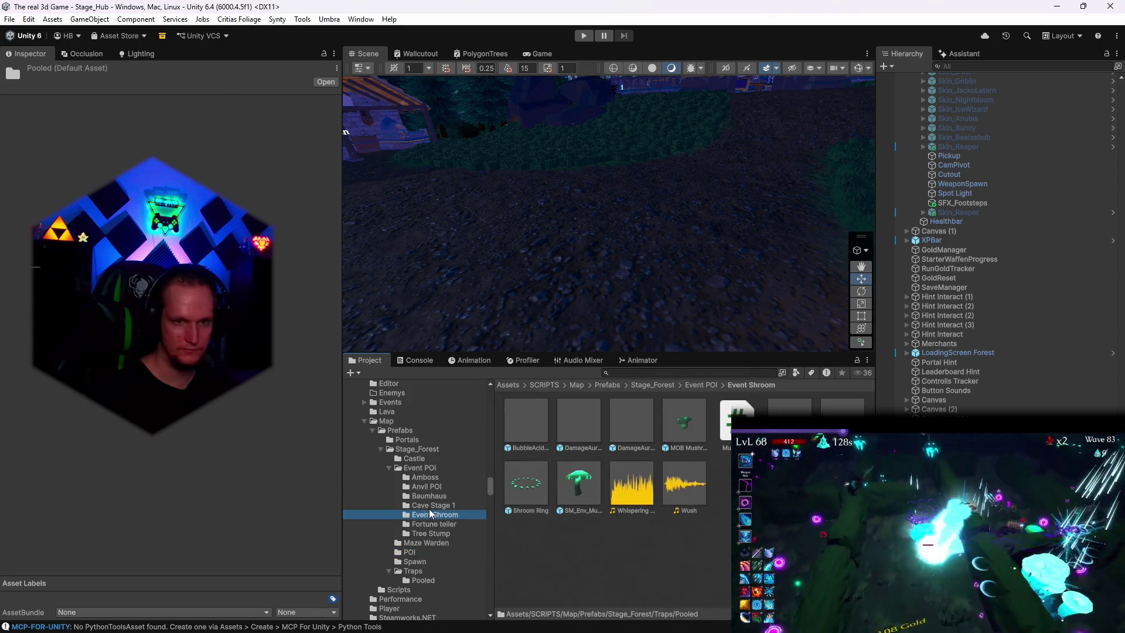
click(532, 496)
drag(594, 276, 588, 182)
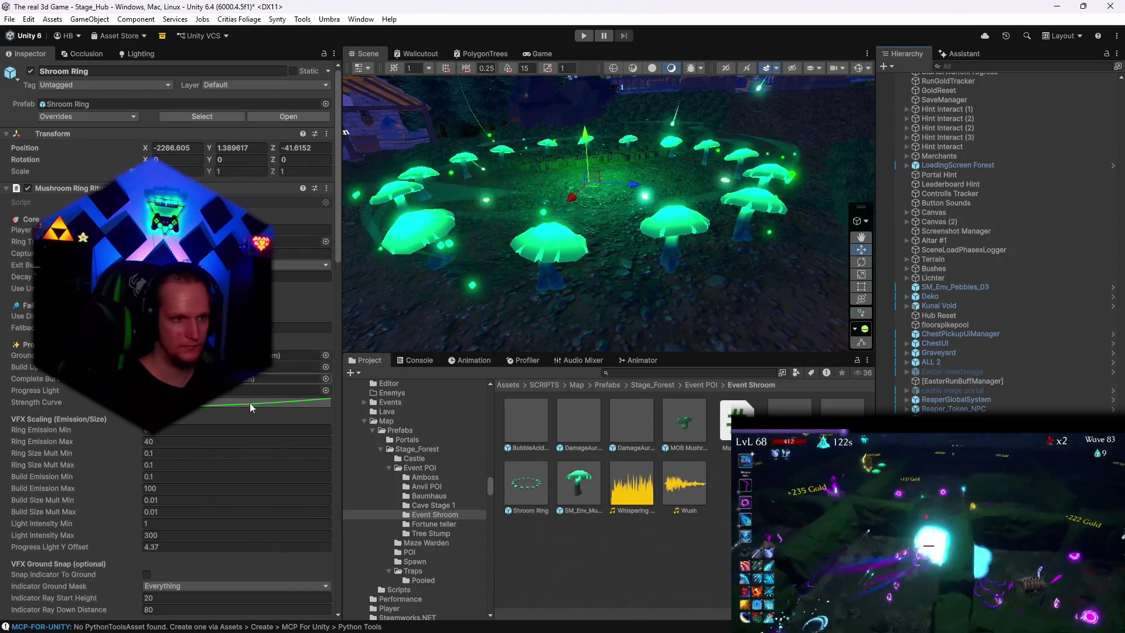
scroll(202, 441, down, 10)
scroll(203, 442, down, 15)
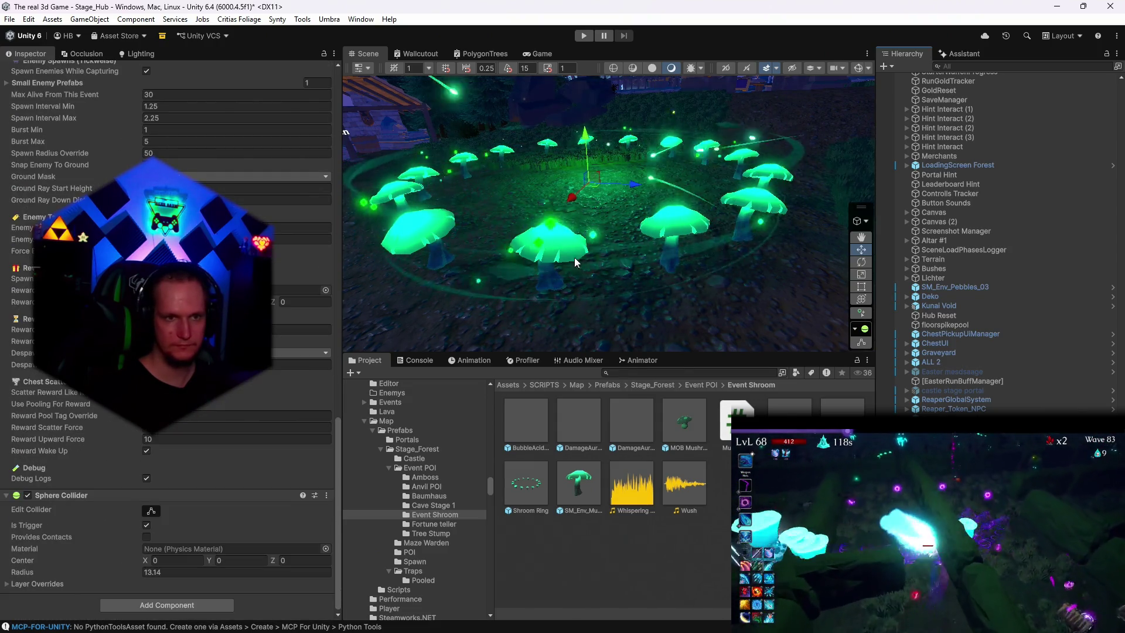
click(548, 244)
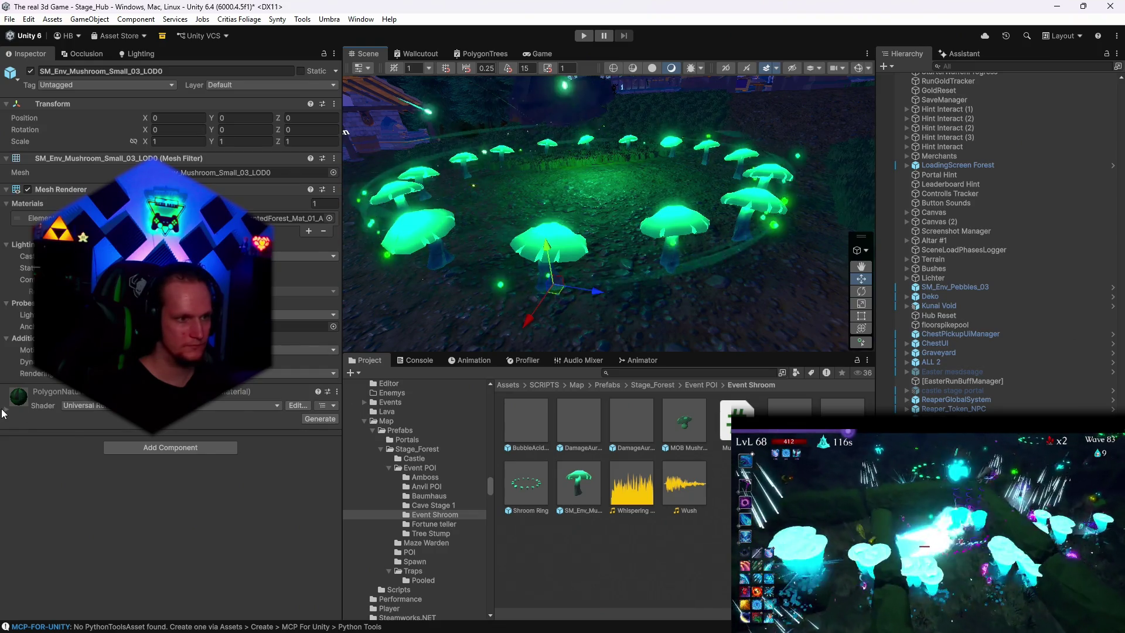
Step: Set the mushroom material's emission intensity to 1 and darken its colour value to 25
click(176, 392)
scroll(202, 470, down, 4)
click(210, 540)
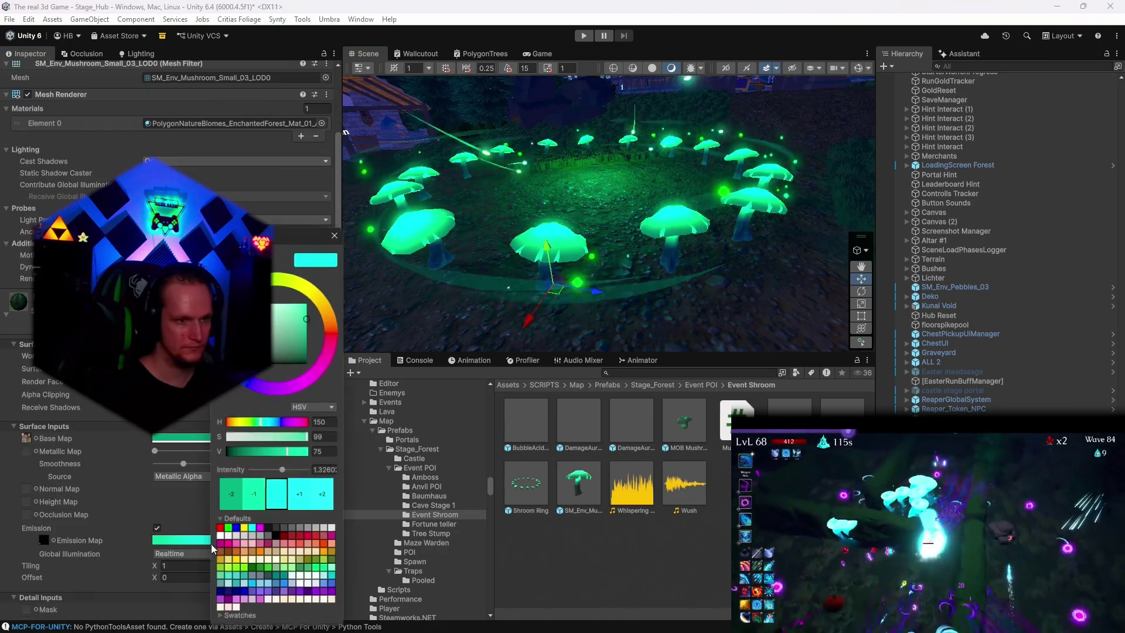
click(319, 471)
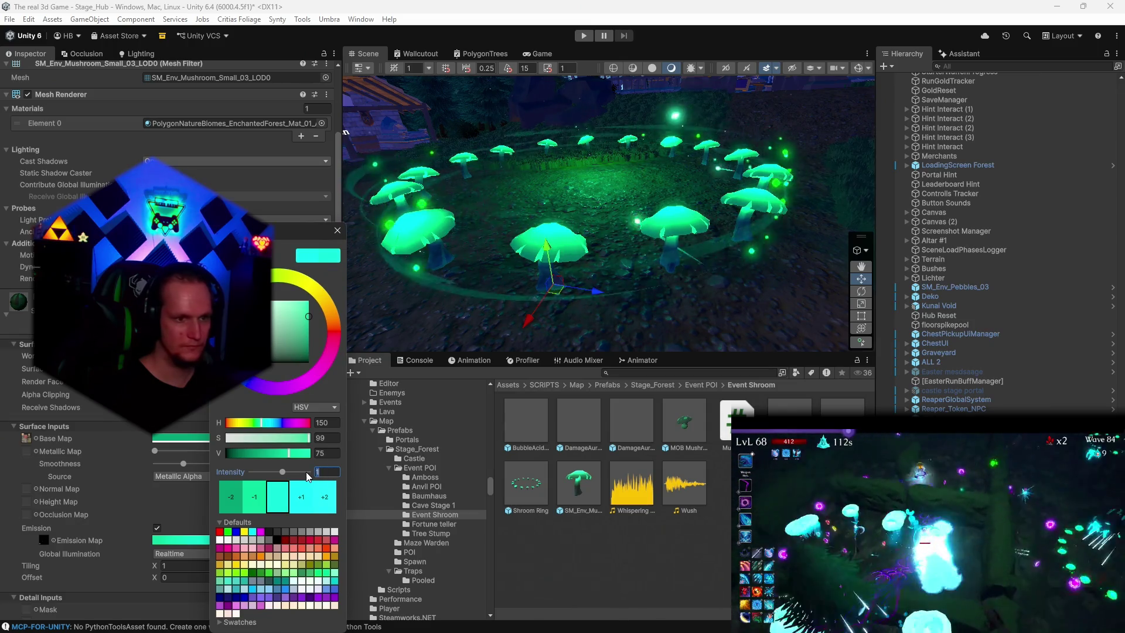
text(1)
mouse_move(288, 453)
mouse_down()
mouse_move(237, 453)
mouse_move(253, 452)
mouse_up()
drag(545, 257, 568, 252)
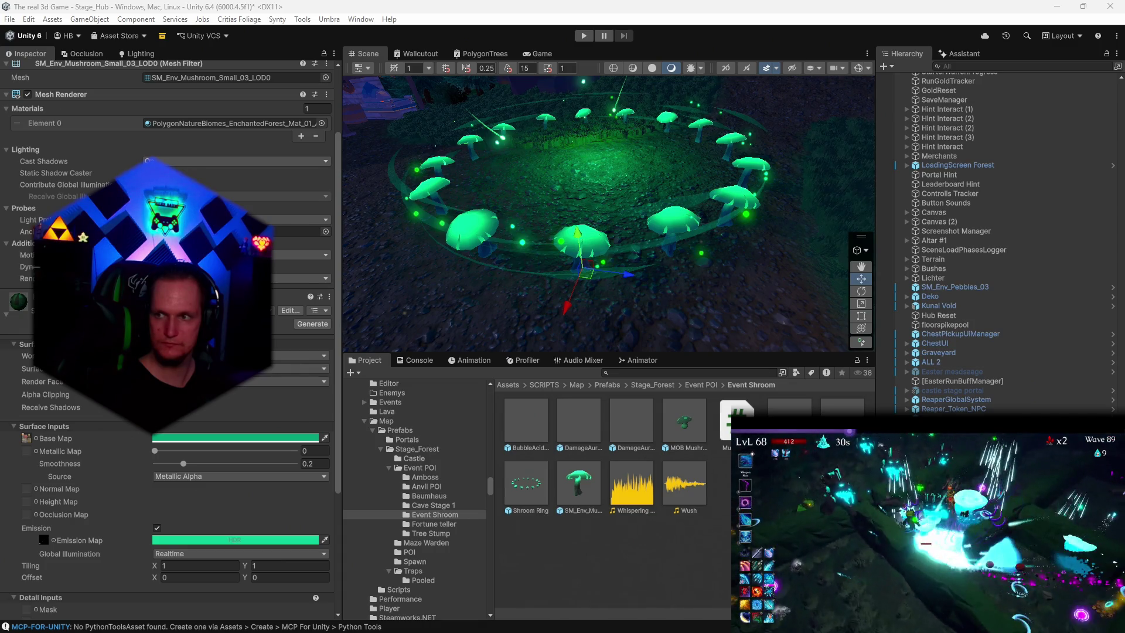
mouse_move(648, 631)
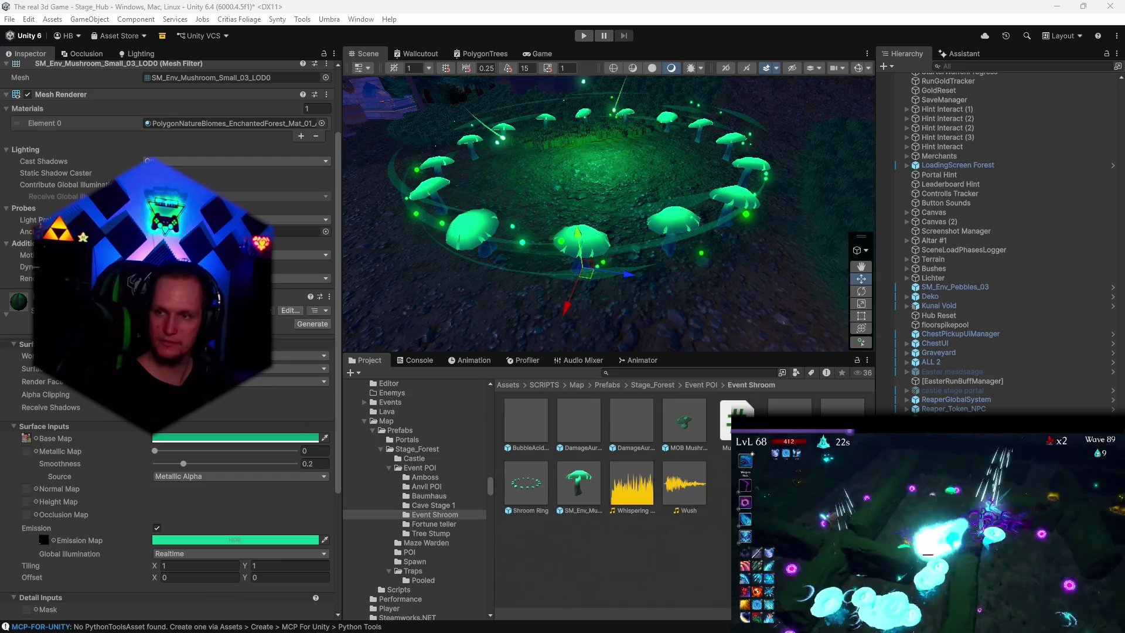
Step: Show the Fortune teller event folder's contents in the Project window
click(427, 525)
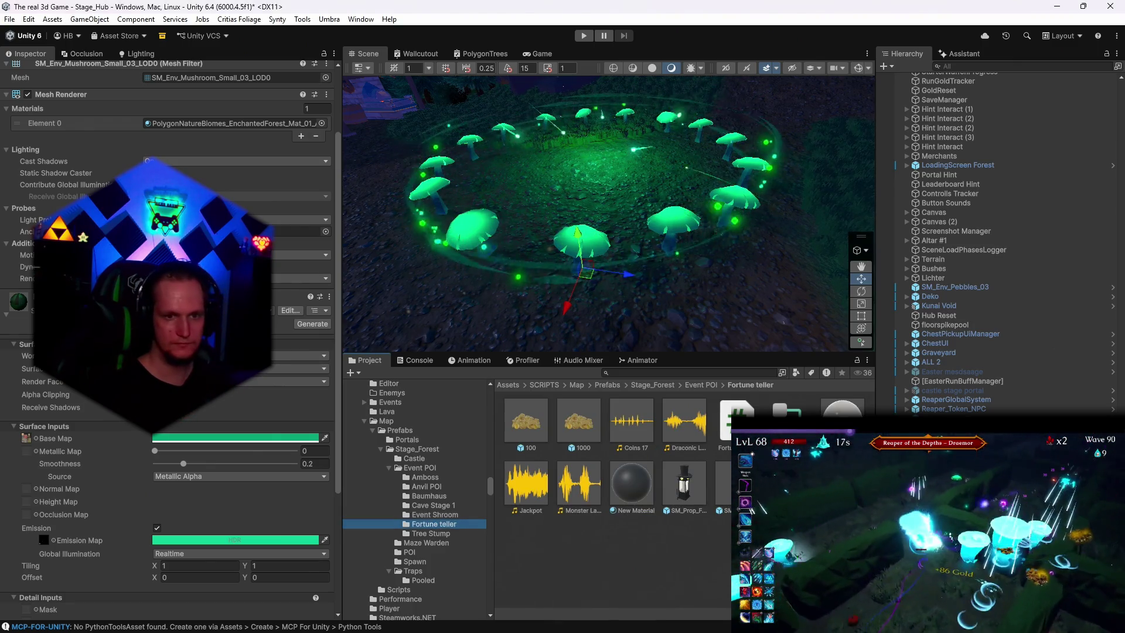
mouse_move(770, 619)
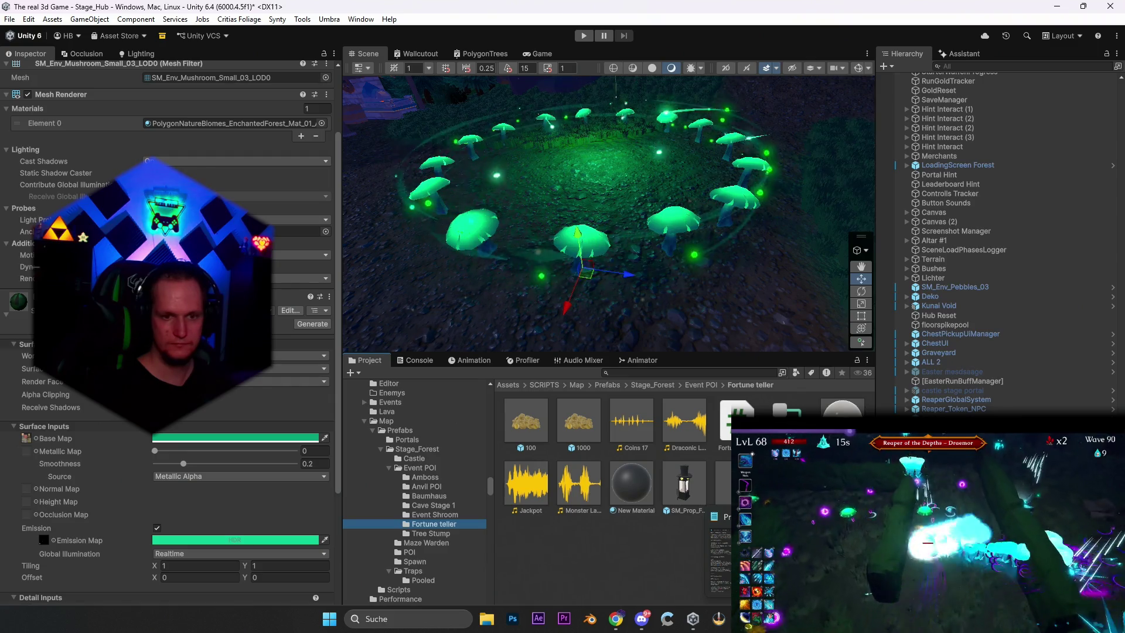
click(770, 619)
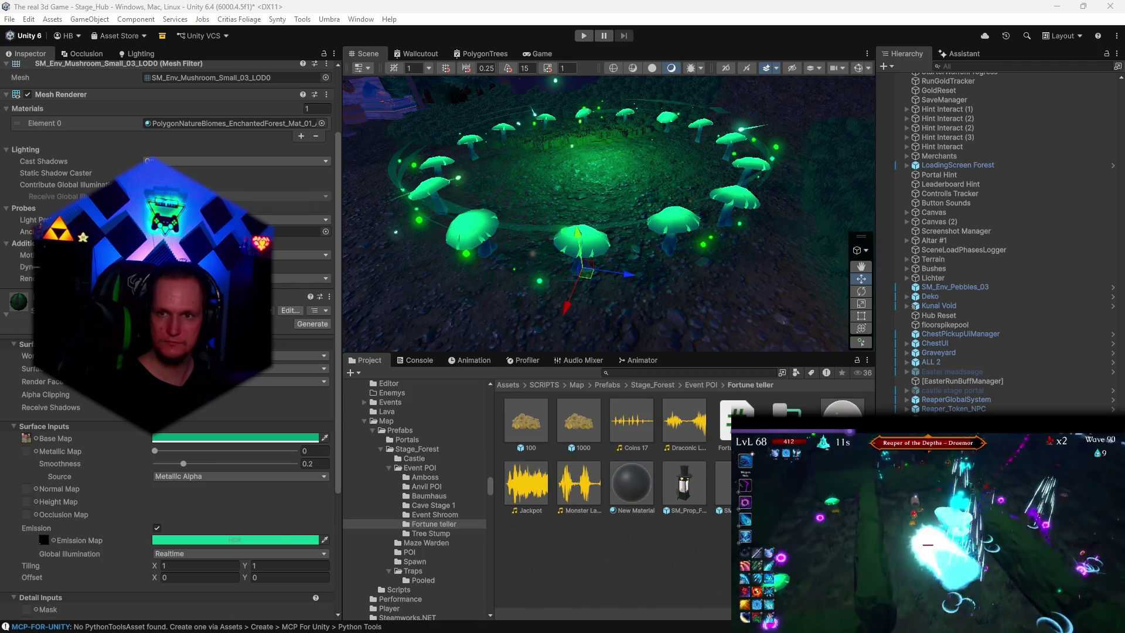
Step: Select the Shroom Ring instance, confirm its Overrides list shows none, then deselect it
click(716, 601)
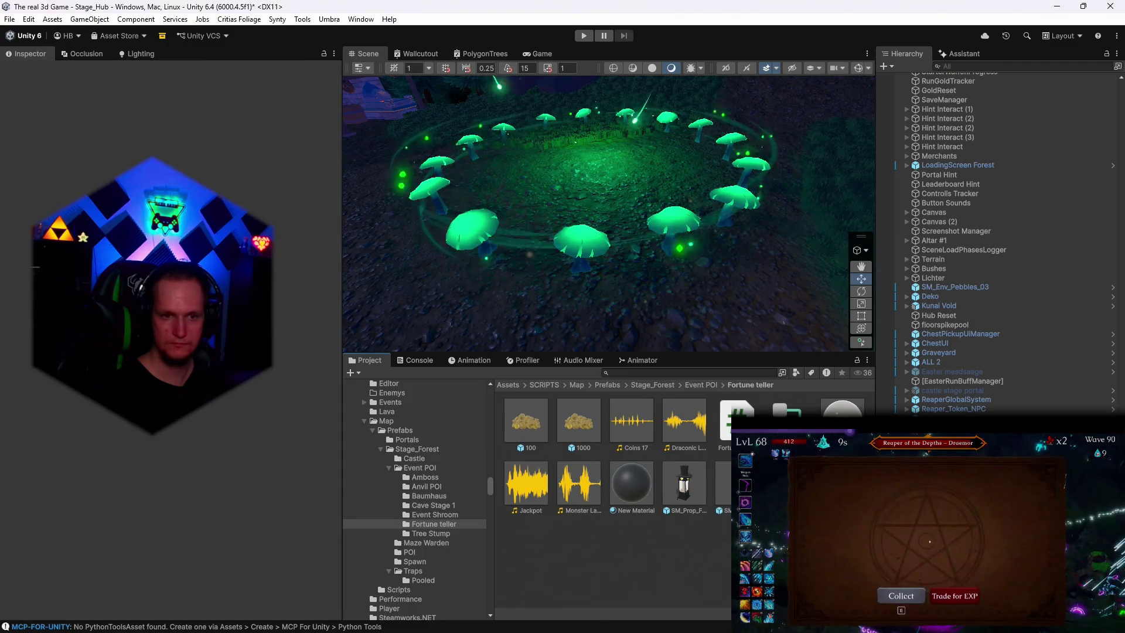
click(580, 240)
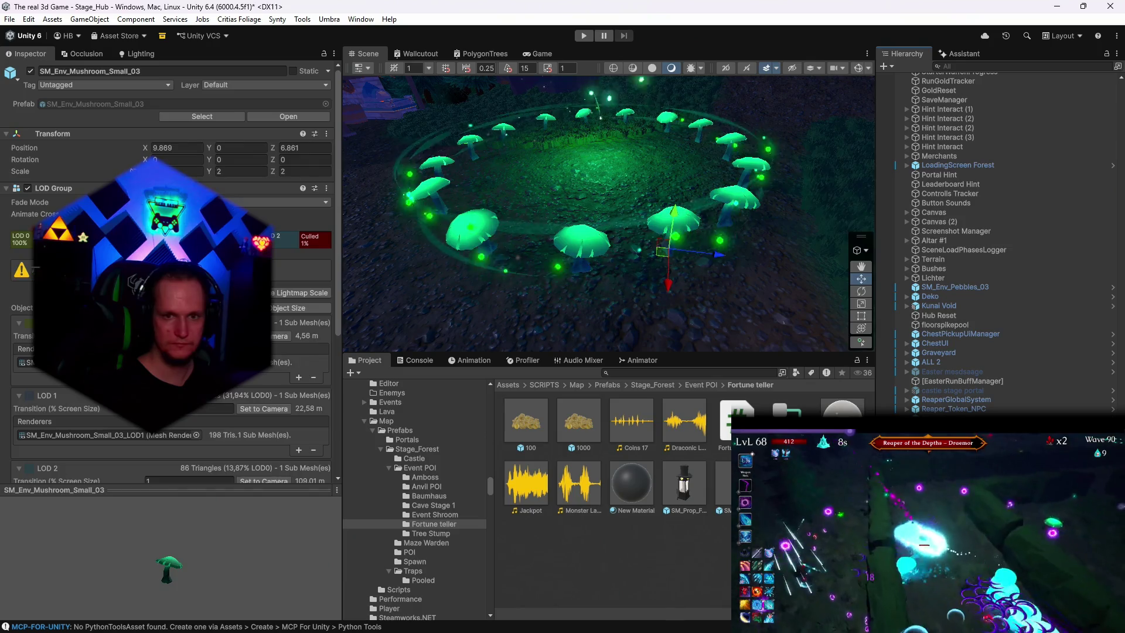
click(89, 116)
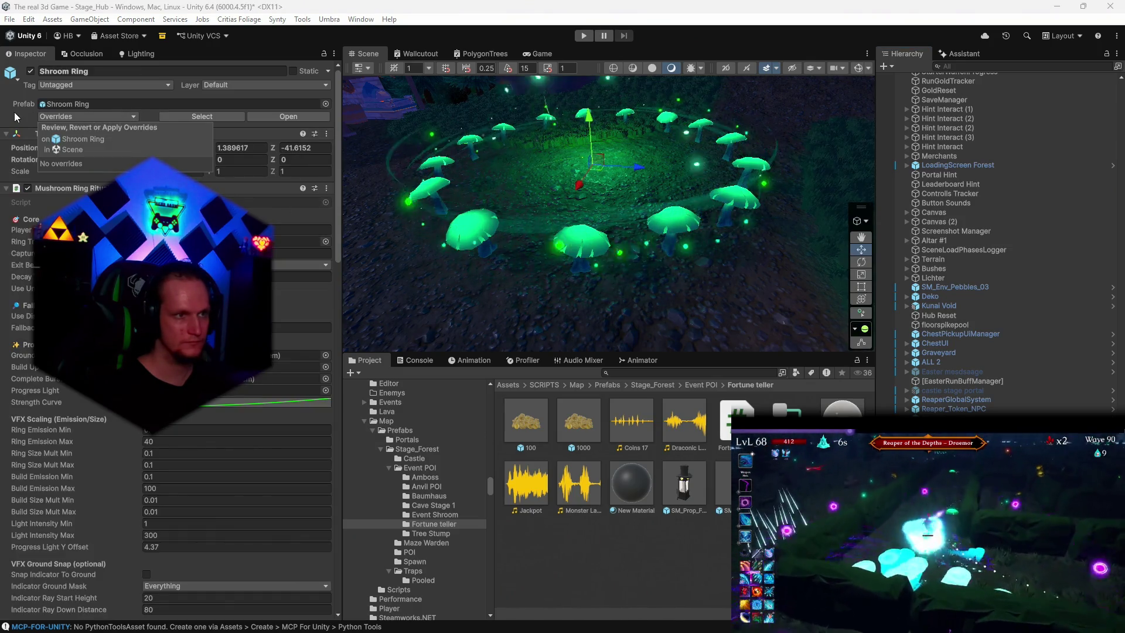
key(Escape)
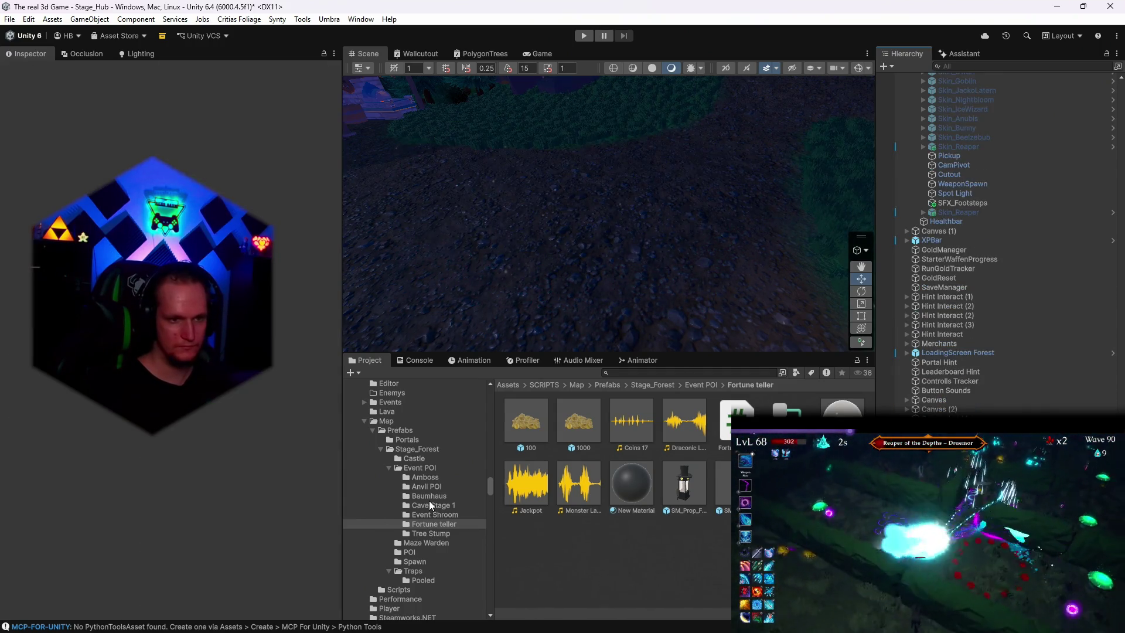
Step: Browse the Cave Stage 1, Baumhaus, Anvil, Amboss, Tree Stump and Portals folders, ending in Map Prefabs
click(428, 504)
click(424, 496)
click(427, 486)
click(427, 478)
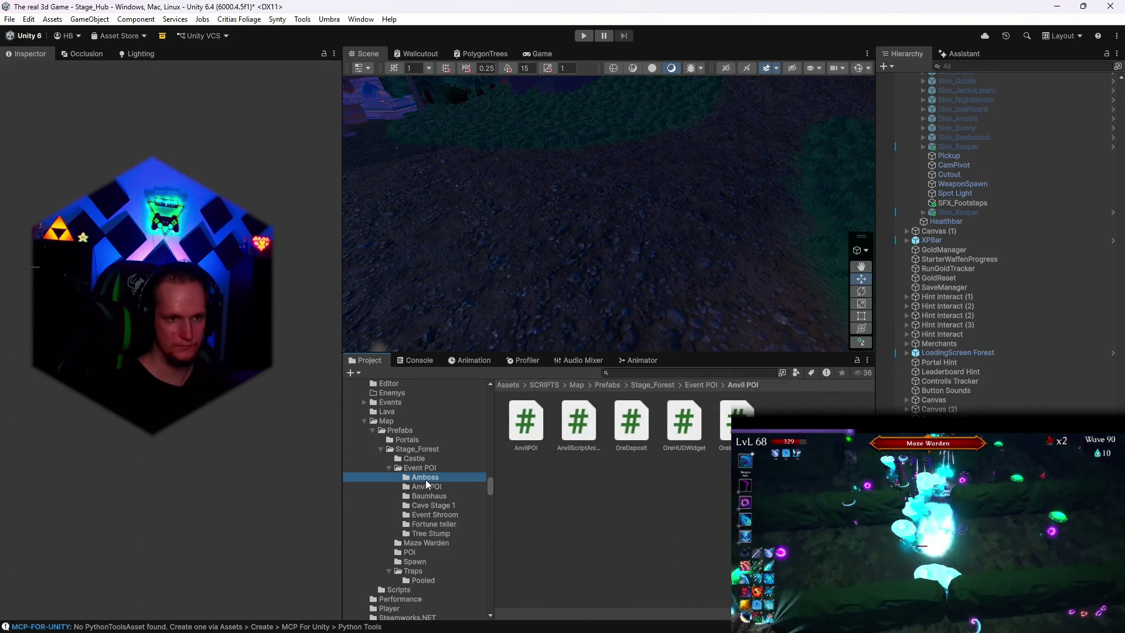
click(430, 532)
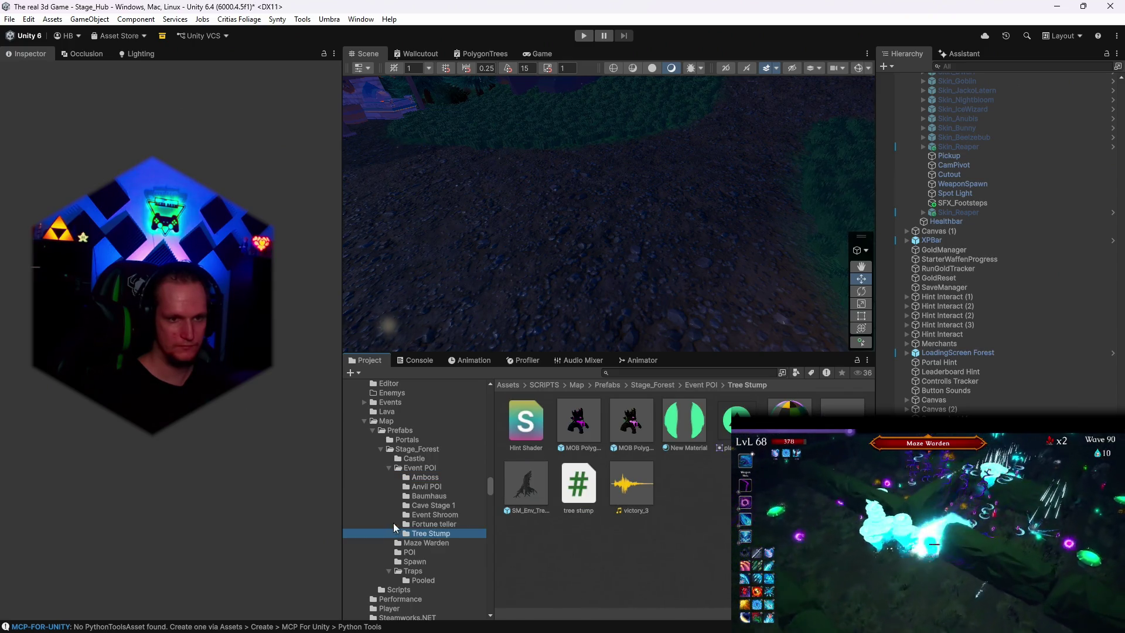
scroll(414, 512, down, 3)
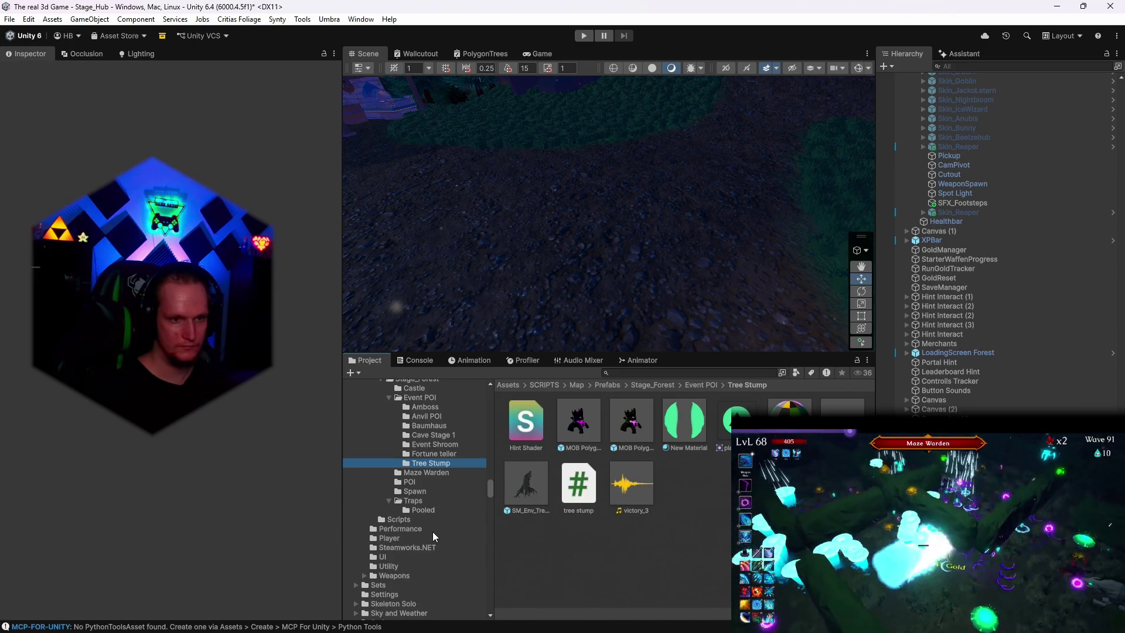
scroll(423, 536, up, 4)
click(409, 475)
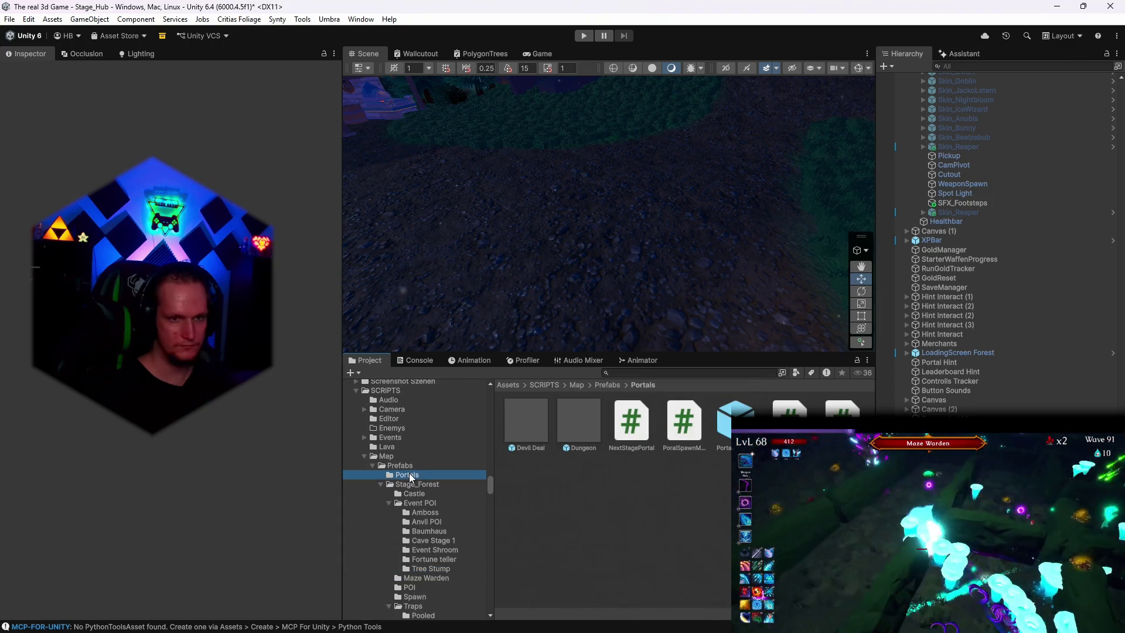
click(401, 467)
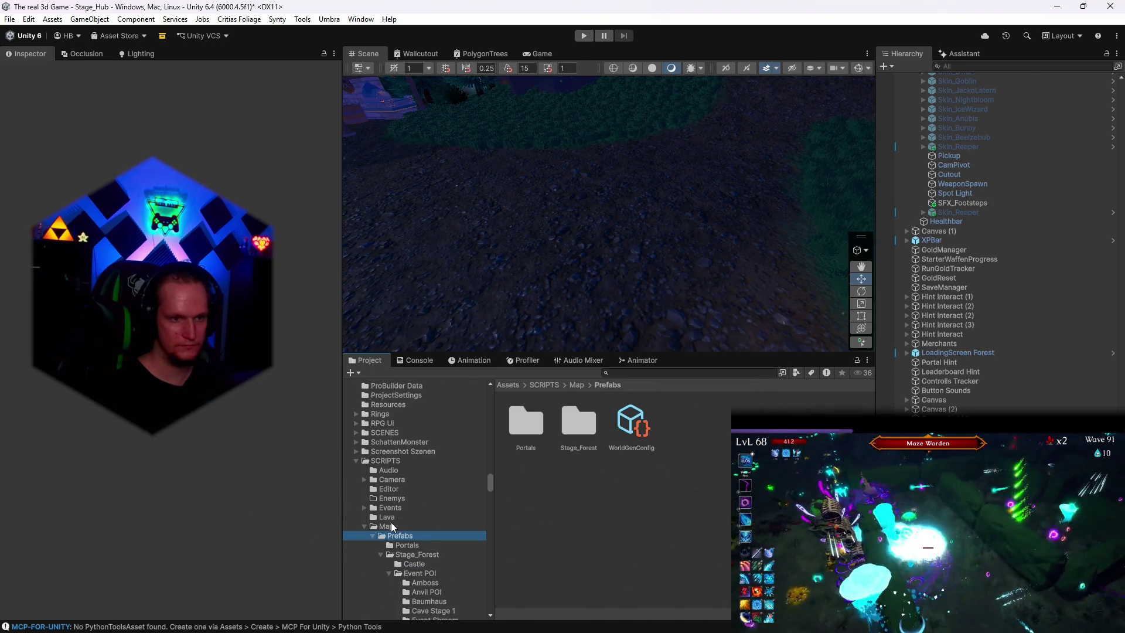
scroll(413, 524, up, 15)
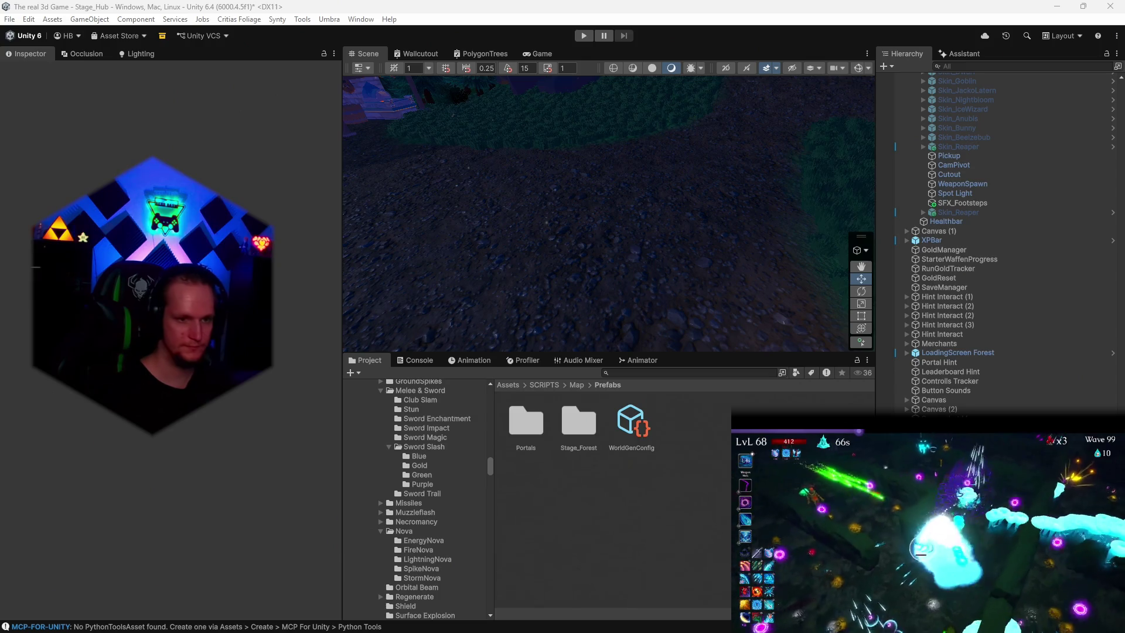
scroll(396, 498, down, 10)
scroll(459, 567, down, 15)
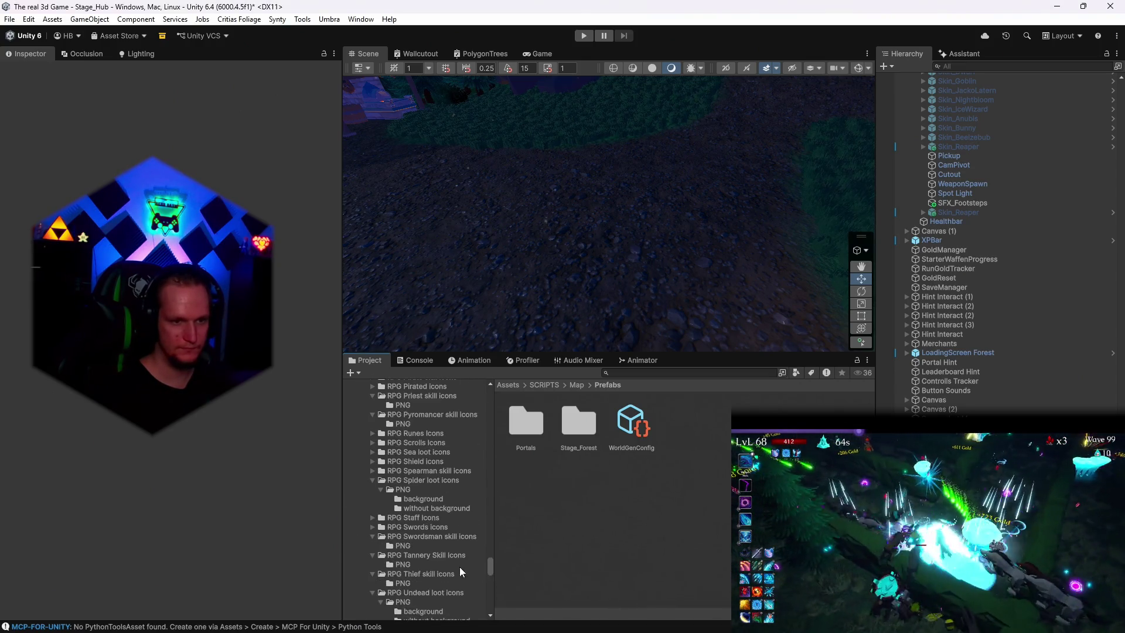
scroll(433, 563, up, 5)
scroll(432, 564, up, 5)
scroll(433, 564, down, 3)
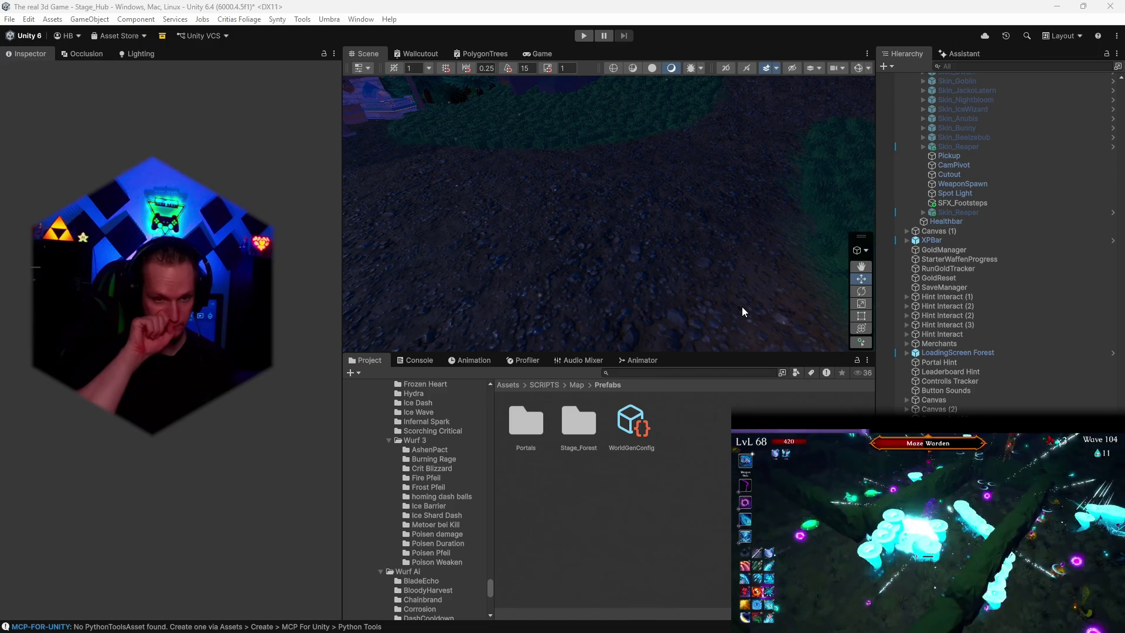
mouse_move(664, 629)
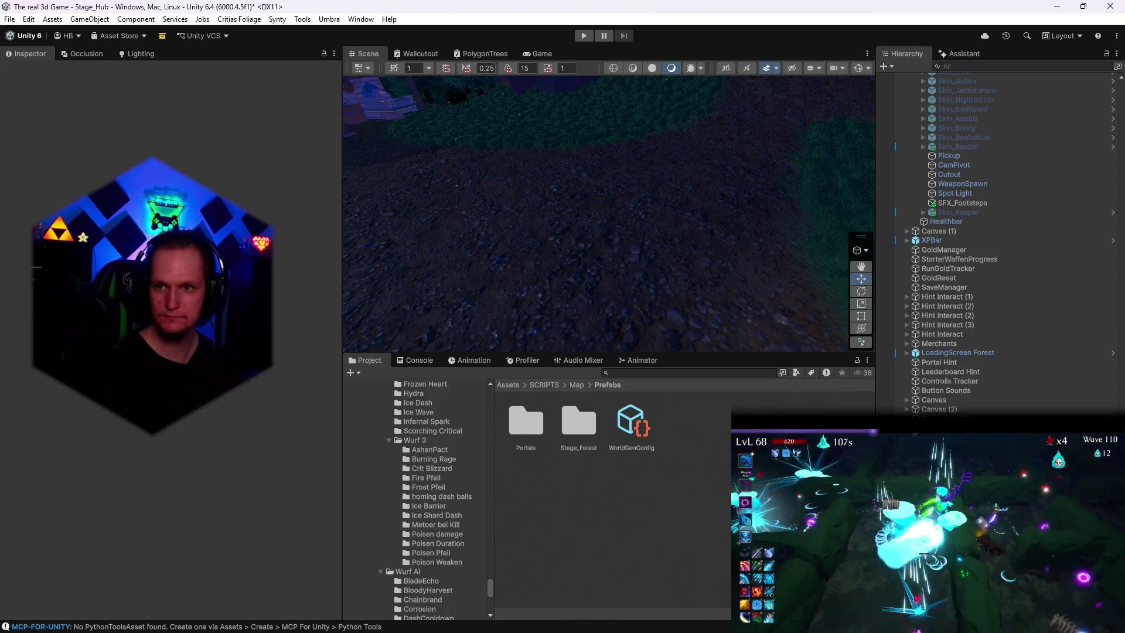
click(430, 487)
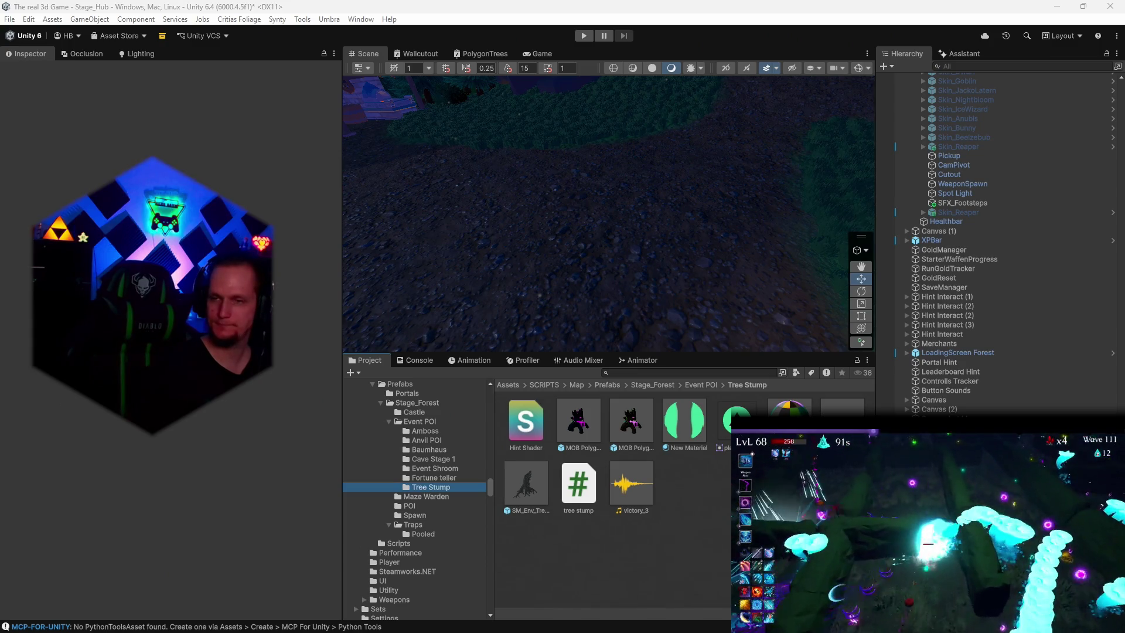
Step: Show the Tree Stump event POI folder's details in the Inspector
right_click(718, 532)
click(599, 241)
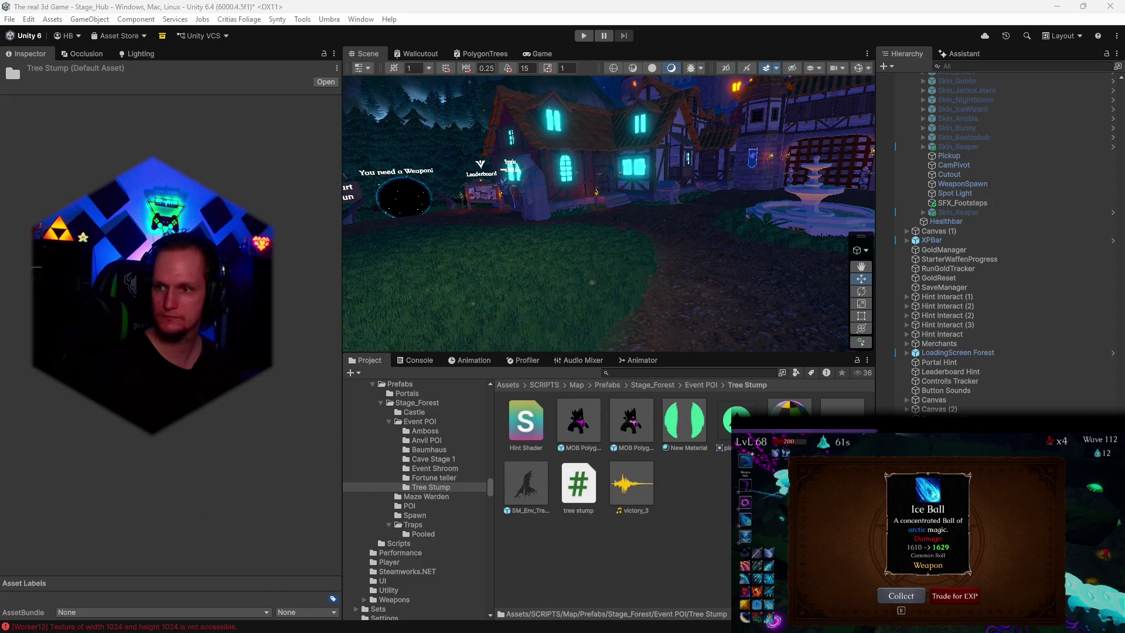
key(e)
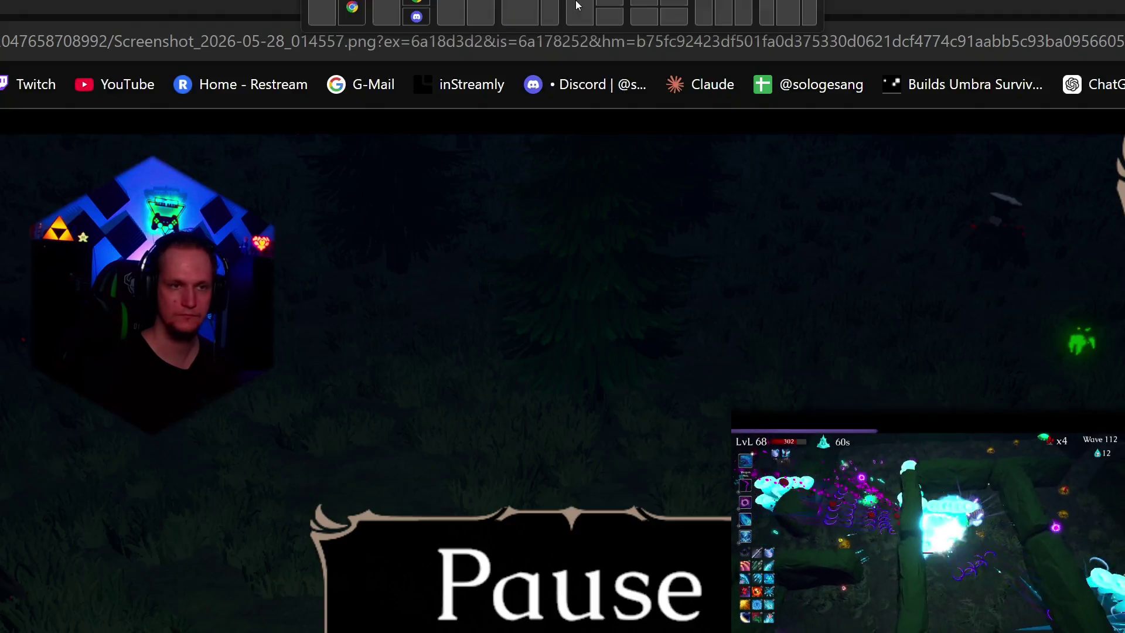
Step: Scroll the Pause menu screenshot showing the stats panel and 3.650.624 gold
scroll(562, 351, down, 1)
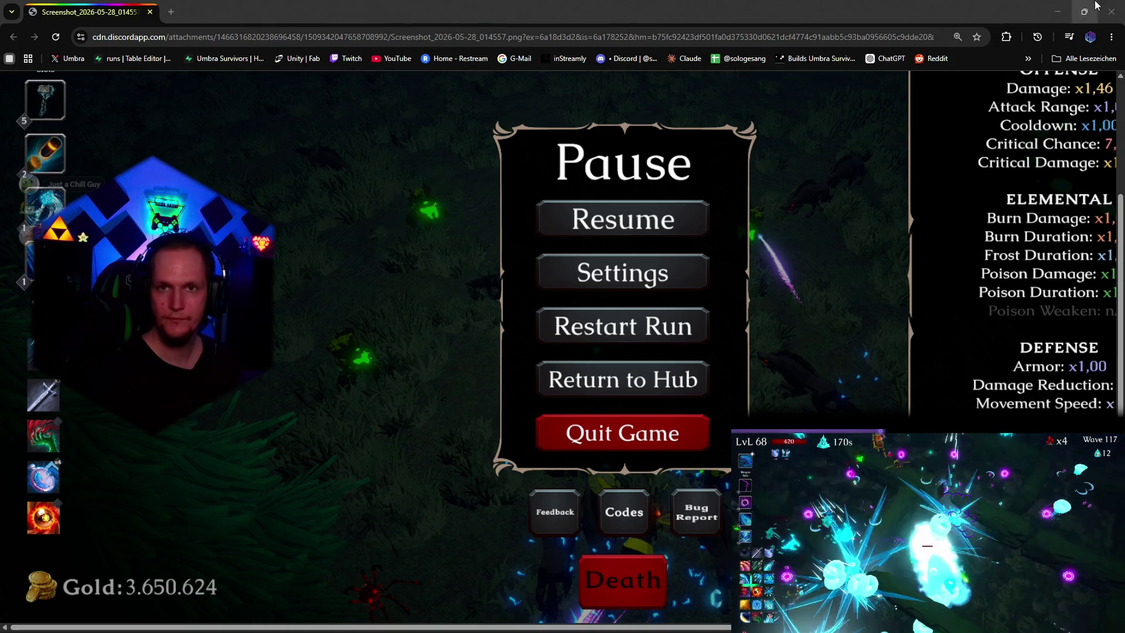
Step: Minimise Chrome and bring the German to-do notes in Notepad to the front
click(1058, 12)
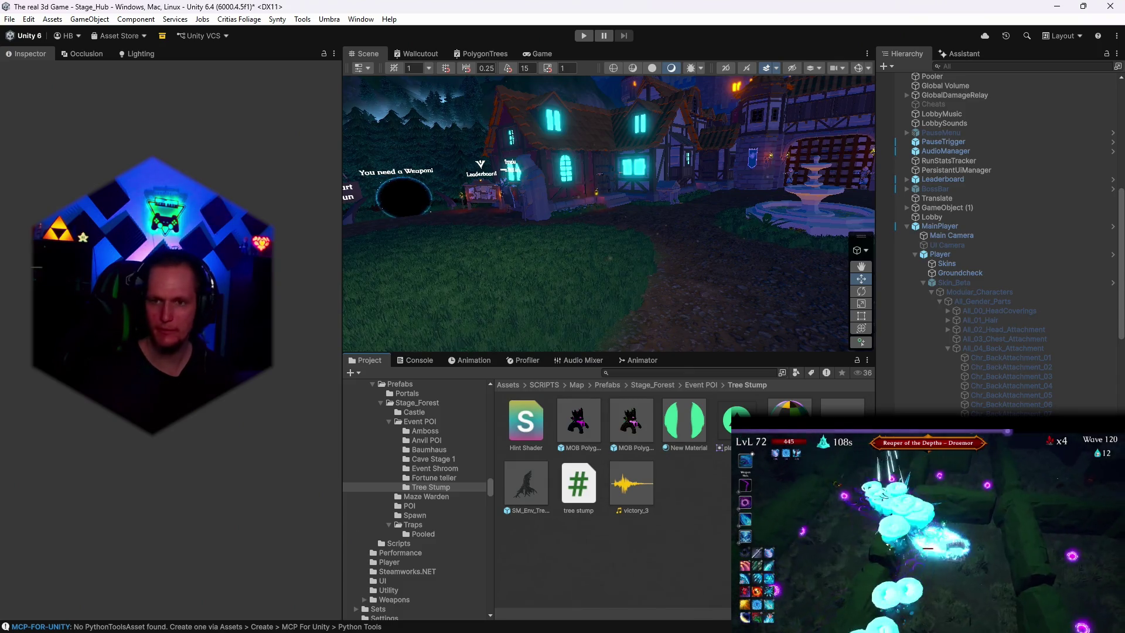
click(512, 623)
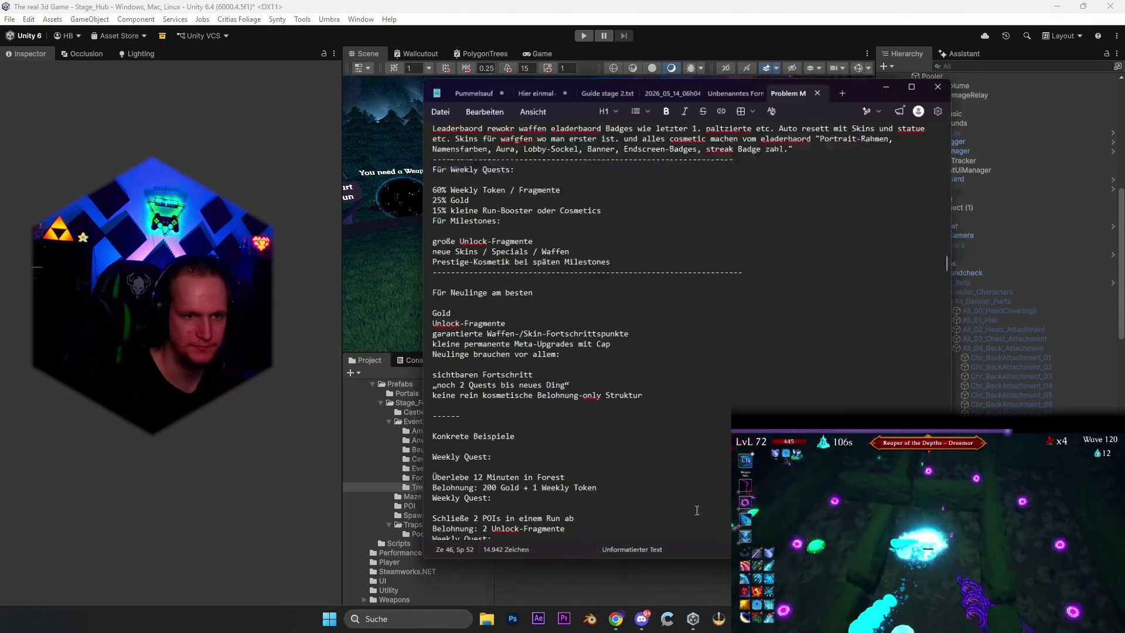
scroll(615, 418, down, 10)
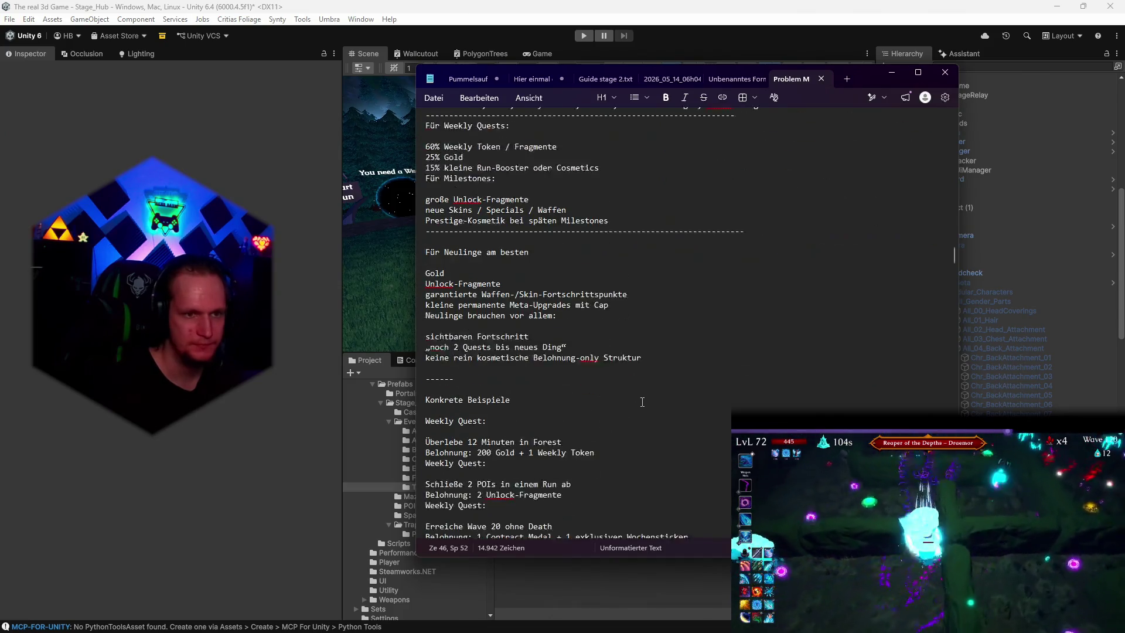
scroll(637, 391, down, 10)
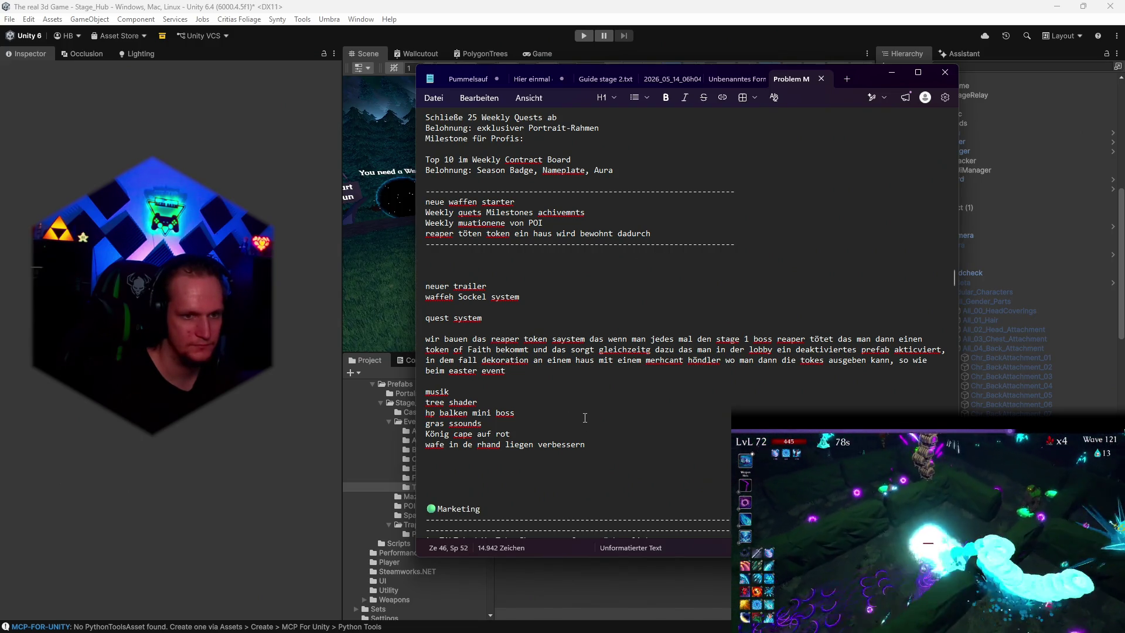
scroll(606, 411, down, 2)
scroll(607, 411, down, 4)
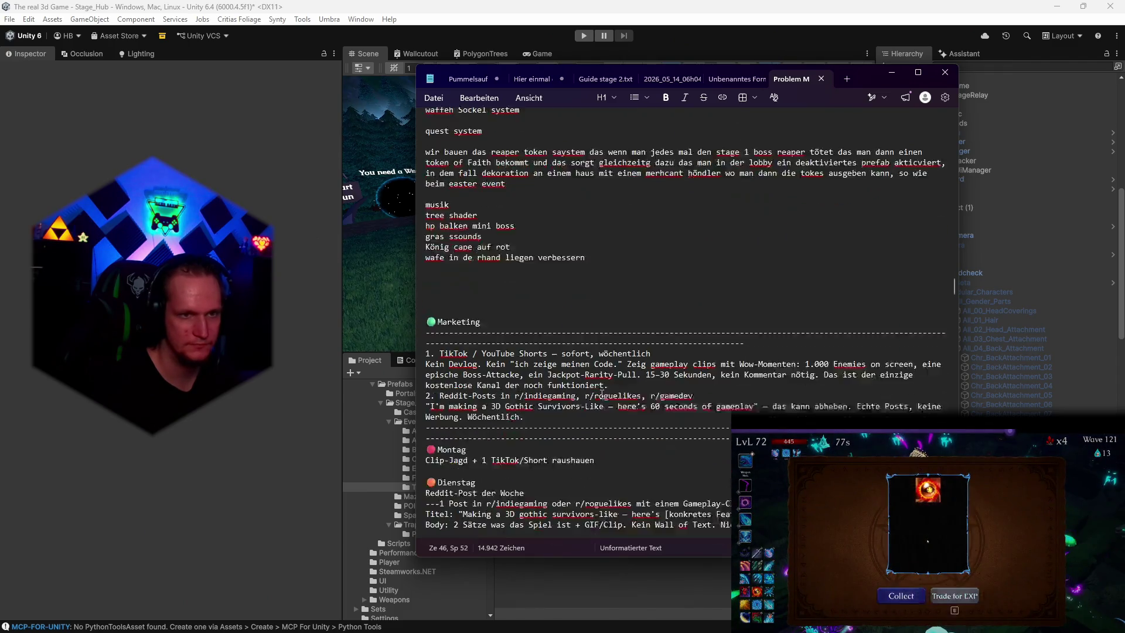
scroll(603, 395, down, 12)
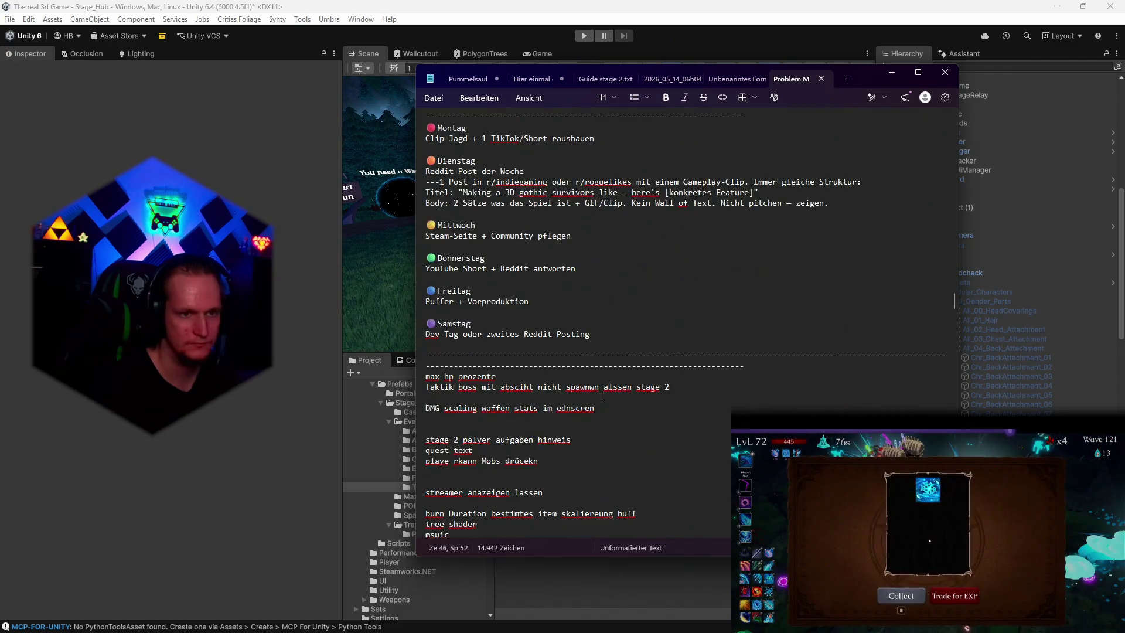
scroll(602, 394, down, 2)
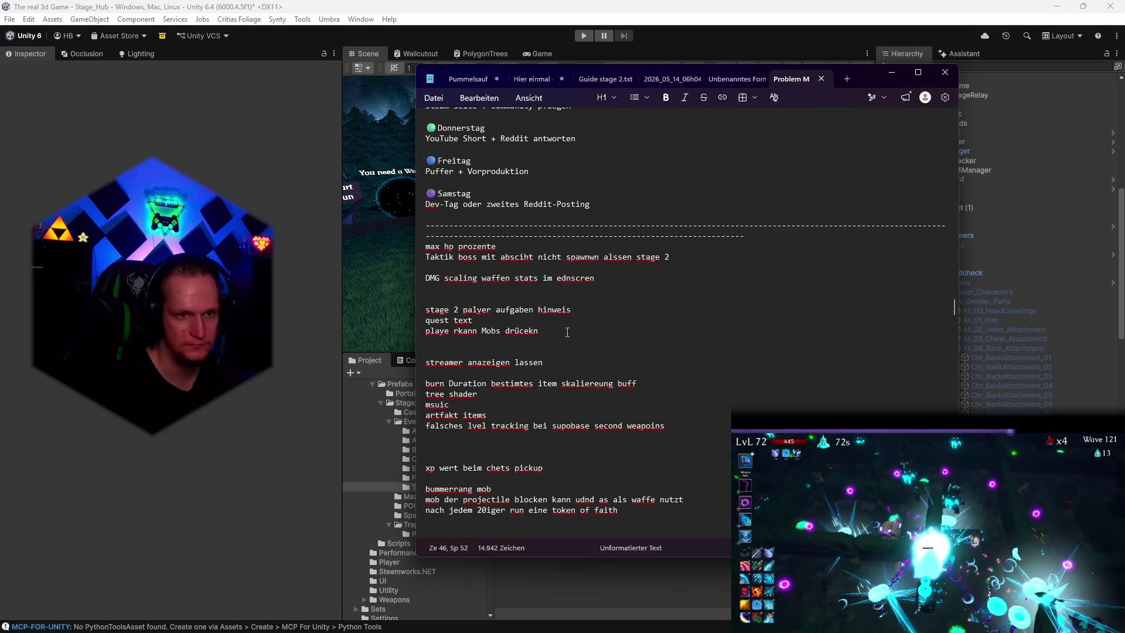
scroll(566, 323, down, 2)
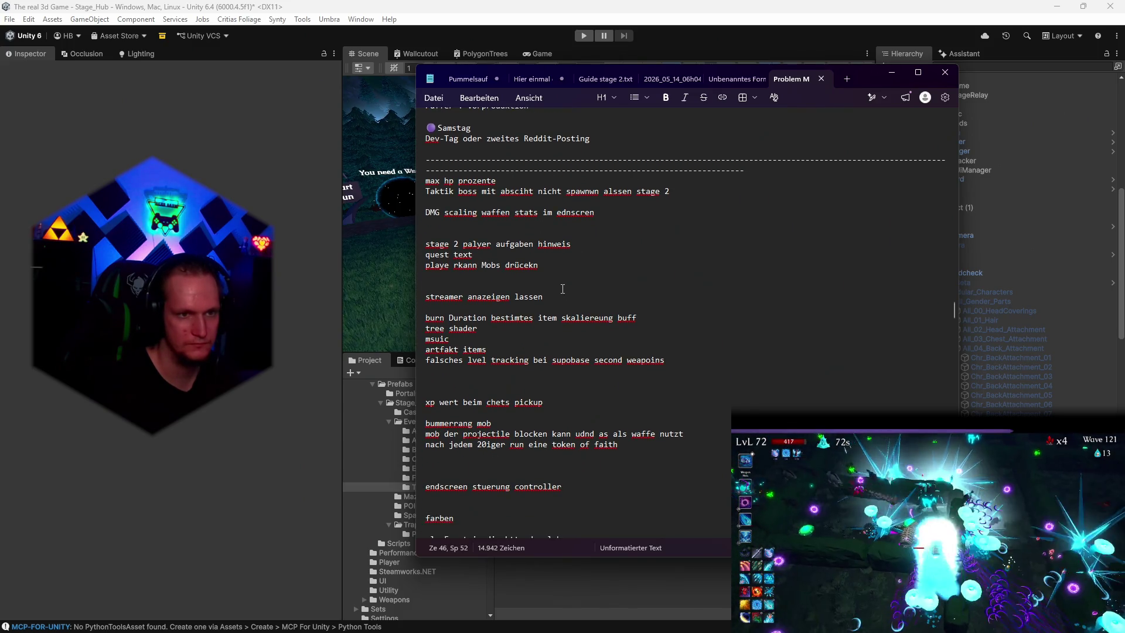
scroll(571, 286, down, 2)
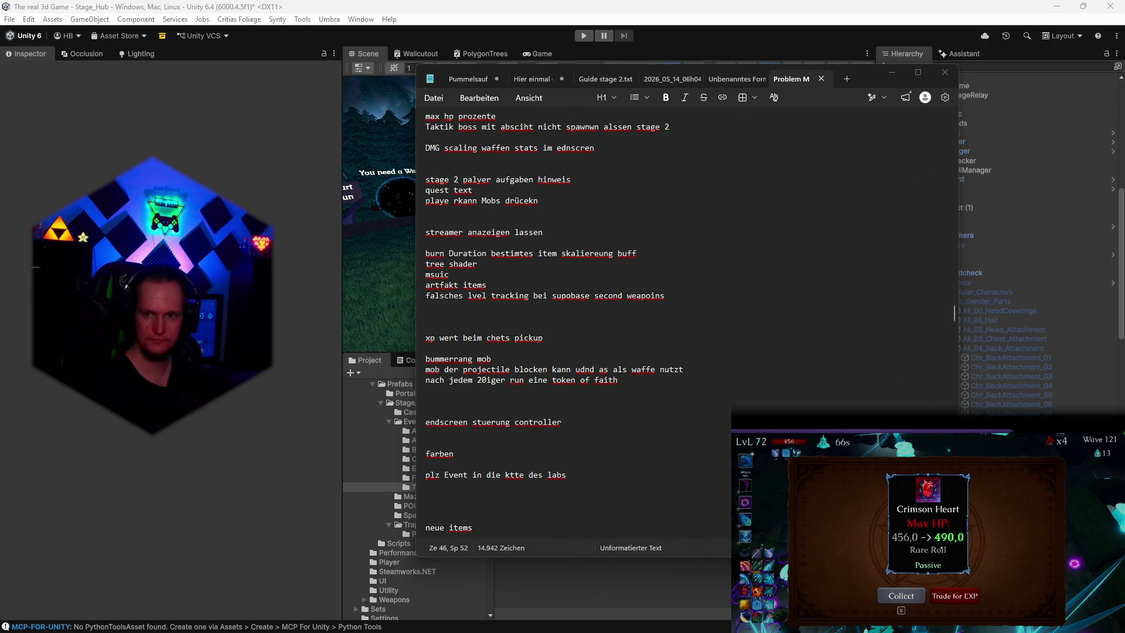
key(e)
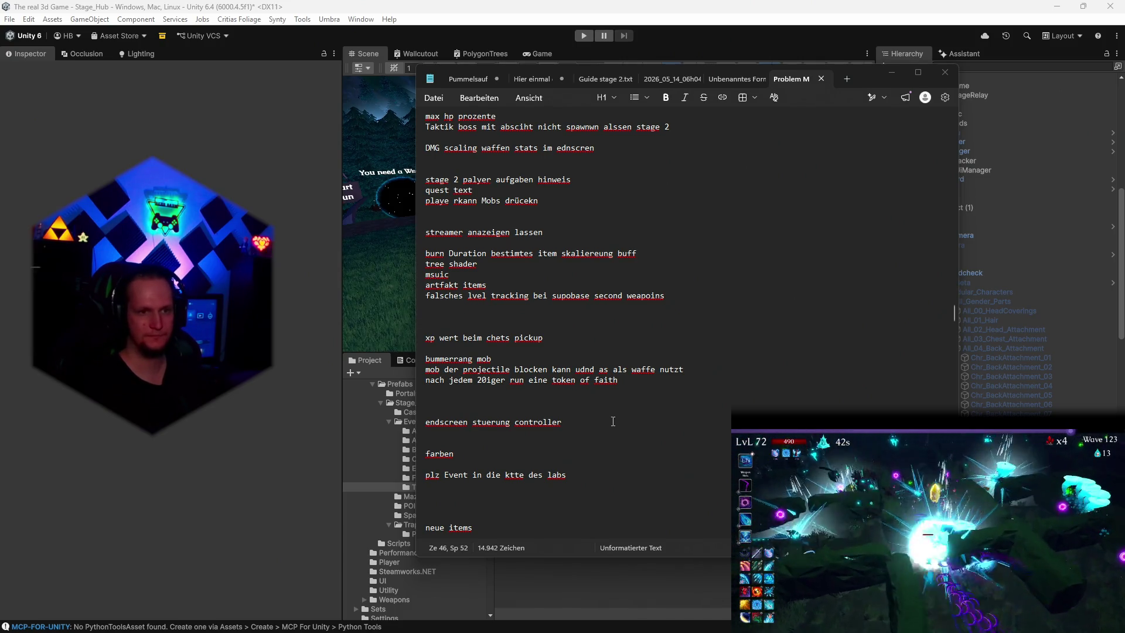
Step: Delete the line 'nach jedem 20iger run eine token of faith' from the notes
scroll(601, 419, down, 4)
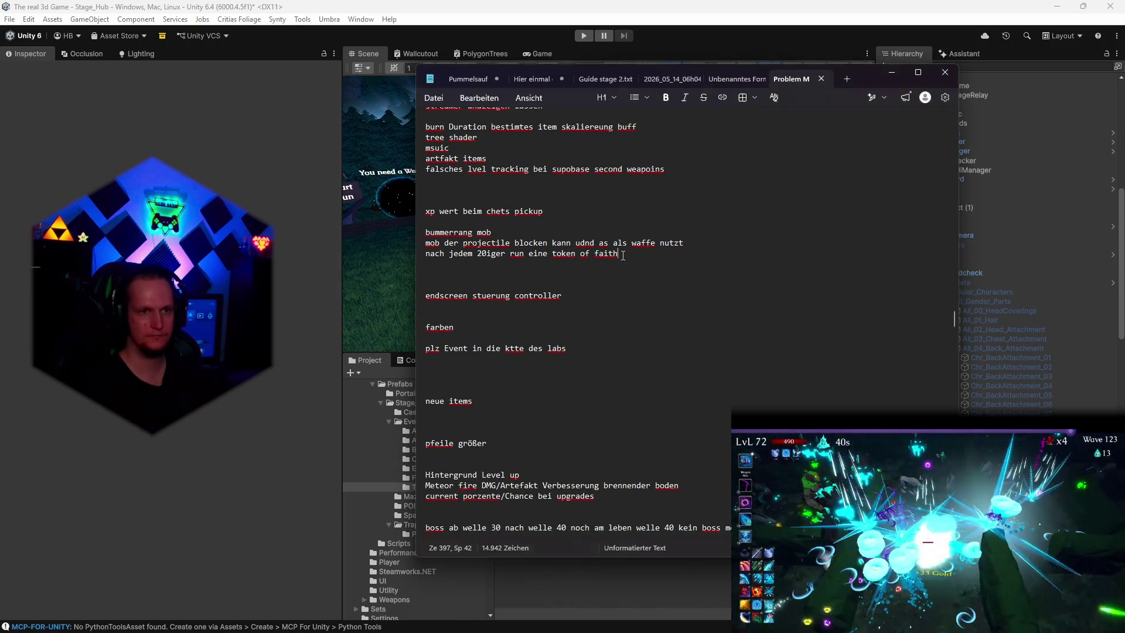
triple_click(617, 253)
key(BackSpace)
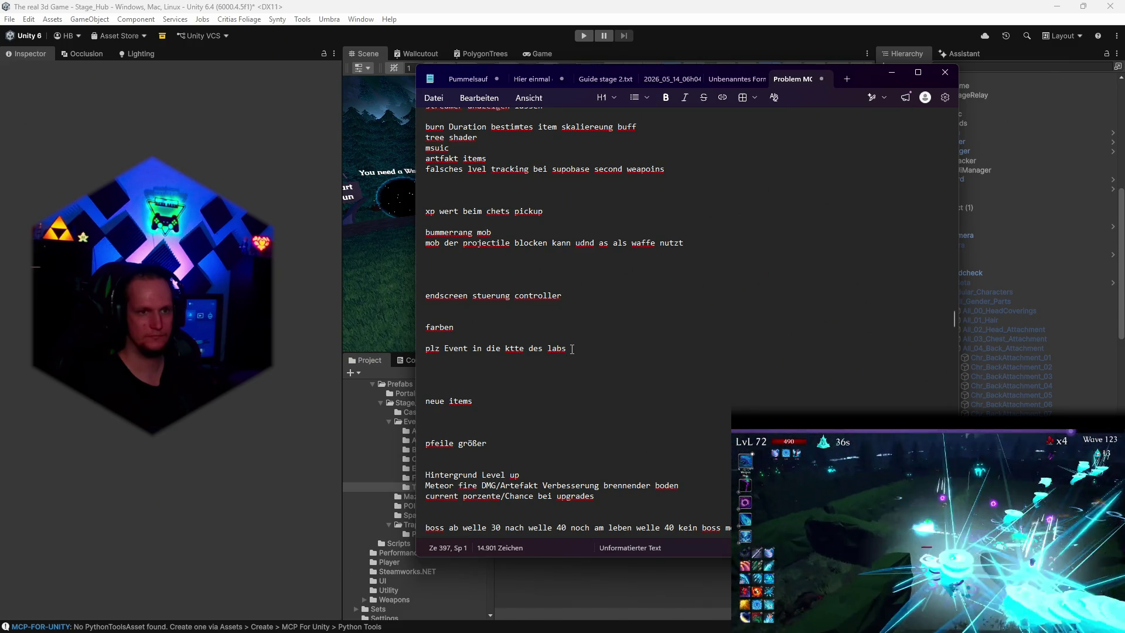
Step: Read down the problem list: xp sound bug, Stage 2 zoom, new skins, Blutaltar POI
scroll(572, 349, down, 4)
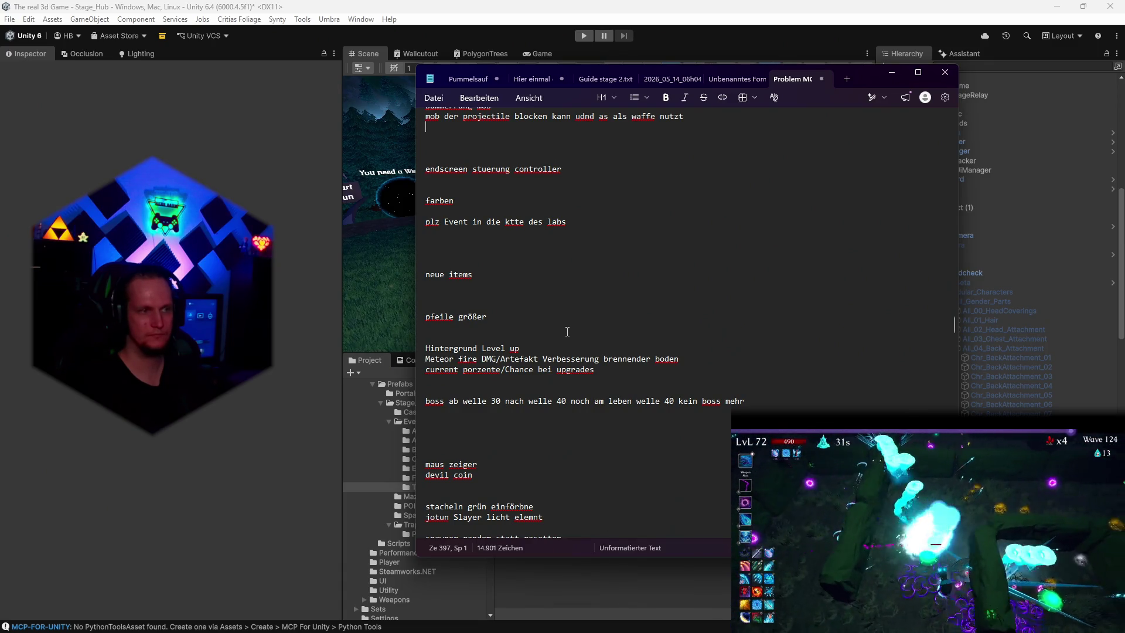
scroll(581, 336, down, 2)
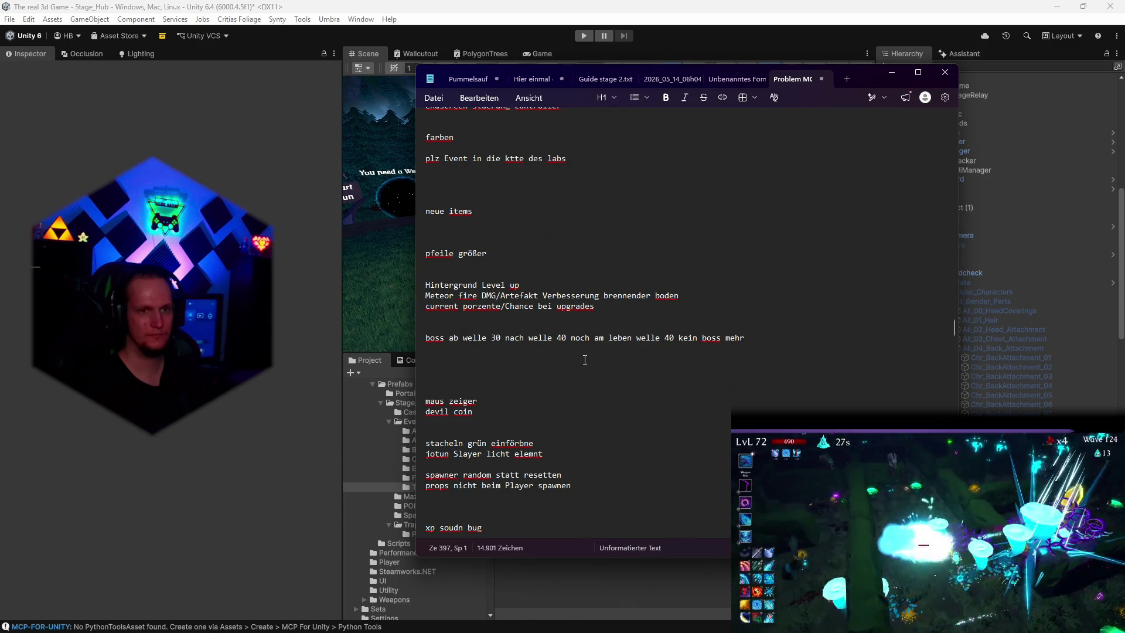
scroll(585, 360, down, 2)
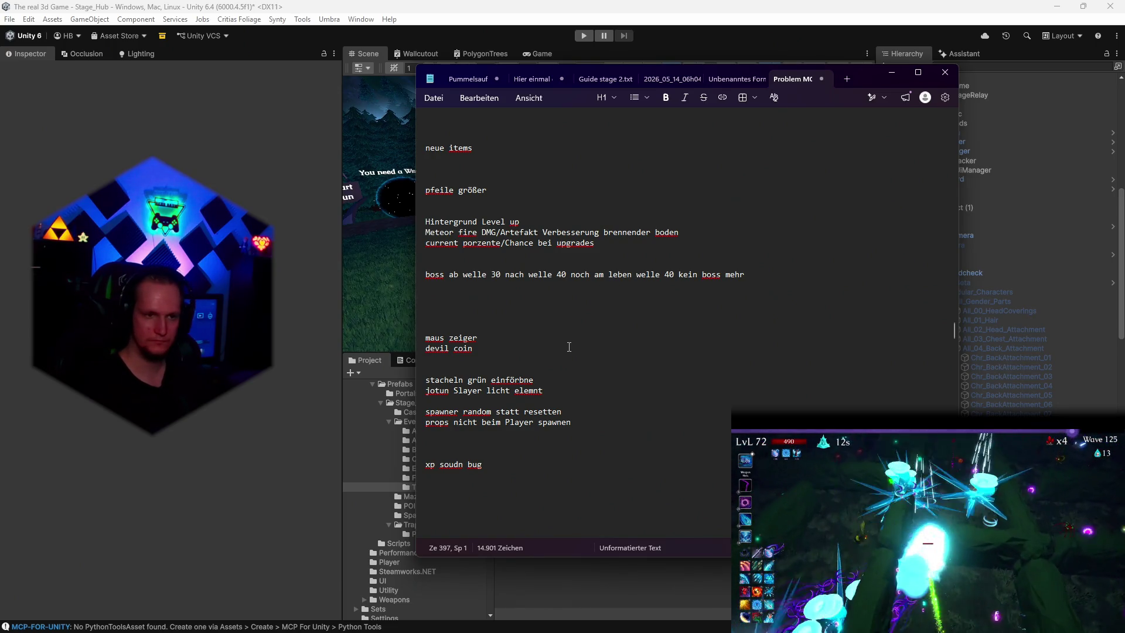
scroll(583, 360, down, 2)
scroll(580, 357, down, 2)
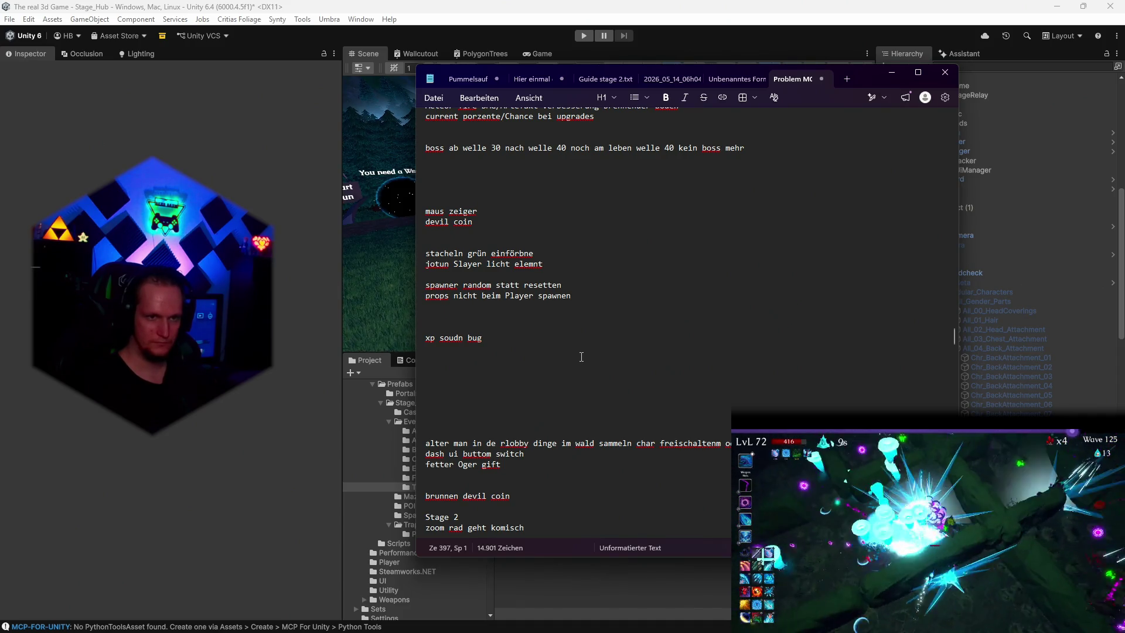
scroll(580, 350, down, 2)
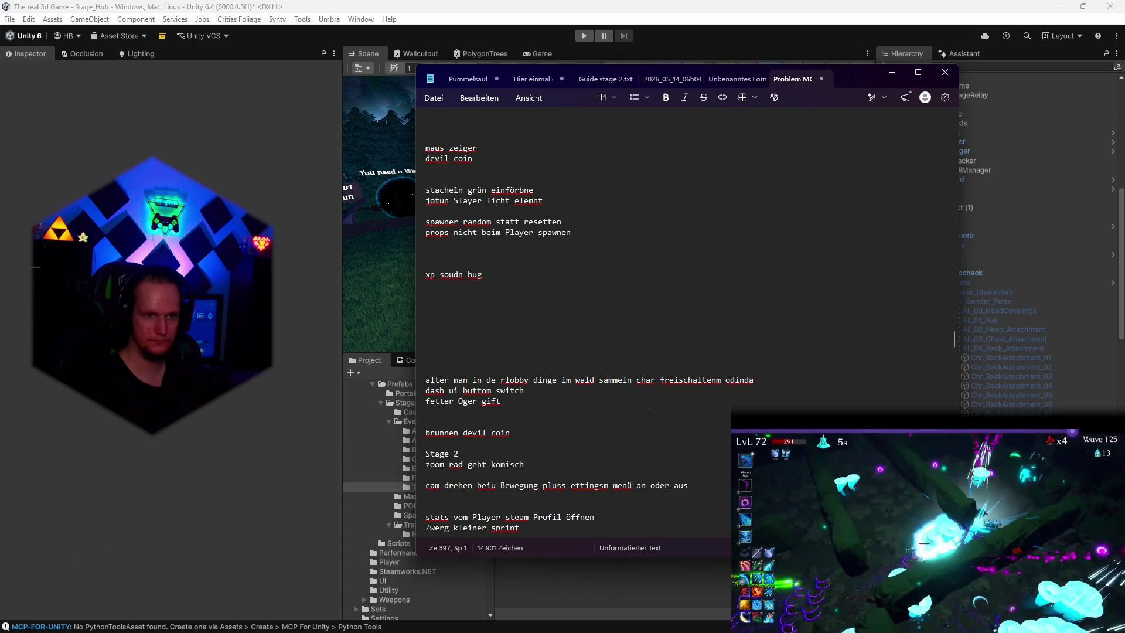
scroll(614, 375, down, 2)
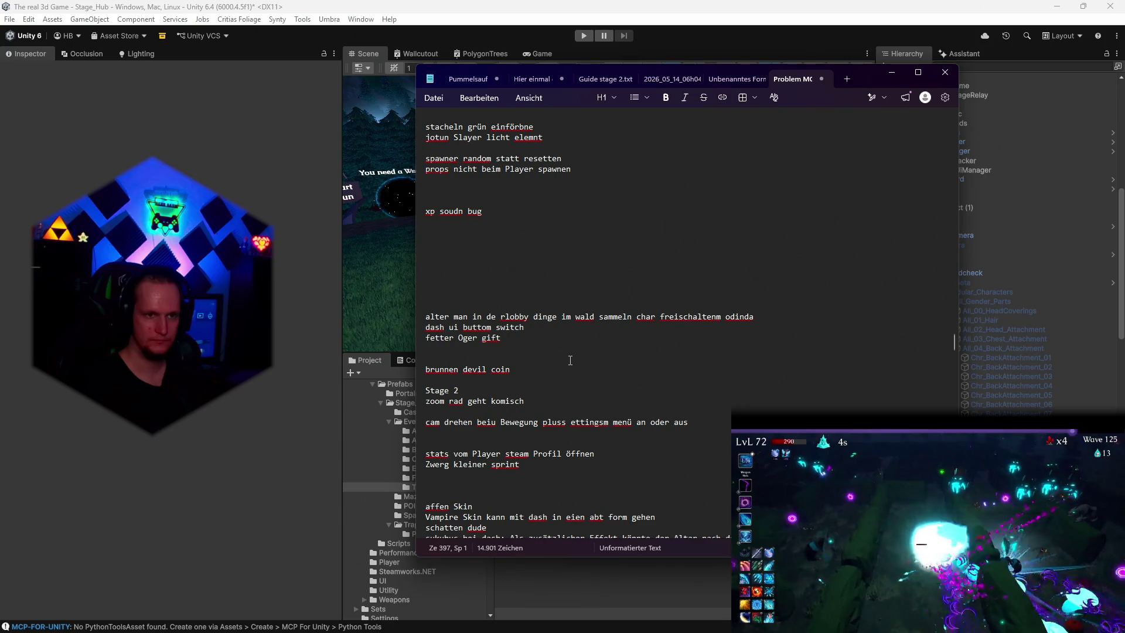
scroll(543, 324, down, 2)
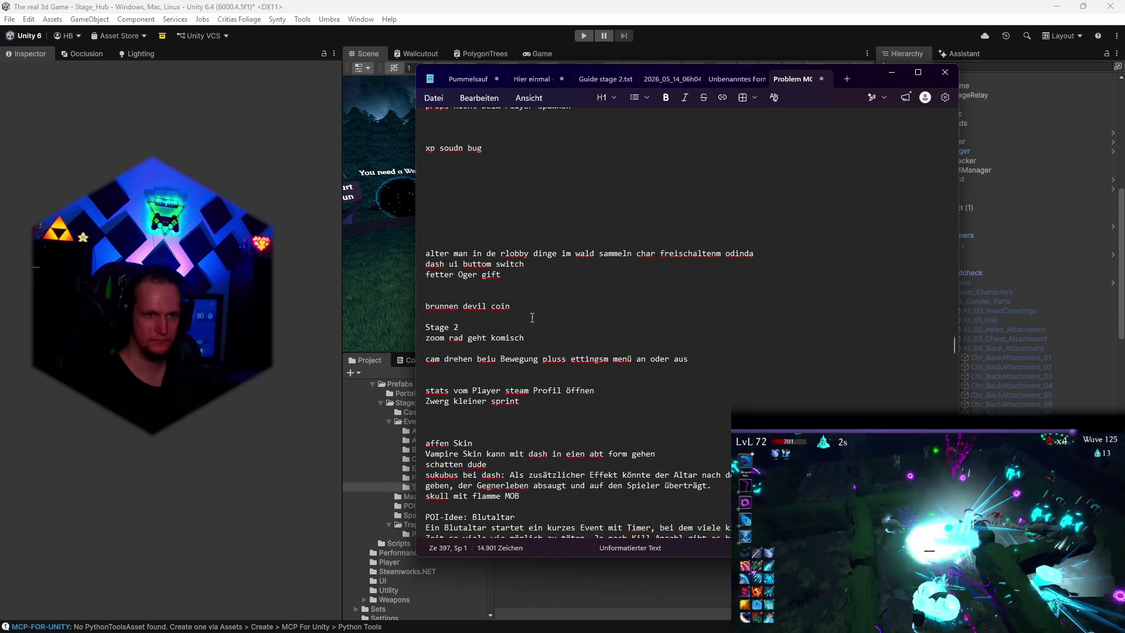
scroll(536, 317, down, 2)
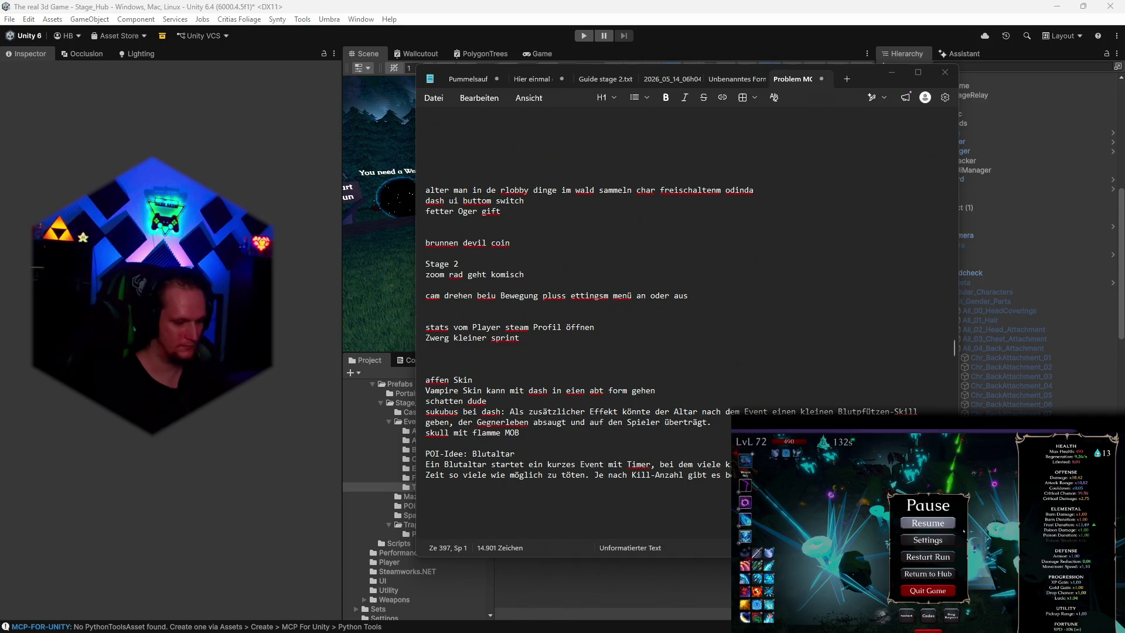
key(Escape)
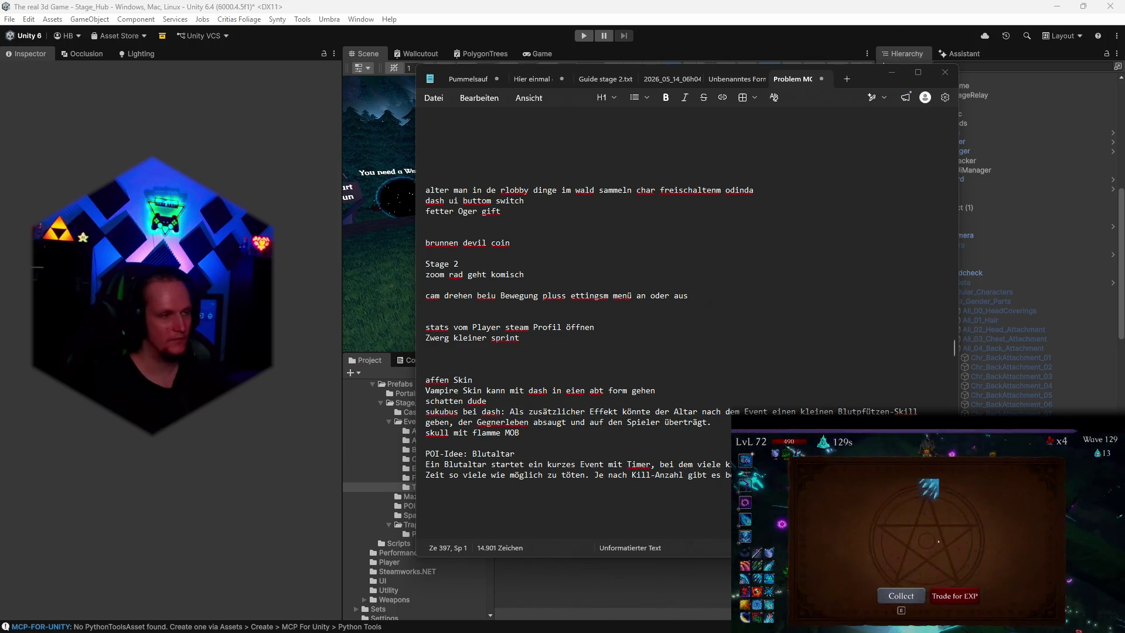
key(Return)
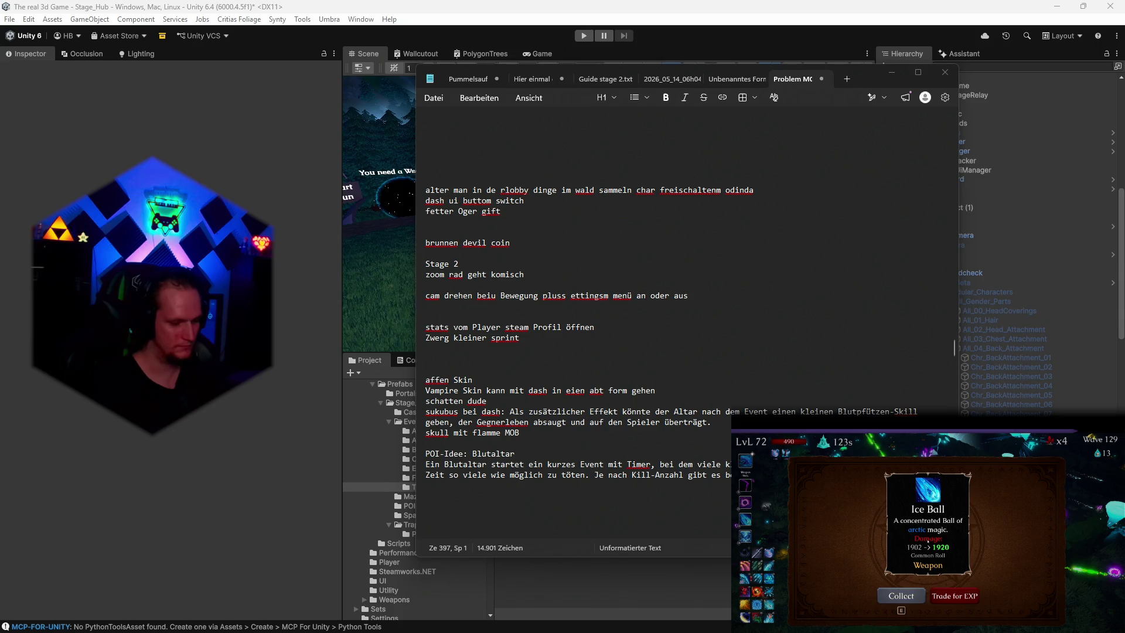
key(e)
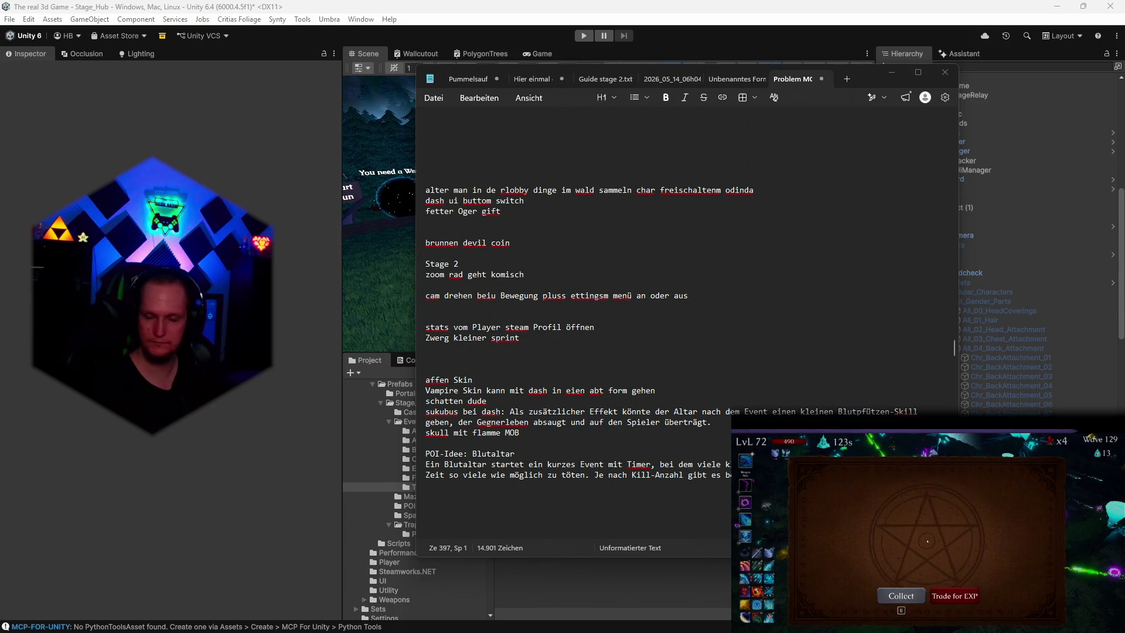